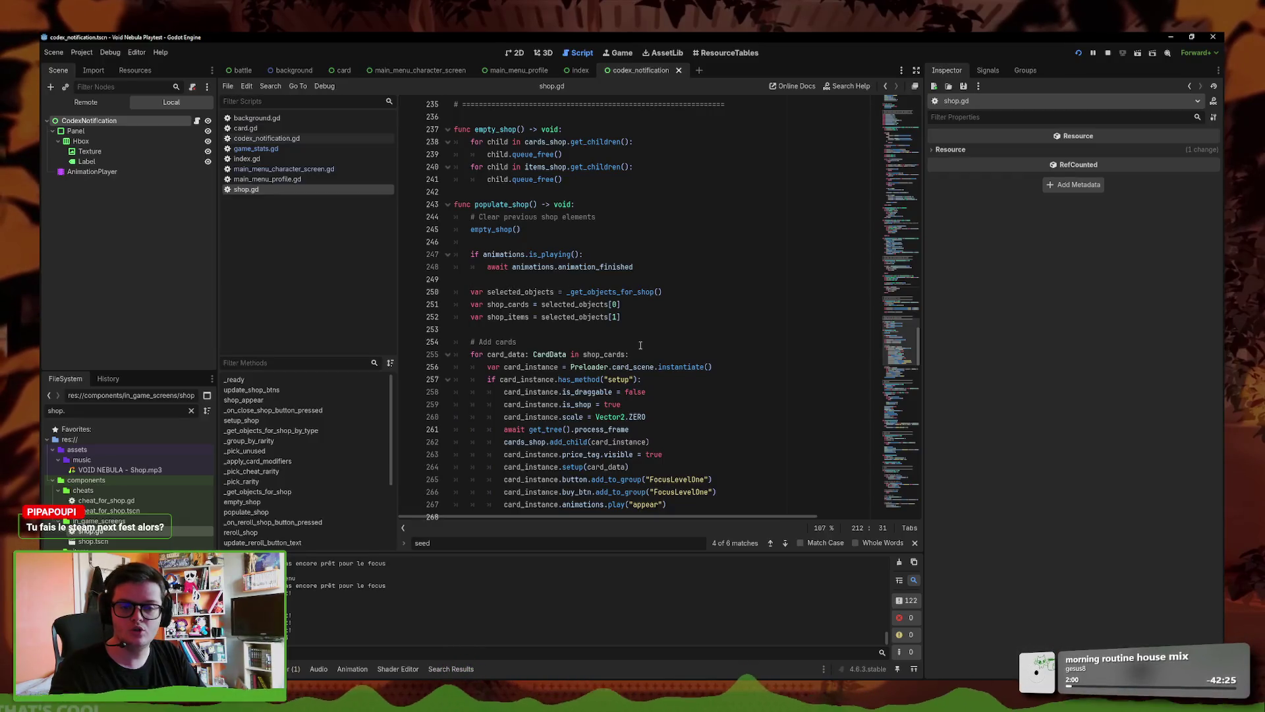
- Place the caret on line 260 of shop.gd and switch to the Void Nebula Achievements sheet
{"action": "mouse_move", "coordinate": [536, 417]}
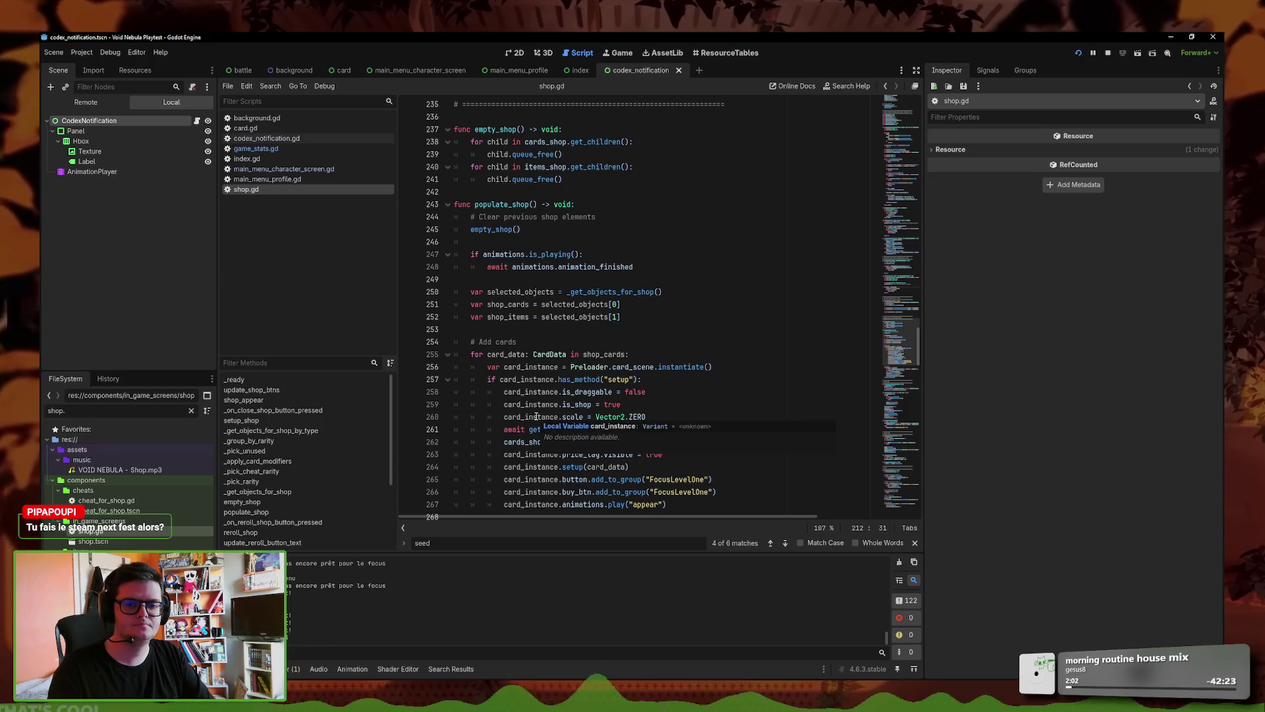
{"action": "key", "text": "ctrl+a"}
{"action": "left_click", "coordinate": [576, 416]}
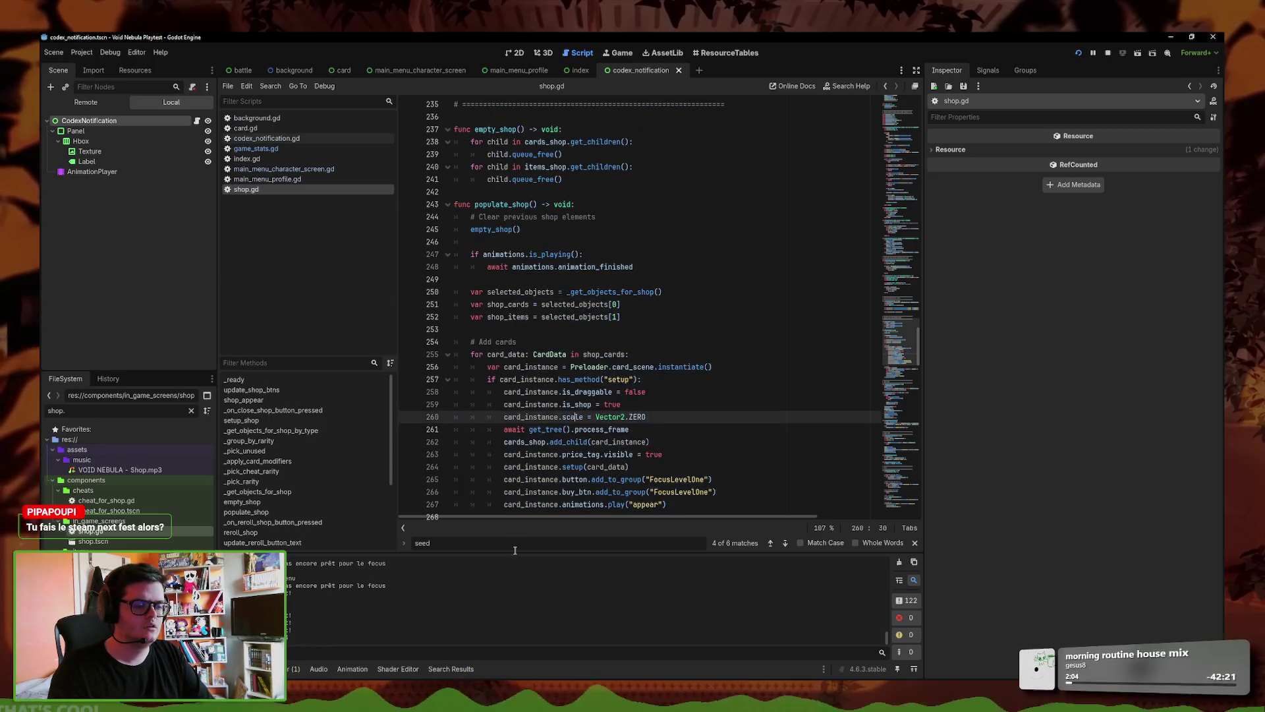
{"action": "key", "text": "alt+Tab"}
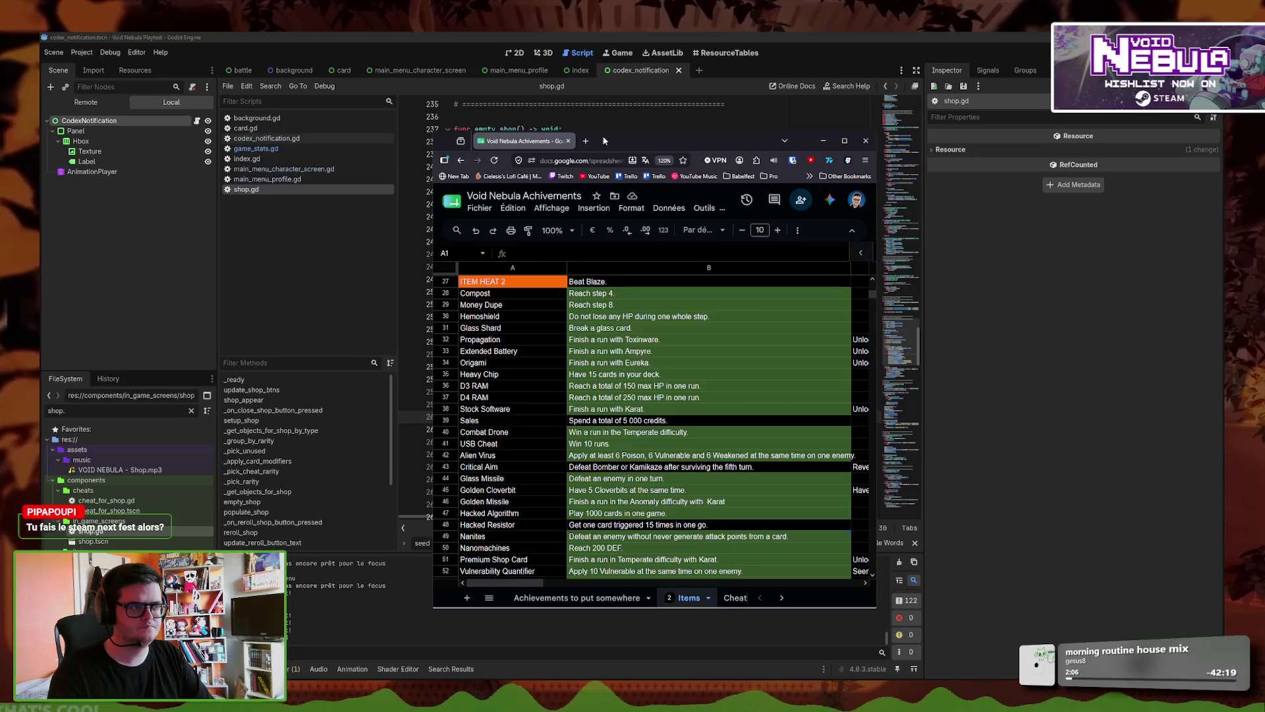
- Switch from the achievements sheet back to the shop.gd script in Godot
{"action": "key", "text": "alt+Tab"}
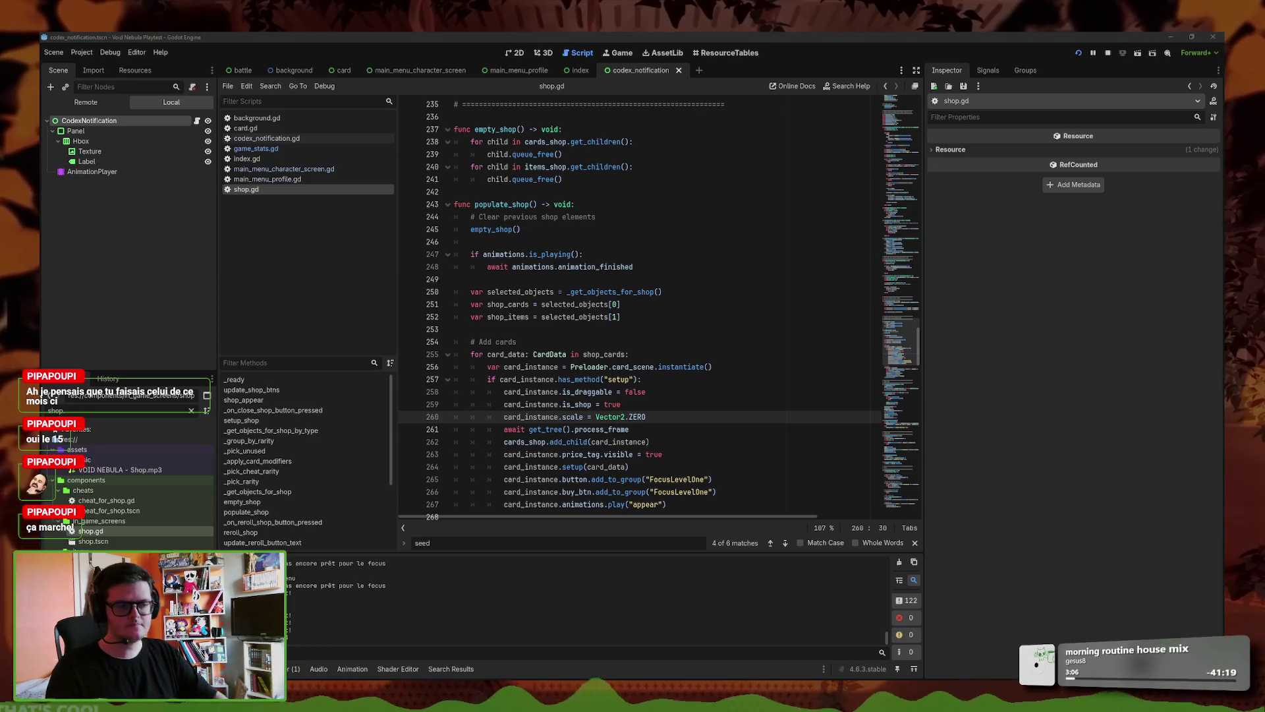
- Search for 'shuffle' and delete the trailing comment after indices.shuffle() on line 166
{"action": "key", "text": "ctrl+f"}
{"action": "type", "text": "shu"}
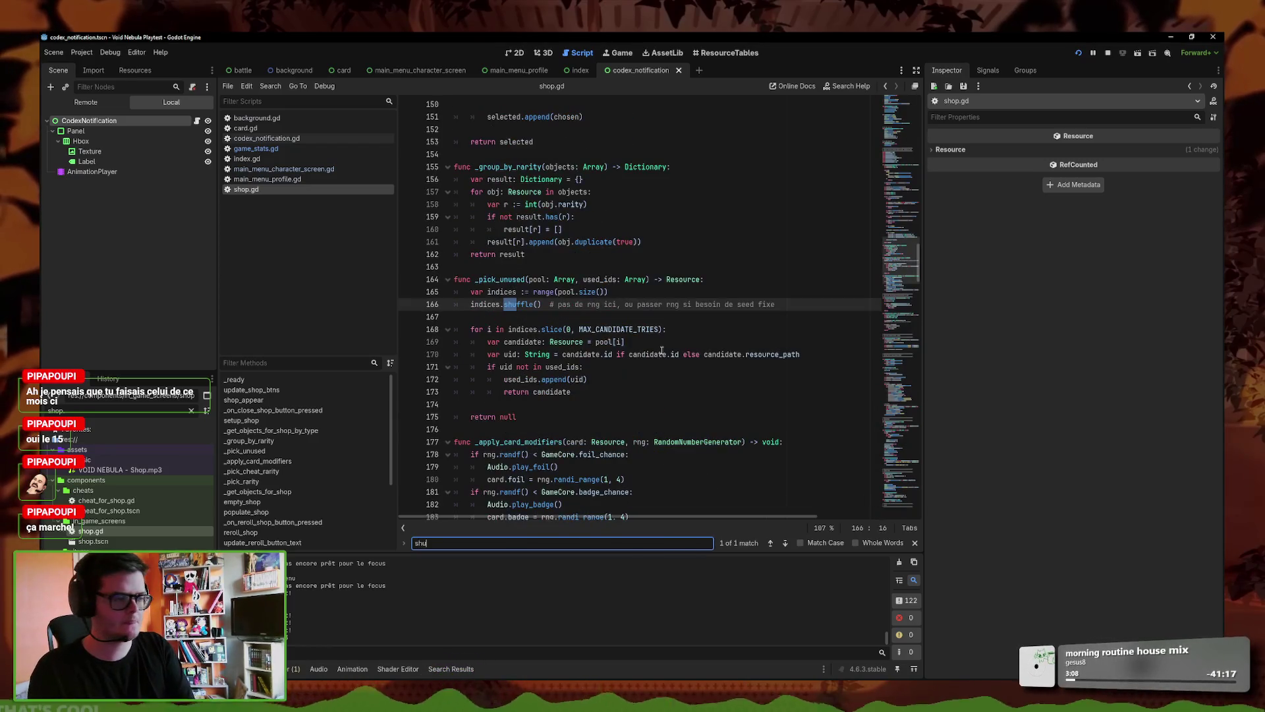
{"action": "type", "text": "ffle"}
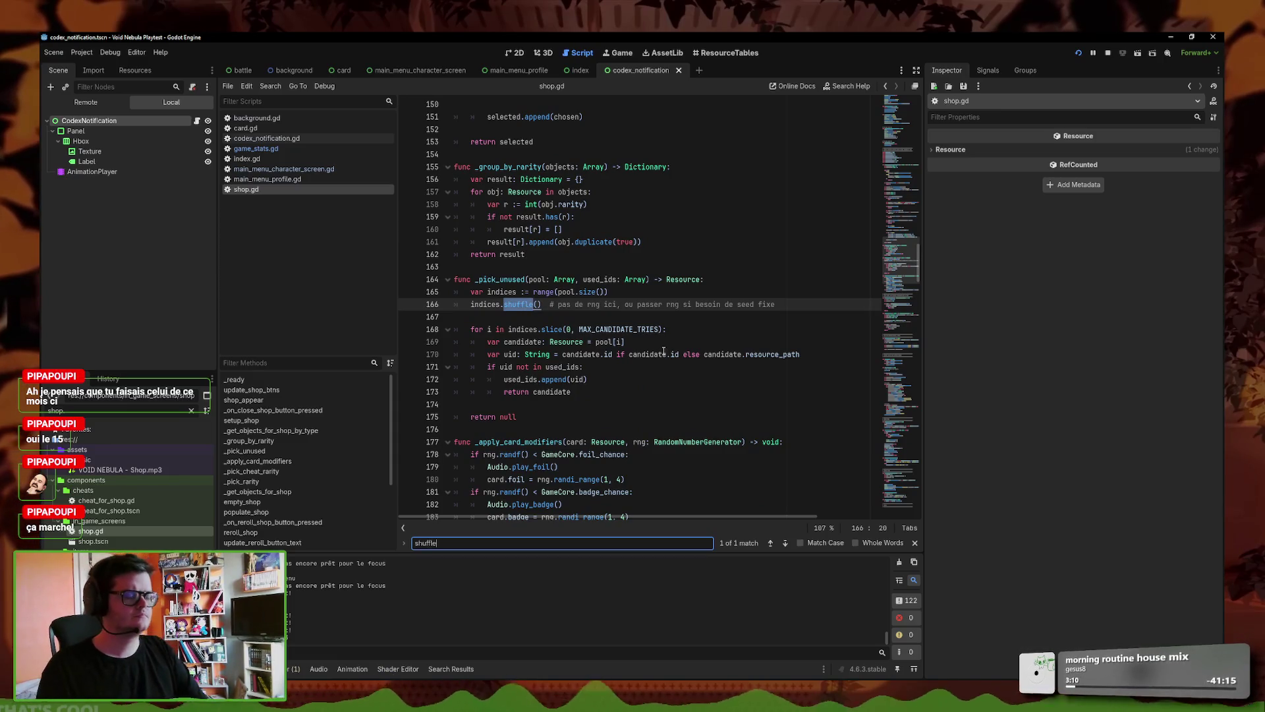
{"action": "scroll", "coordinate": [597, 321], "scroll_direction": "down", "scroll_amount": 3}
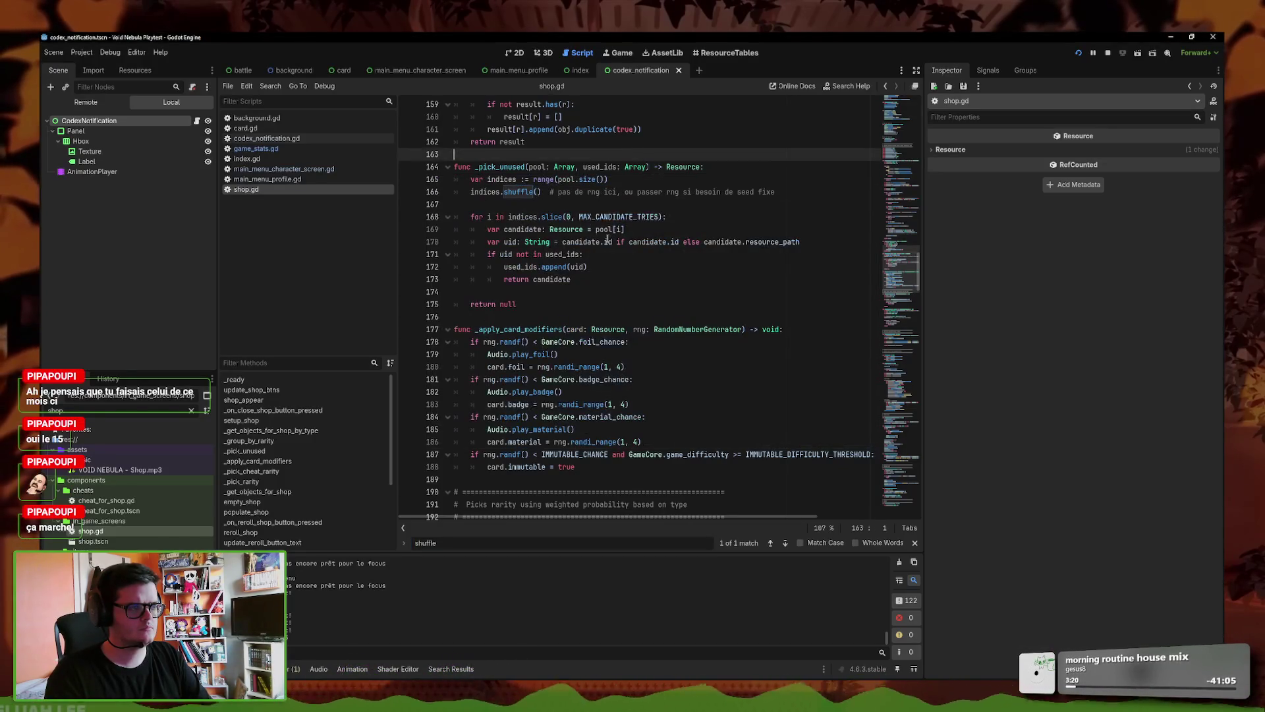
{"action": "scroll", "coordinate": [607, 239], "scroll_direction": "up", "scroll_amount": 1}
{"action": "left_click_drag", "start_coordinate": [525, 204], "coordinate": [474, 208]}
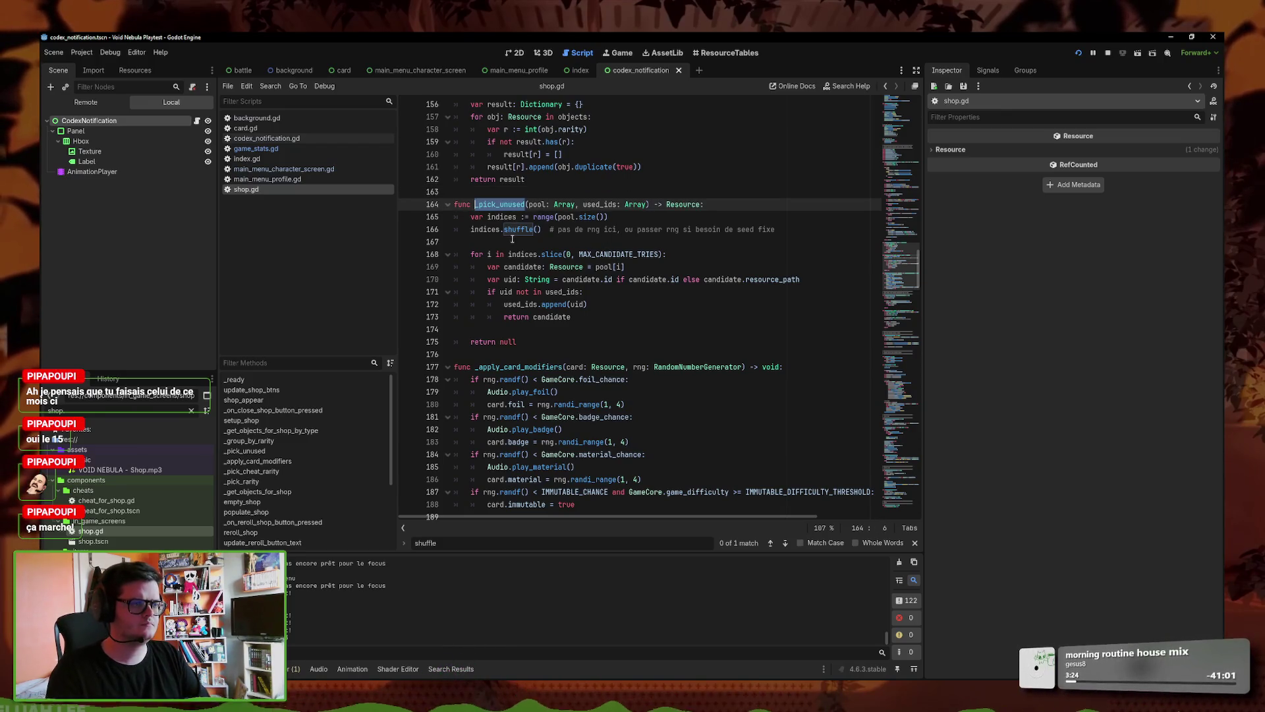
{"action": "left_click_drag", "start_coordinate": [777, 229], "coordinate": [542, 229]}
{"action": "key", "text": "BackSpace"}
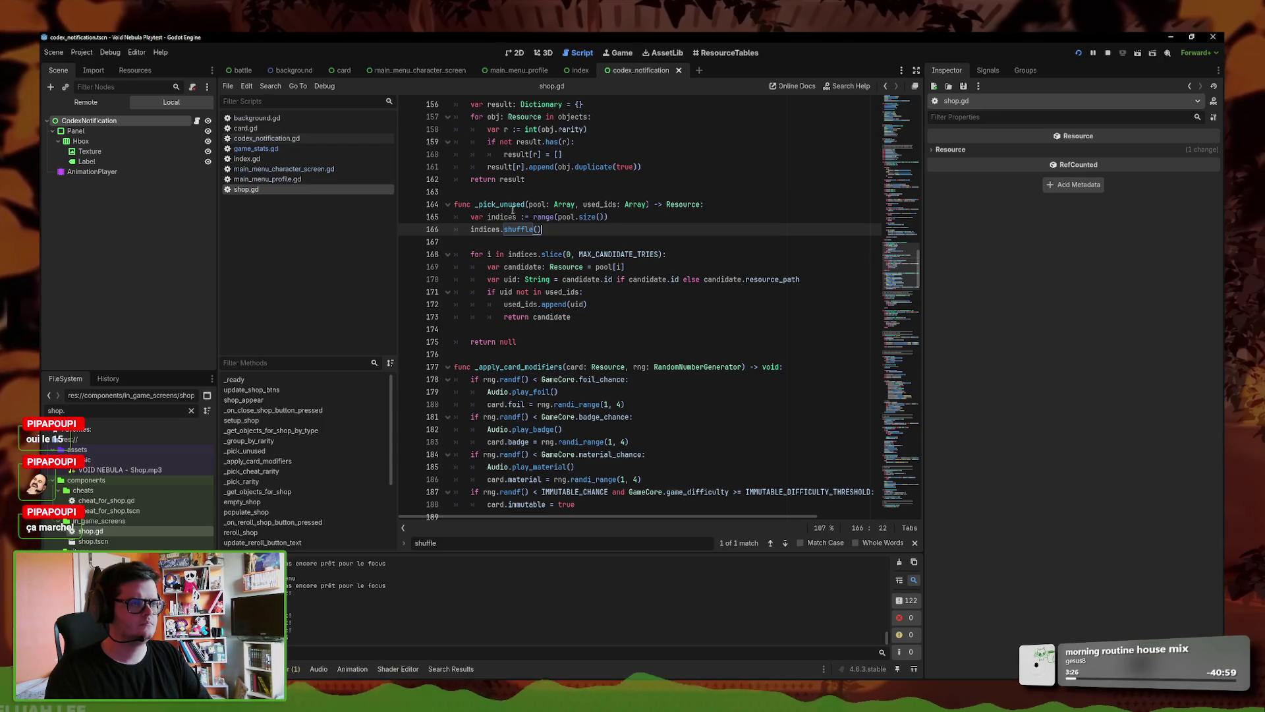
- Search for _pick_unused and step between its call on line 137 and its definition
{"action": "double_click", "coordinate": [501, 204]}
{"action": "key", "text": "ctrl+f"}
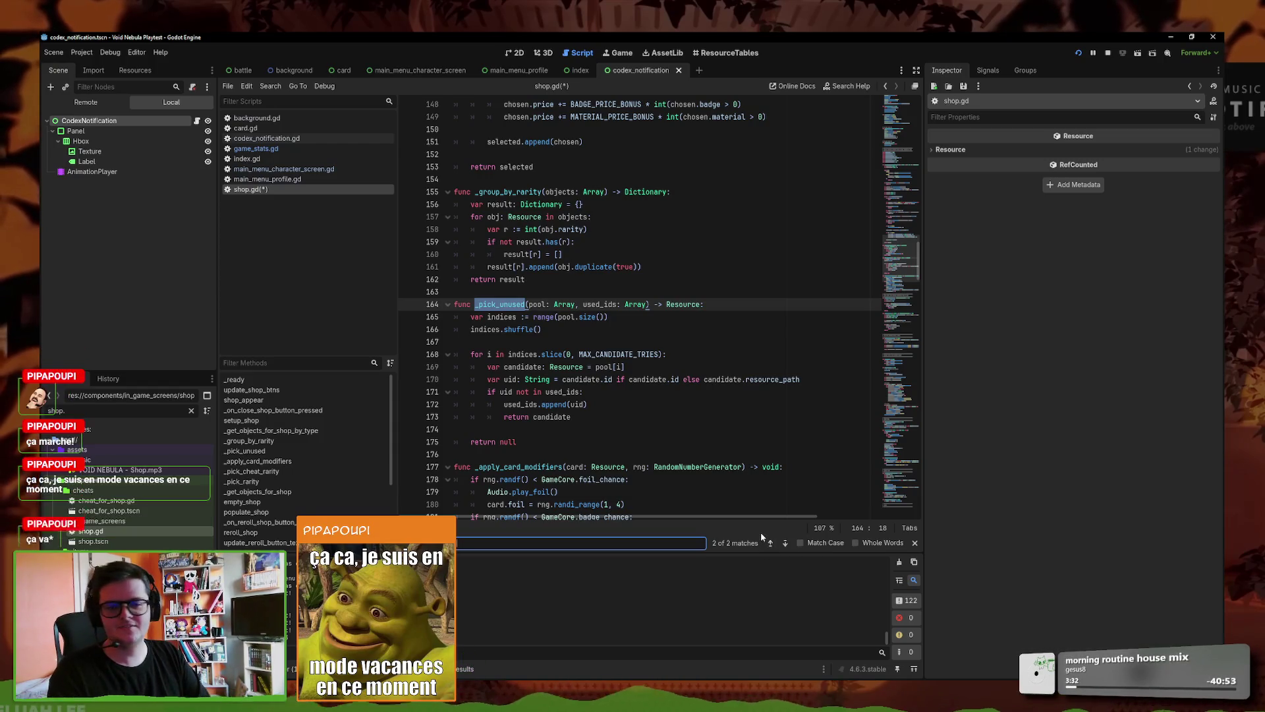
{"action": "left_click", "coordinate": [772, 542]}
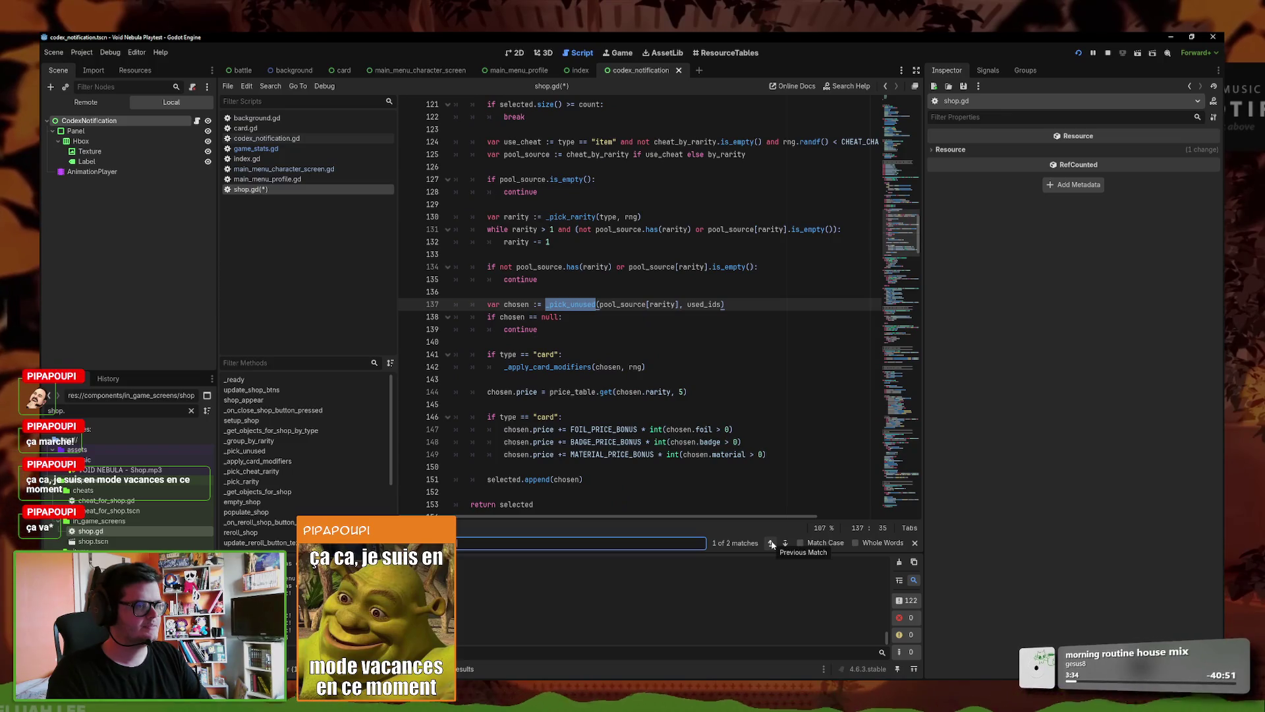
{"action": "scroll", "coordinate": [687, 476], "scroll_direction": "up", "scroll_amount": 4}
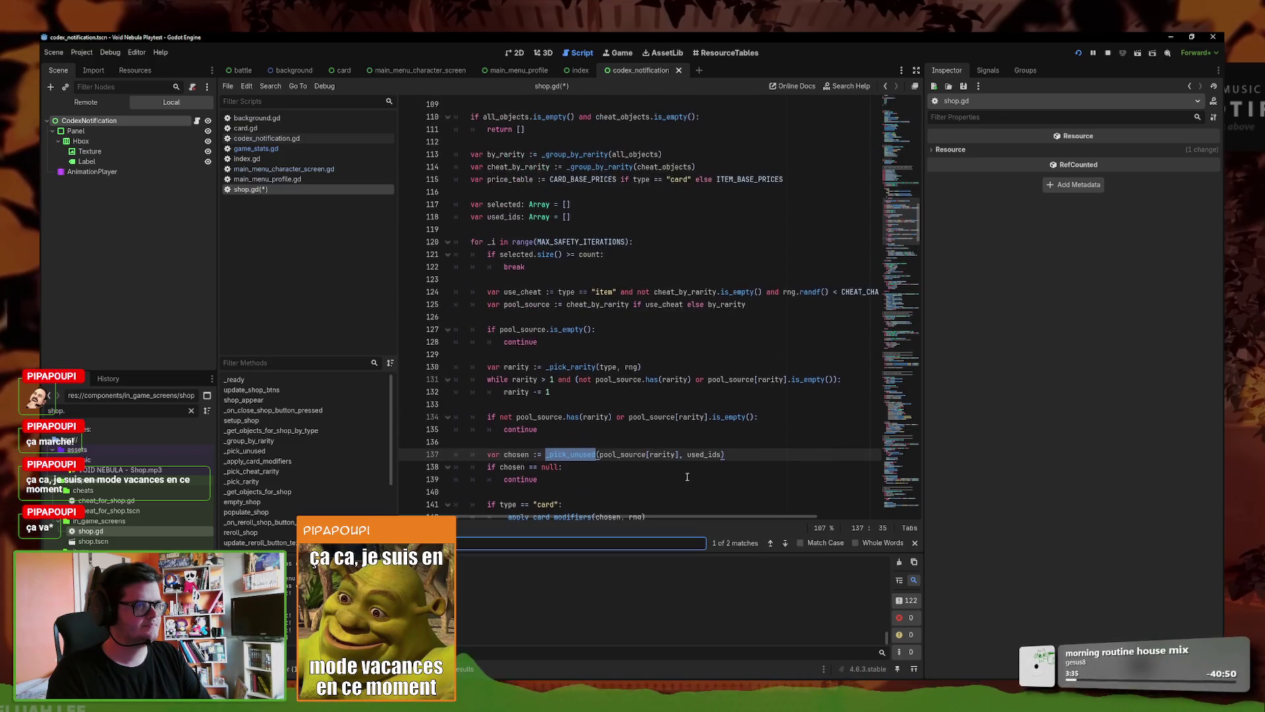
{"action": "left_click", "coordinate": [771, 543]}
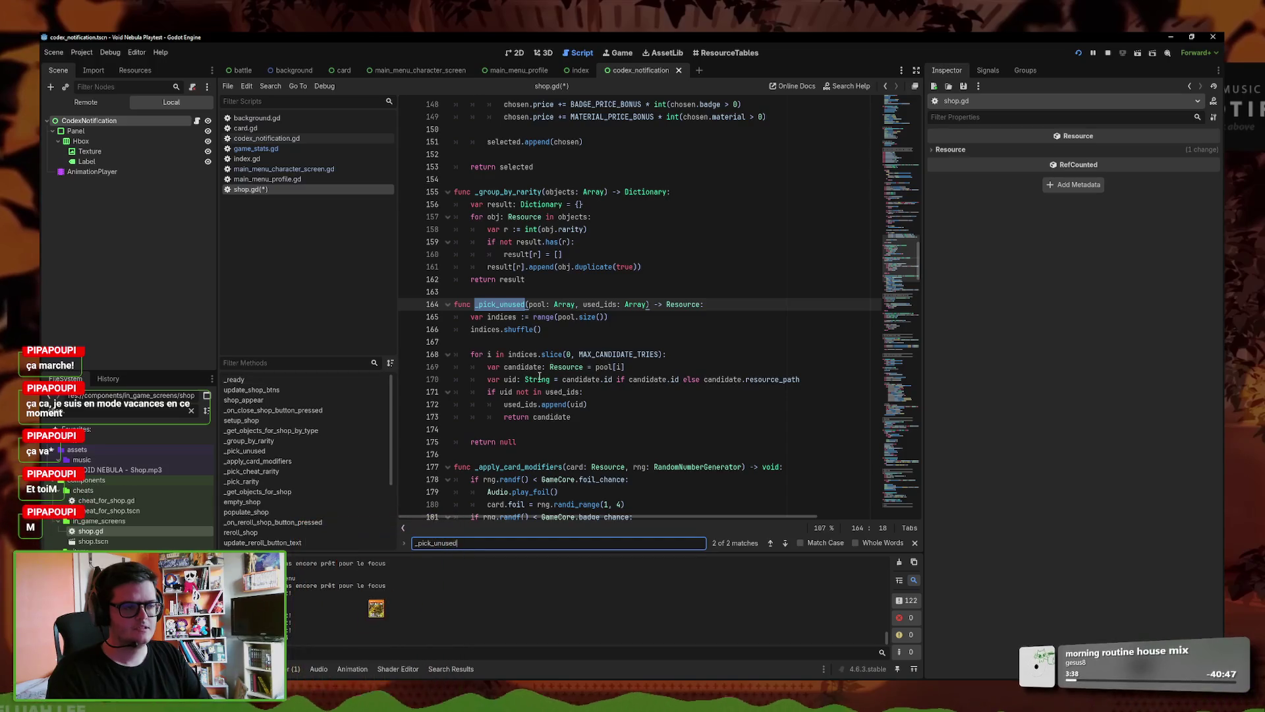
{"action": "mouse_move", "coordinate": [541, 375]}
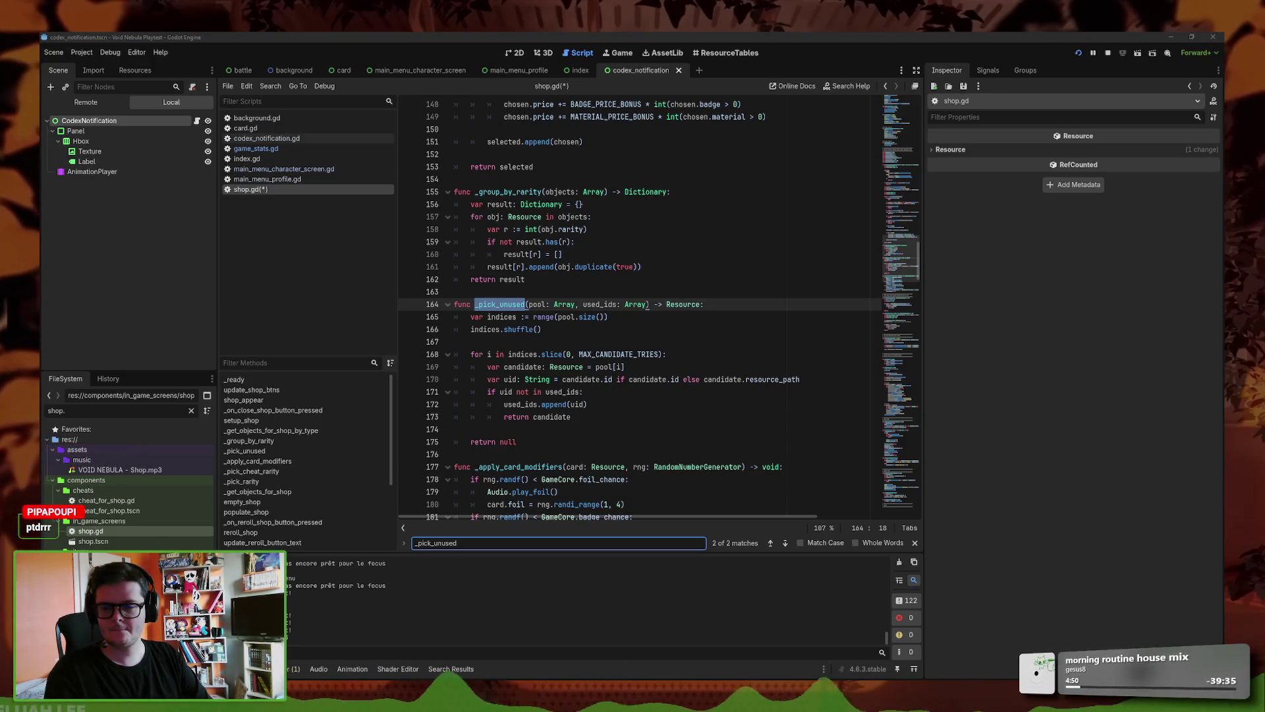
{"action": "left_click", "coordinate": [679, 317]}
{"action": "key", "text": "Down"}
{"action": "key", "text": "Down"}
{"action": "key", "text": "Down"}
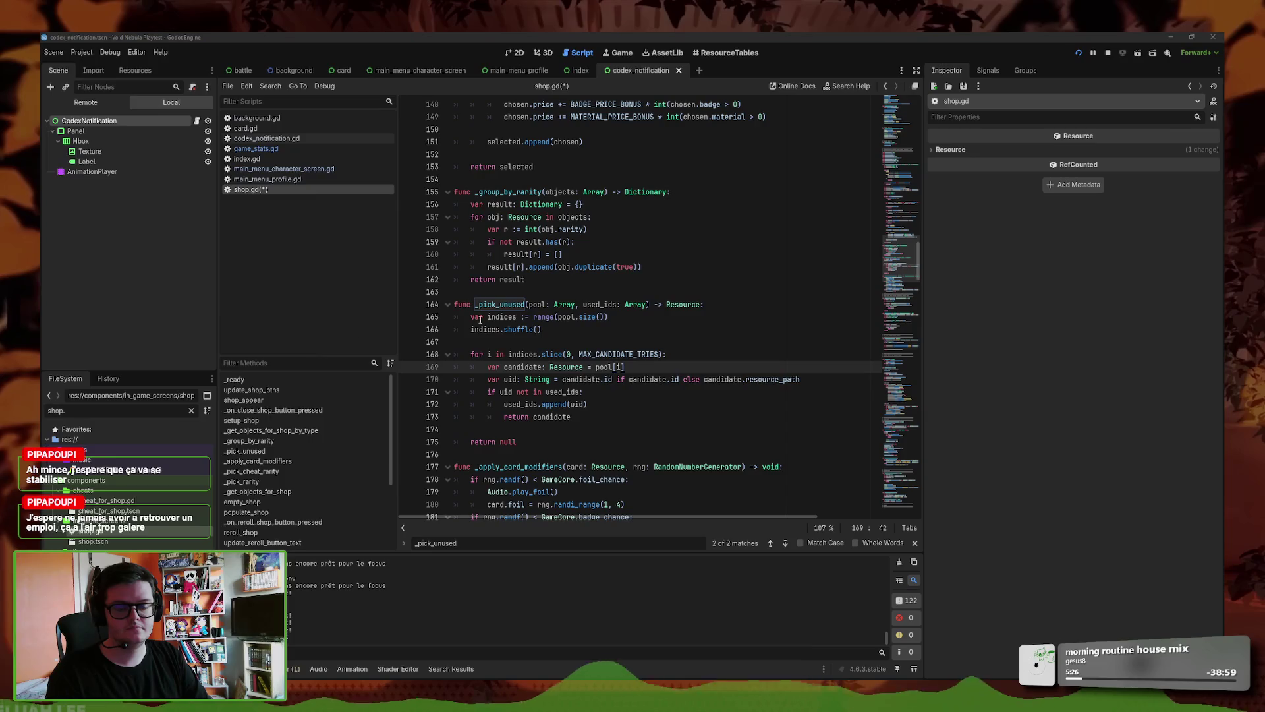
- Replace the old _pick_unused function with the rng-based swap-loop version and save
{"action": "mouse_move", "coordinate": [518, 442]}
{"action": "left_mouse_down"}
{"action": "mouse_move", "coordinate": [487, 416]}
{"action": "mouse_move", "coordinate": [454, 303]}
{"action": "left_mouse_up"}
{"action": "type", "text": "func _pick_unused(pool: Array, used_ids: Array, rng: RandomNumberGenerator) -> Resource: \tvar indices := range(pool.size())  \tfor i in range(indices.size() - 1, 0, -1): \t\tvar j := rng.randi_range(0, i) \t\tvar tmp = indices[i] \t\tindices[i] = indices[j] \t\tindices[j] = tmp  \tfor i in indices.slice(0, MAX_CANDIDATE_TRIES): \t\tvar candidate: Resource = pool[i] \t\tvar uid: String = candidate.id if candidate.id else candidate.resource_path \t\tif uid not in used_ids: \t\t\tused_ids.append(uid) \t\t\treturn candidate  \treturn null"}
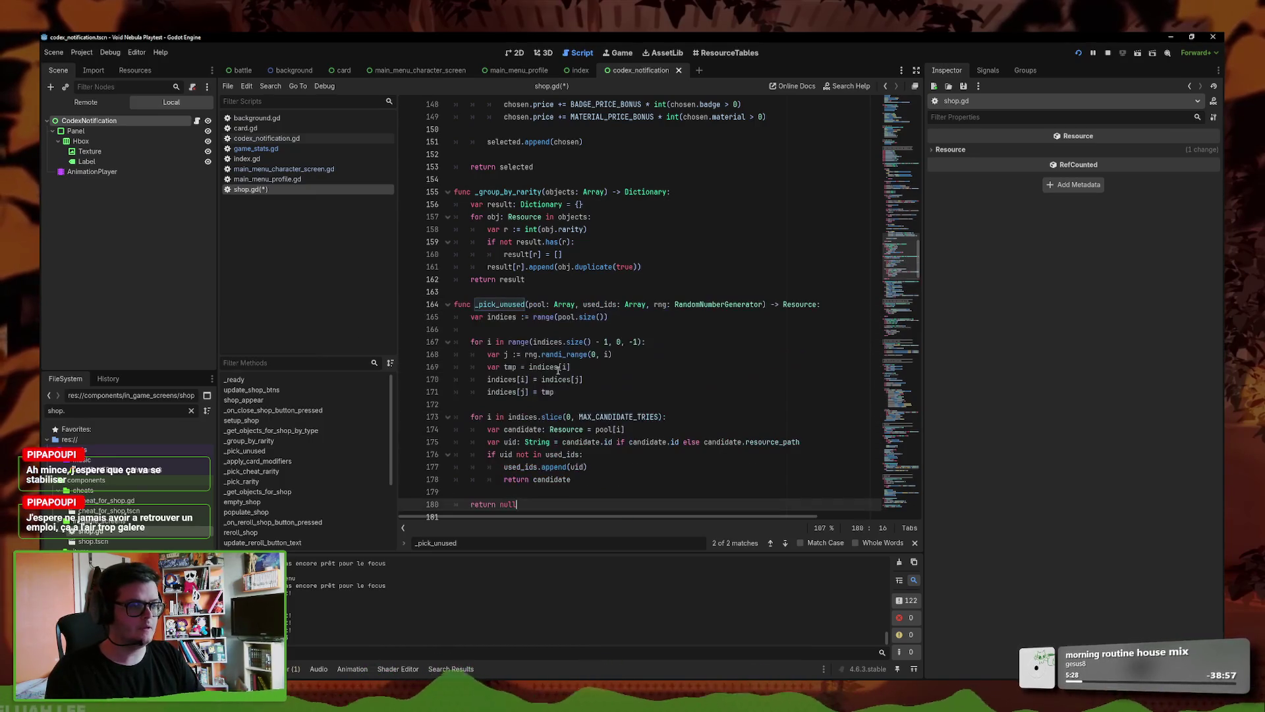
{"action": "key", "text": "ctrl+s"}
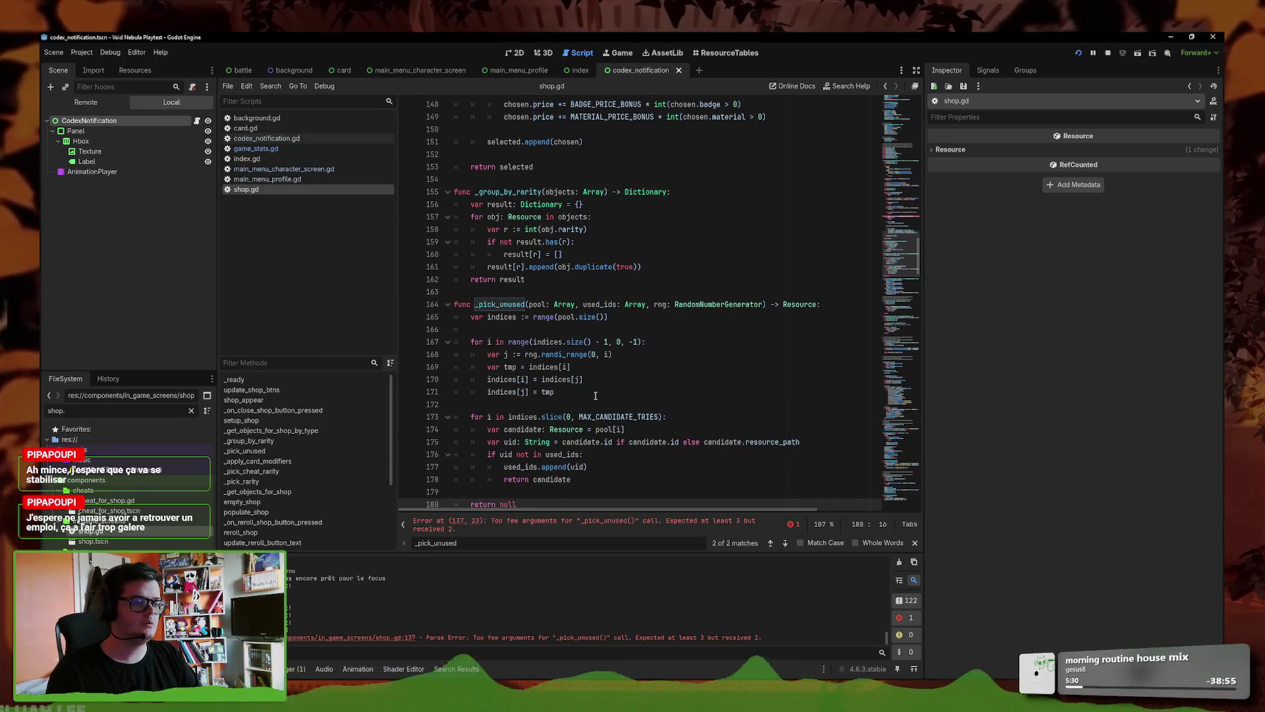
- Add ', rng' to the _pick_unused call on line 137, save, and pause the running game
{"action": "scroll", "coordinate": [597, 401], "scroll_direction": "down", "scroll_amount": 2}
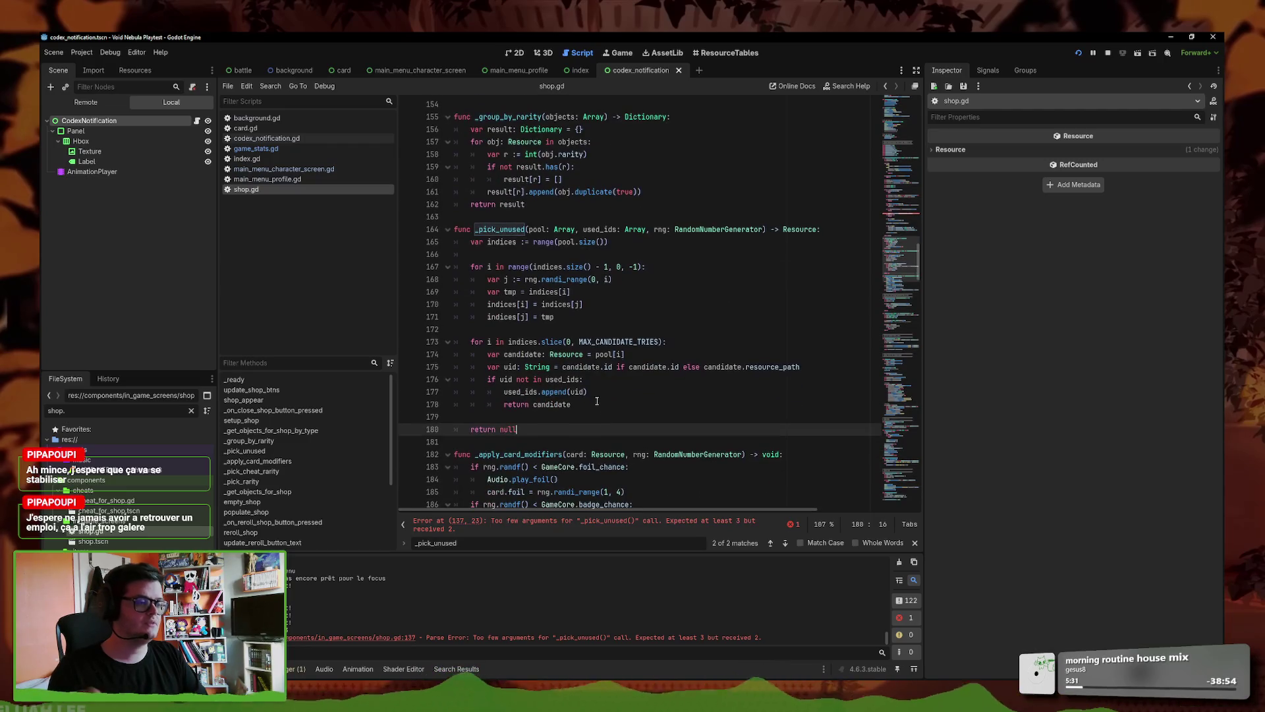
{"action": "left_click", "coordinate": [685, 522]}
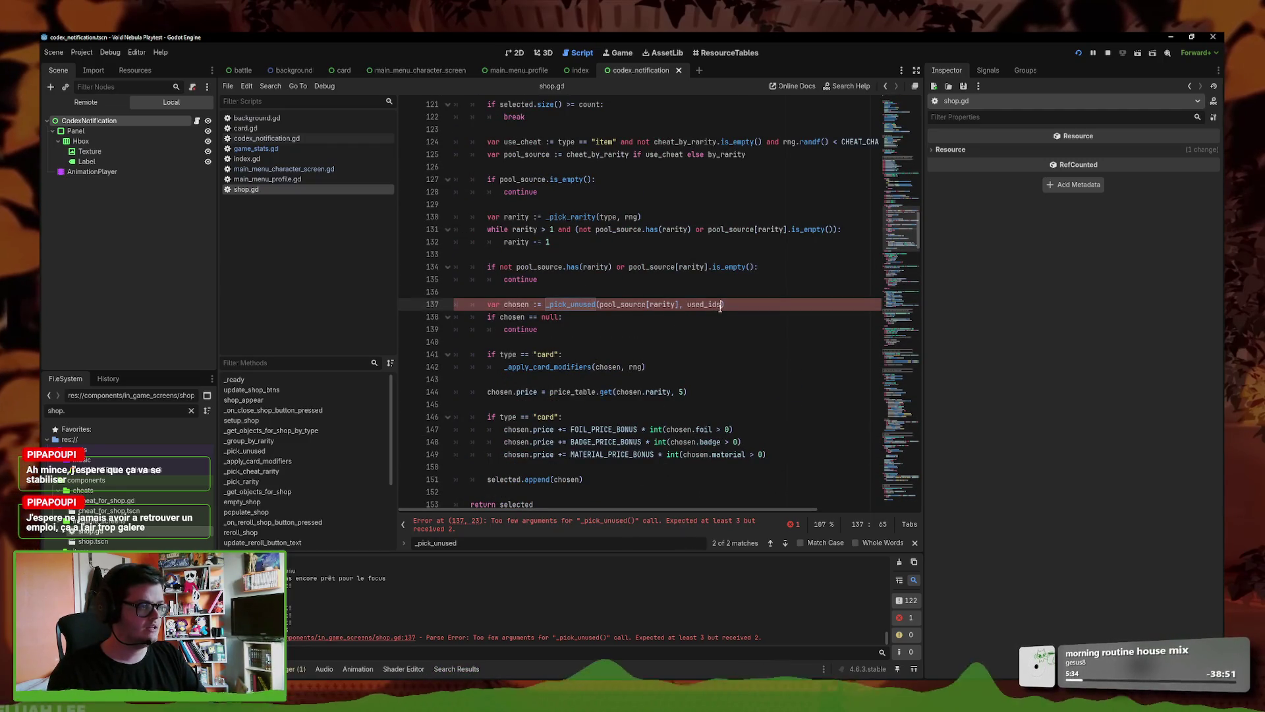
{"action": "type", "text": ", rngh"}
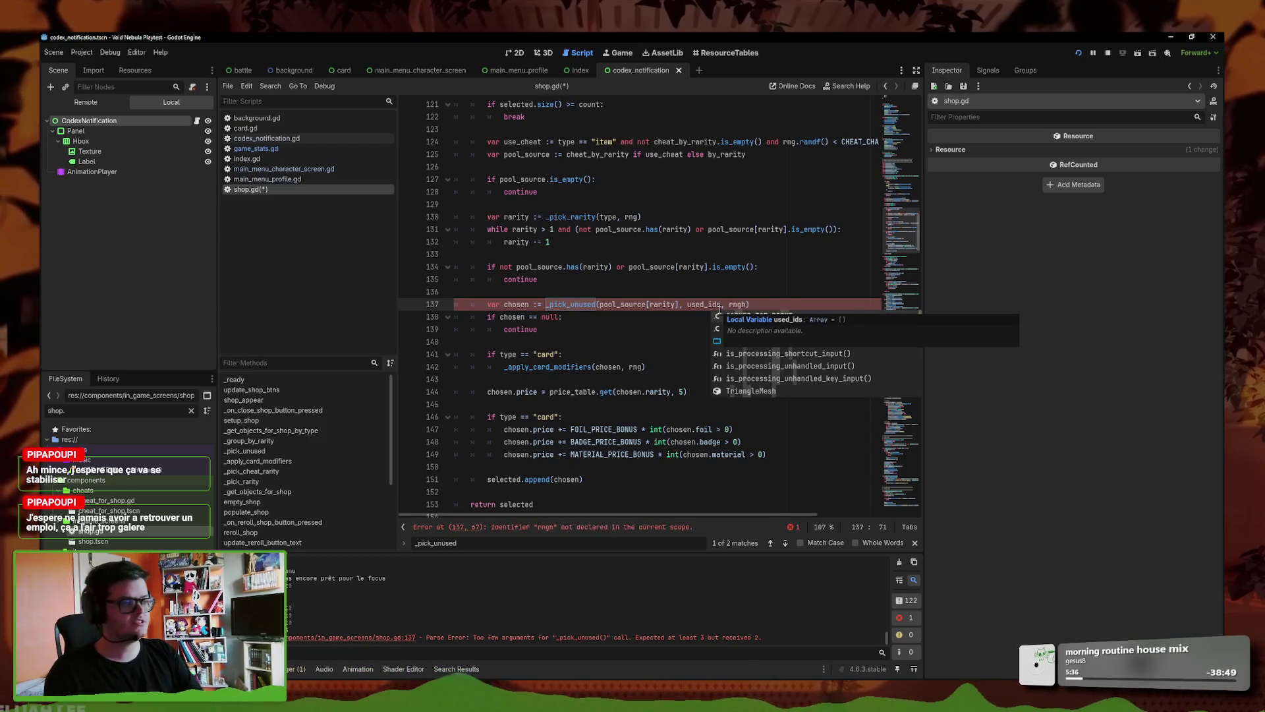
{"action": "key", "text": "BackSpace"}
{"action": "key", "text": "BackSpace"}
{"action": "type", "text": "g"}
{"action": "key", "text": "ctrl+s"}
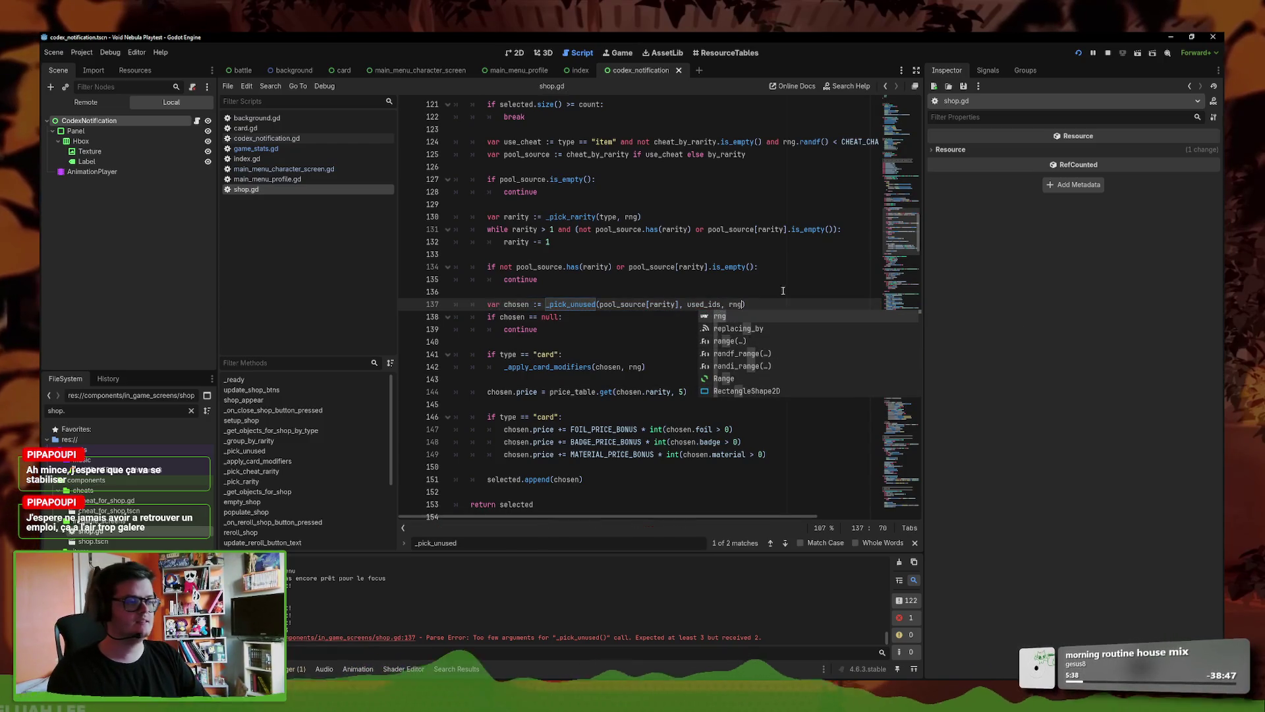
{"action": "key", "text": "End"}
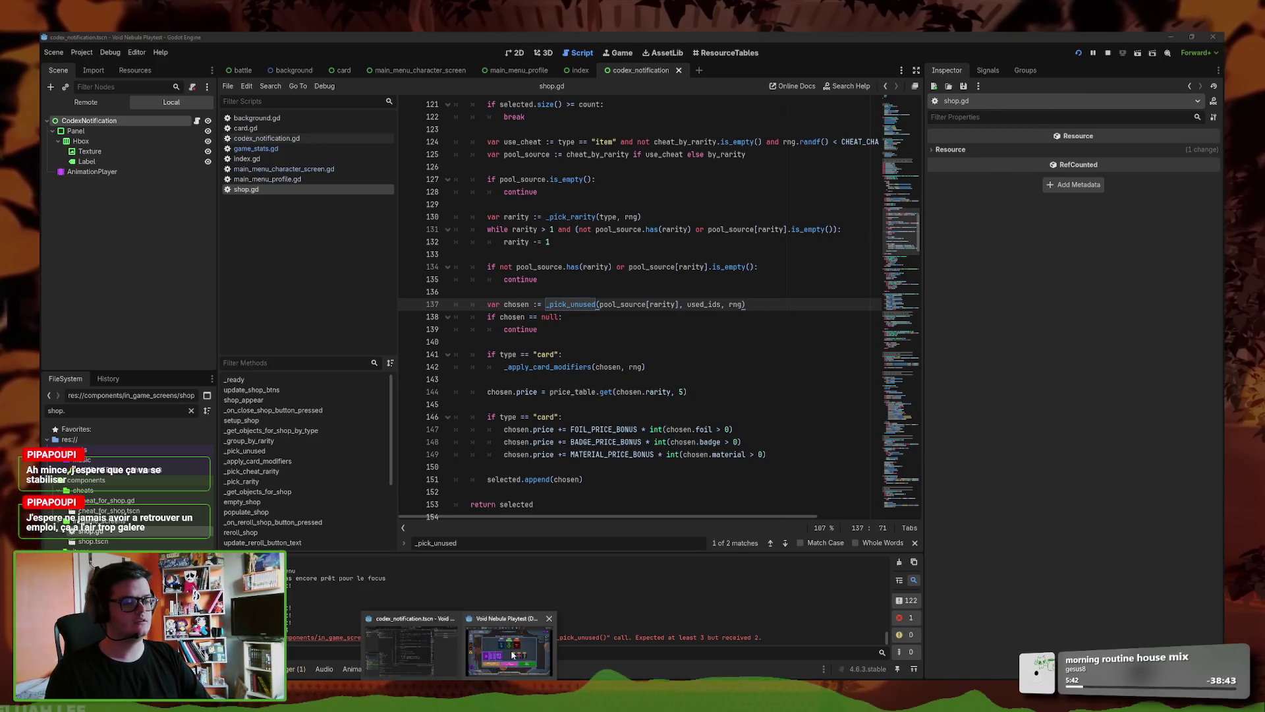
{"action": "key", "text": "alt+Tab"}
{"action": "key", "text": "Escape"}
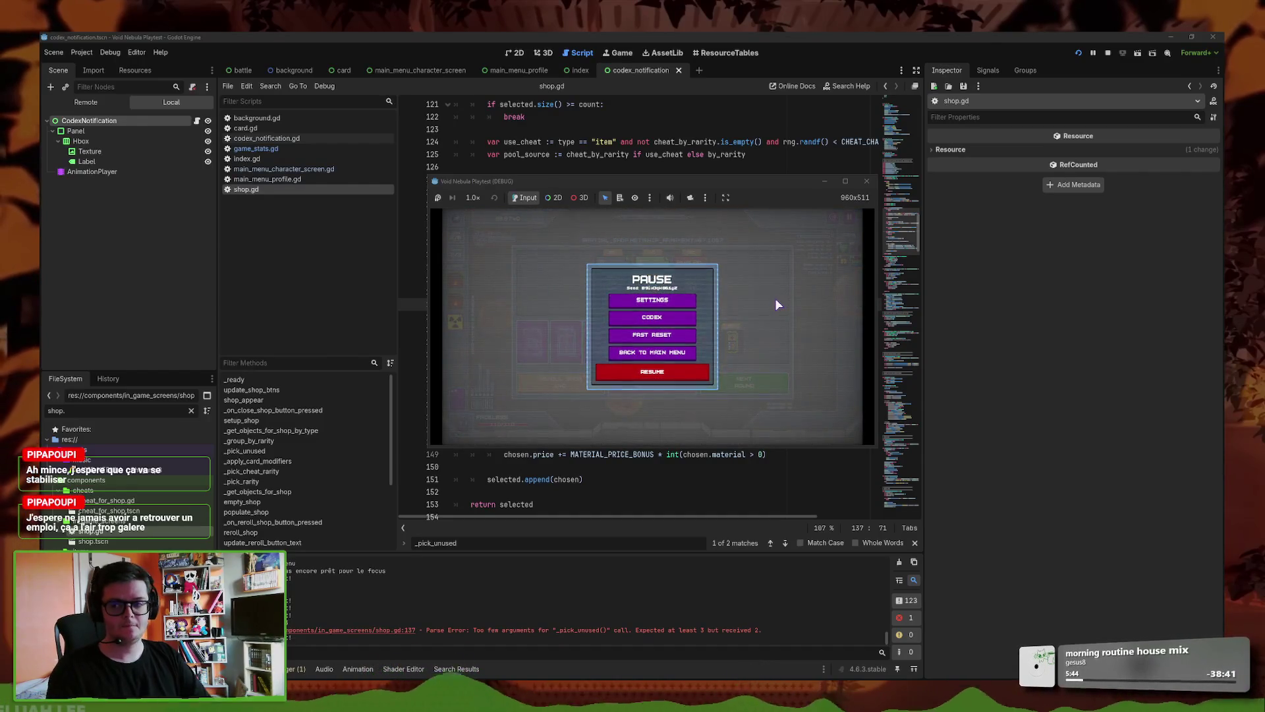
- Leave for the main menu and continue the saved Faceless run to view the shop
{"action": "left_click", "coordinate": [652, 352]}
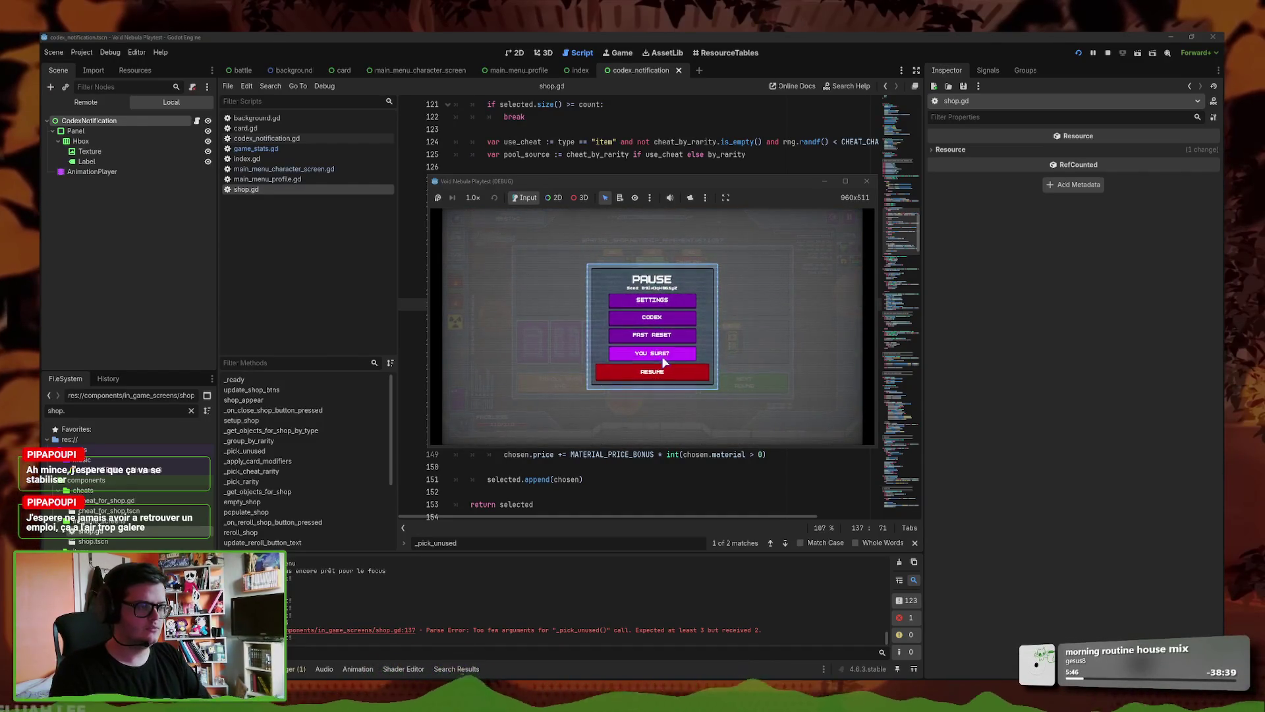
{"action": "left_click", "coordinate": [596, 352]}
{"action": "left_click", "coordinate": [565, 366]}
{"action": "left_click", "coordinate": [520, 347]}
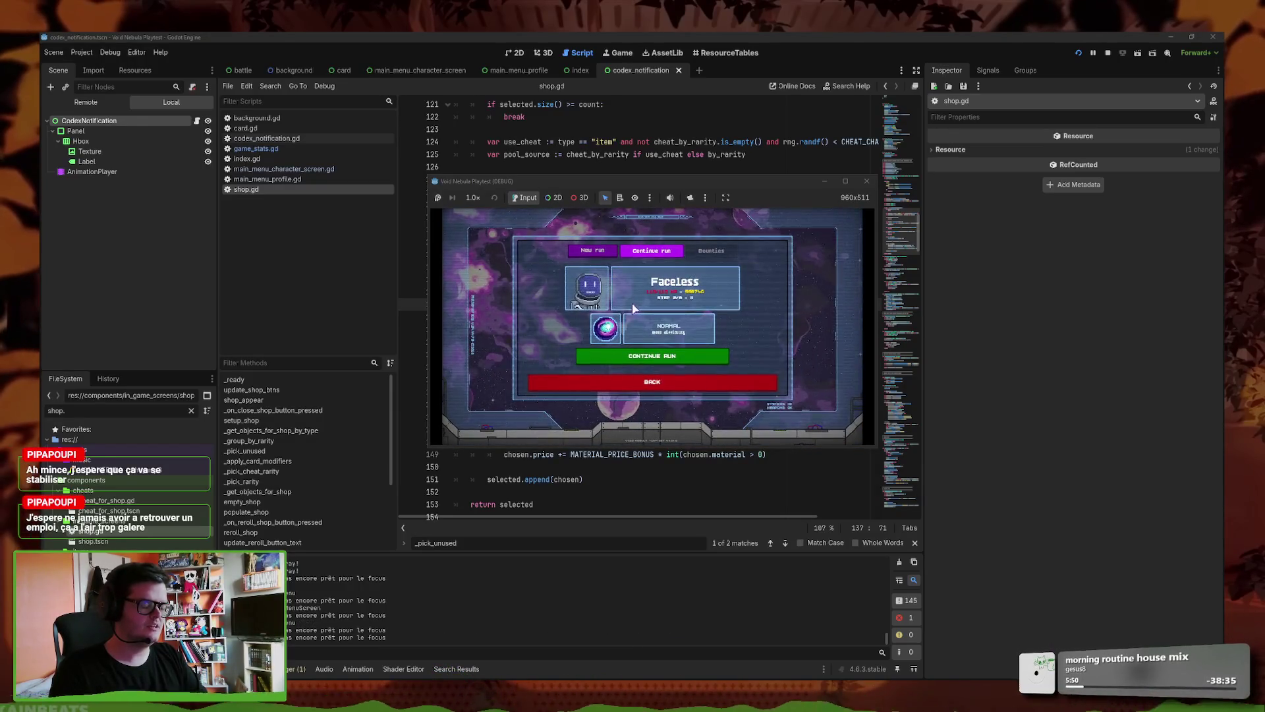
{"action": "left_click", "coordinate": [658, 358]}
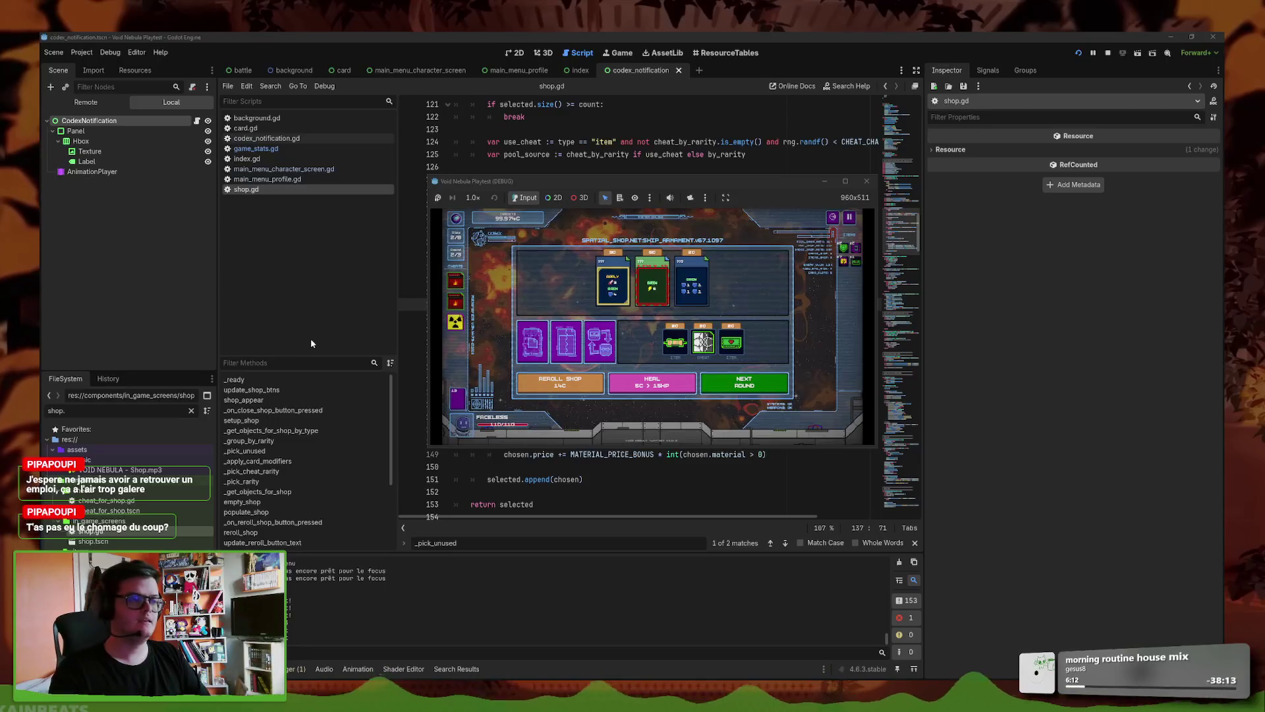
- Pause the game and confirm going back to the main menu
{"action": "left_click", "coordinate": [850, 217]}
{"action": "left_click", "coordinate": [667, 353]}
{"action": "left_click", "coordinate": [667, 354]}
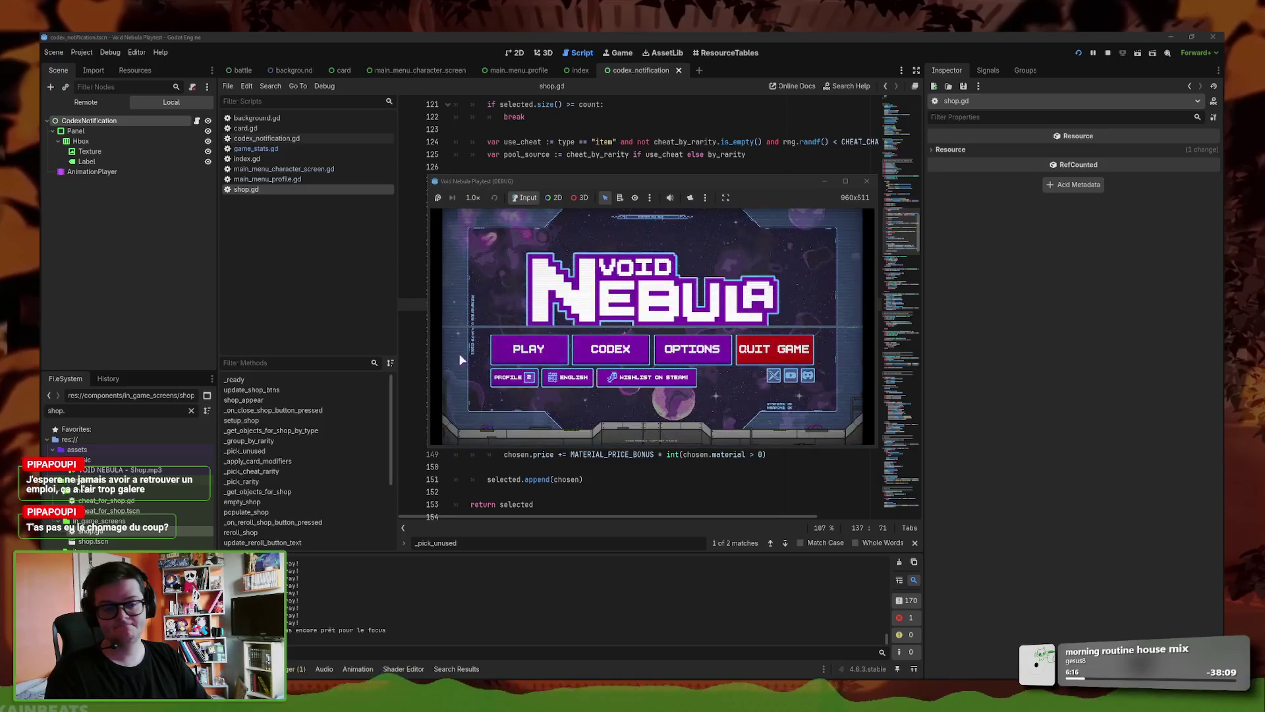
- Continue the run, quit to the main menu, and resume the saved run
{"action": "left_click", "coordinate": [549, 352]}
{"action": "left_click", "coordinate": [694, 357]}
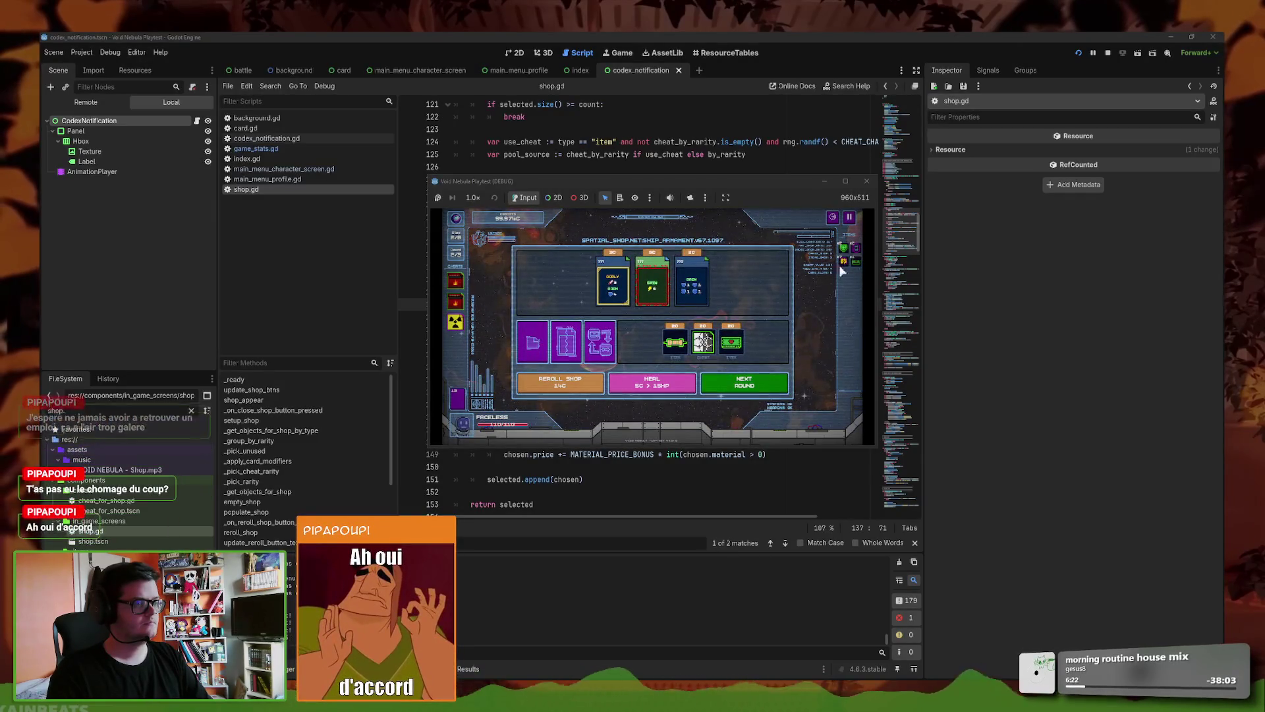
{"action": "left_click", "coordinate": [850, 219]}
{"action": "left_click", "coordinate": [650, 368]}
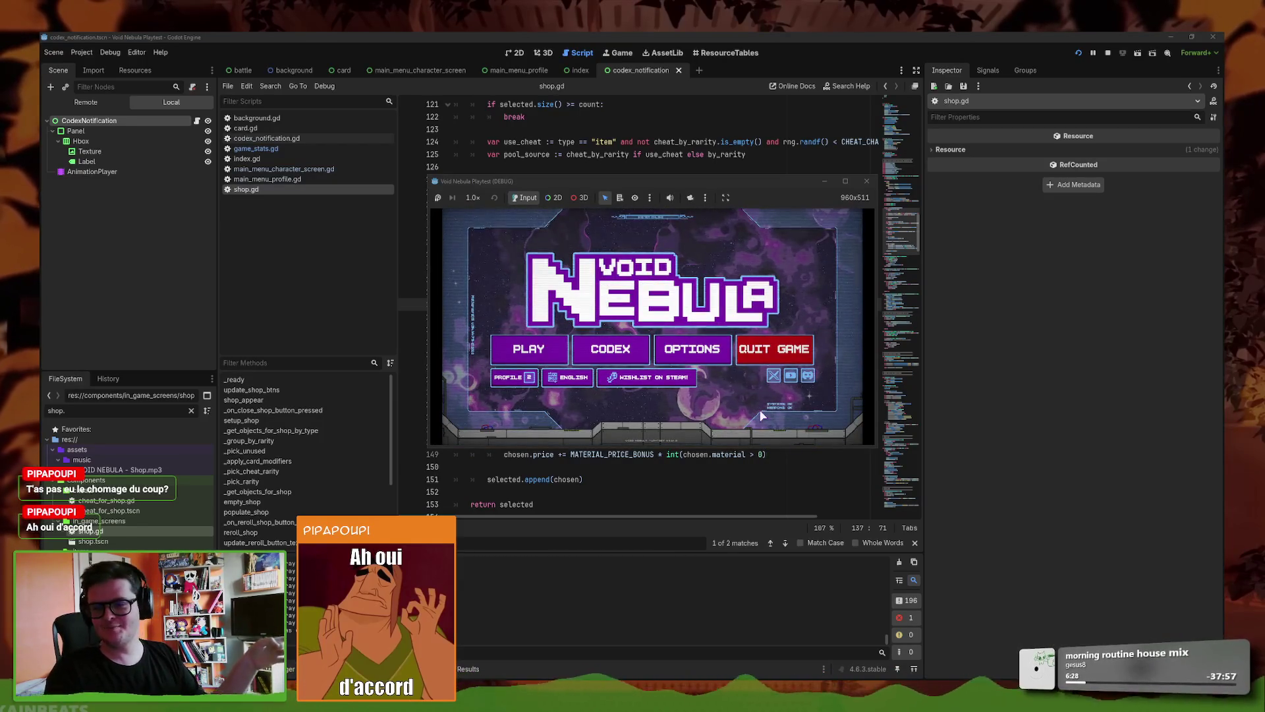
{"action": "left_click", "coordinate": [529, 350]}
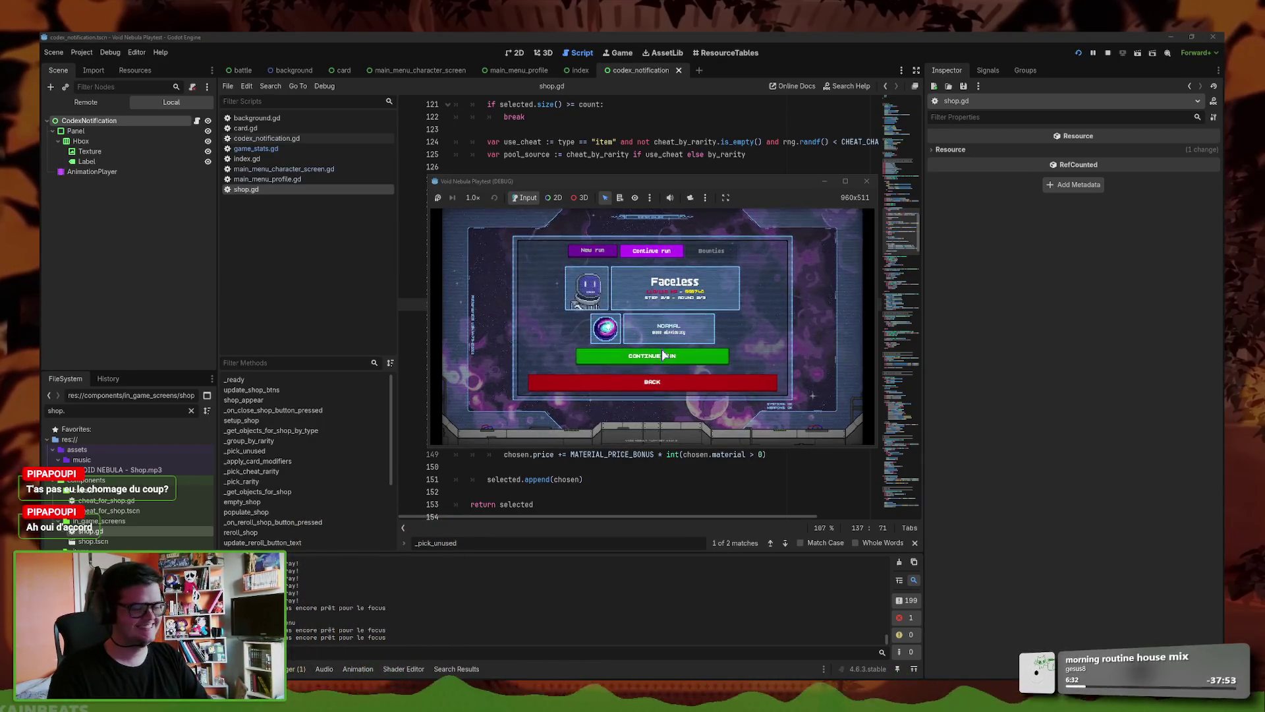
{"action": "left_click", "coordinate": [671, 360]}
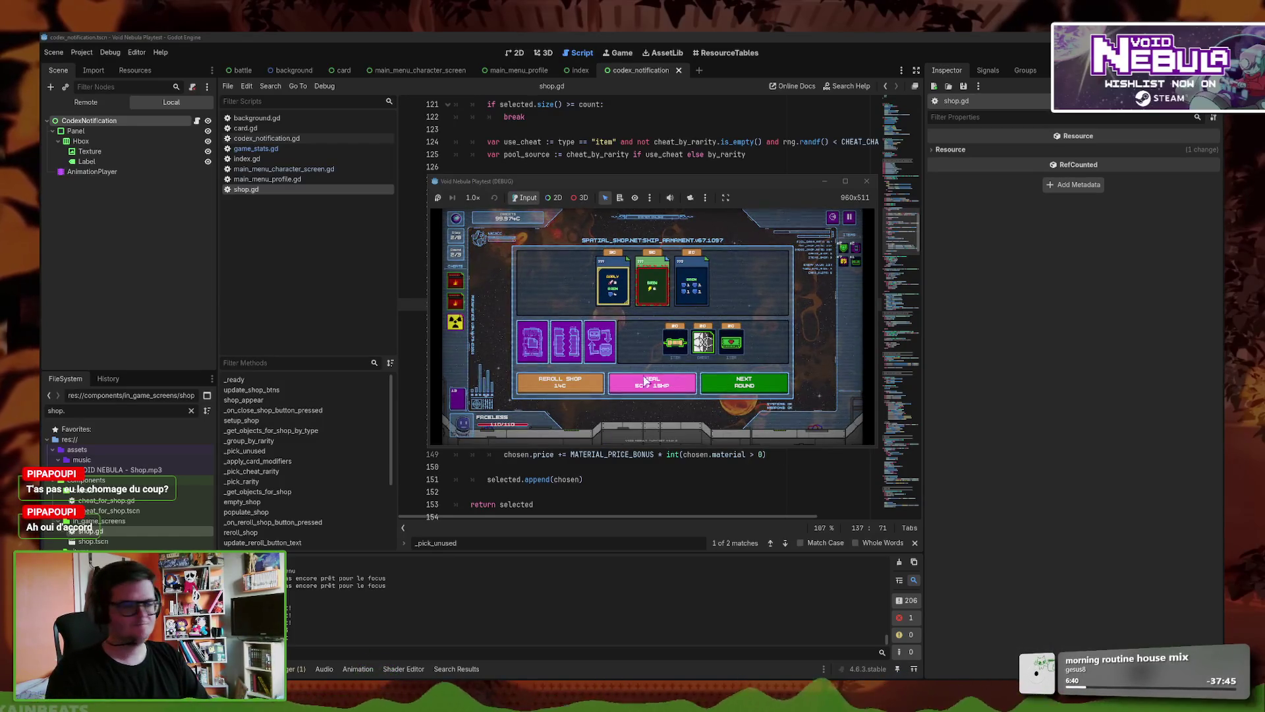
- Buy the green item, quit to the title, and continue the run to verify the purchase saved
{"action": "left_click", "coordinate": [677, 357]}
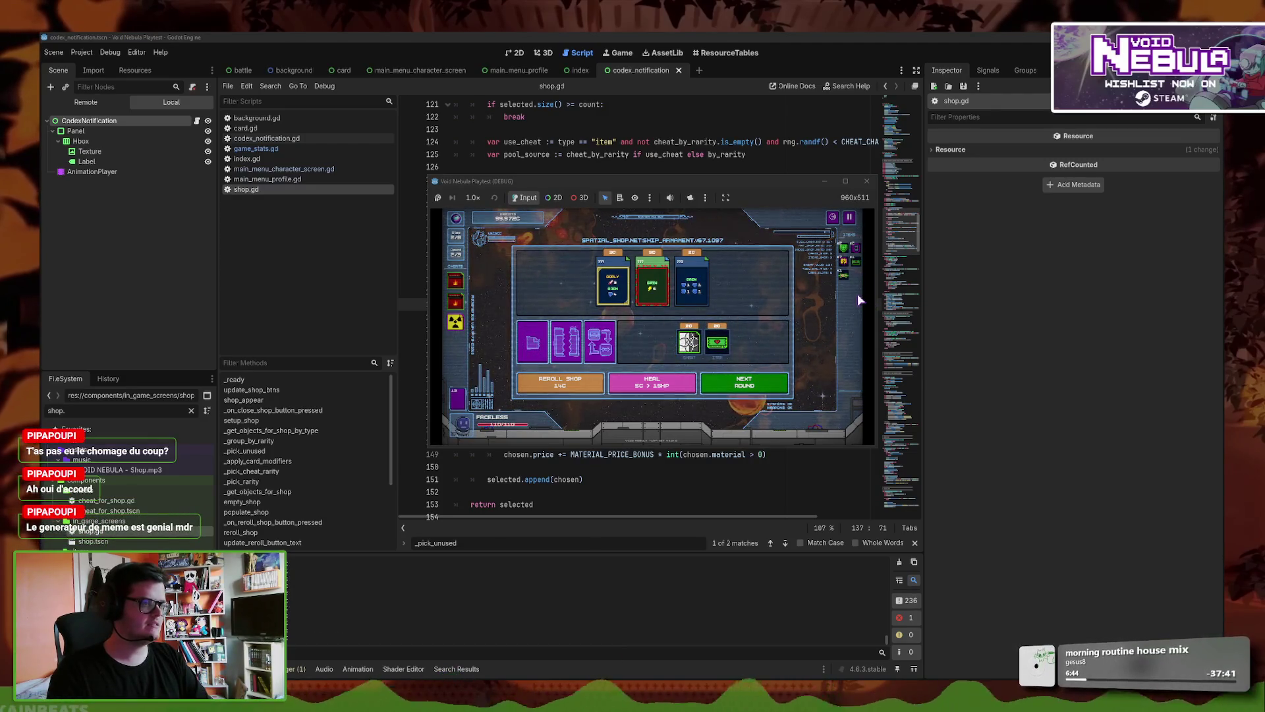
{"action": "key", "text": "Escape"}
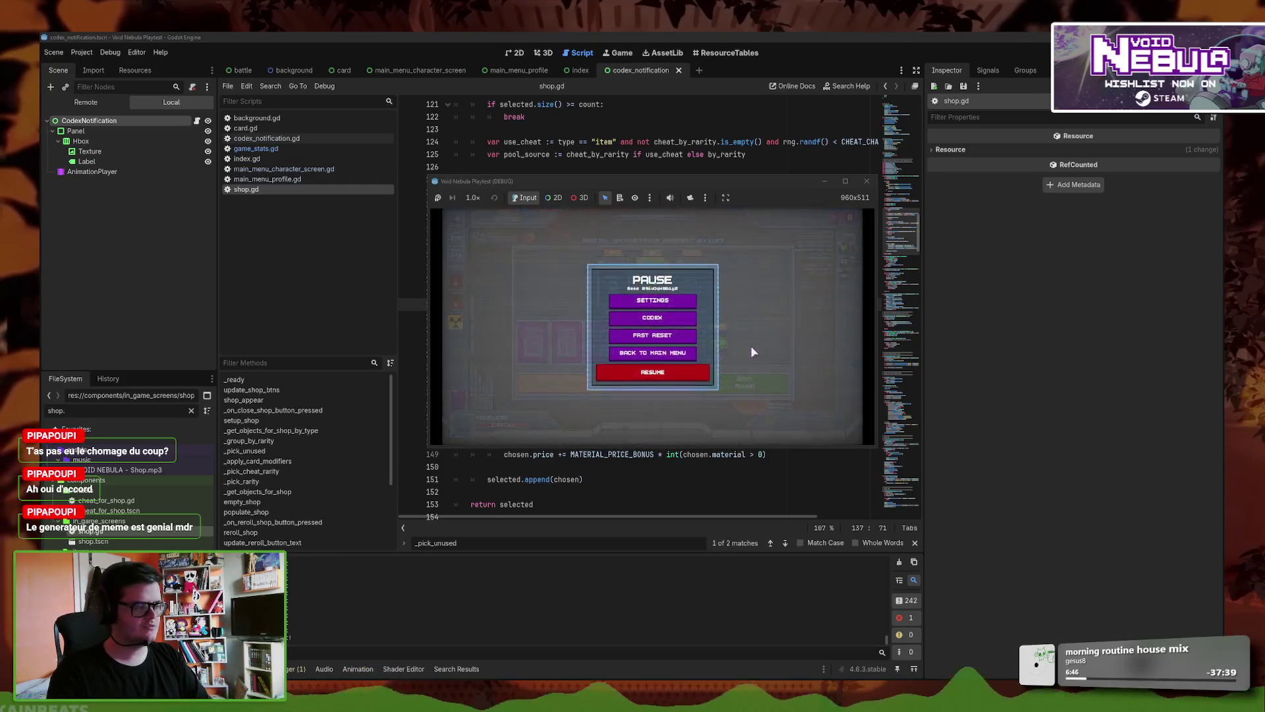
{"action": "left_click", "coordinate": [690, 353]}
{"action": "left_click", "coordinate": [690, 353]}
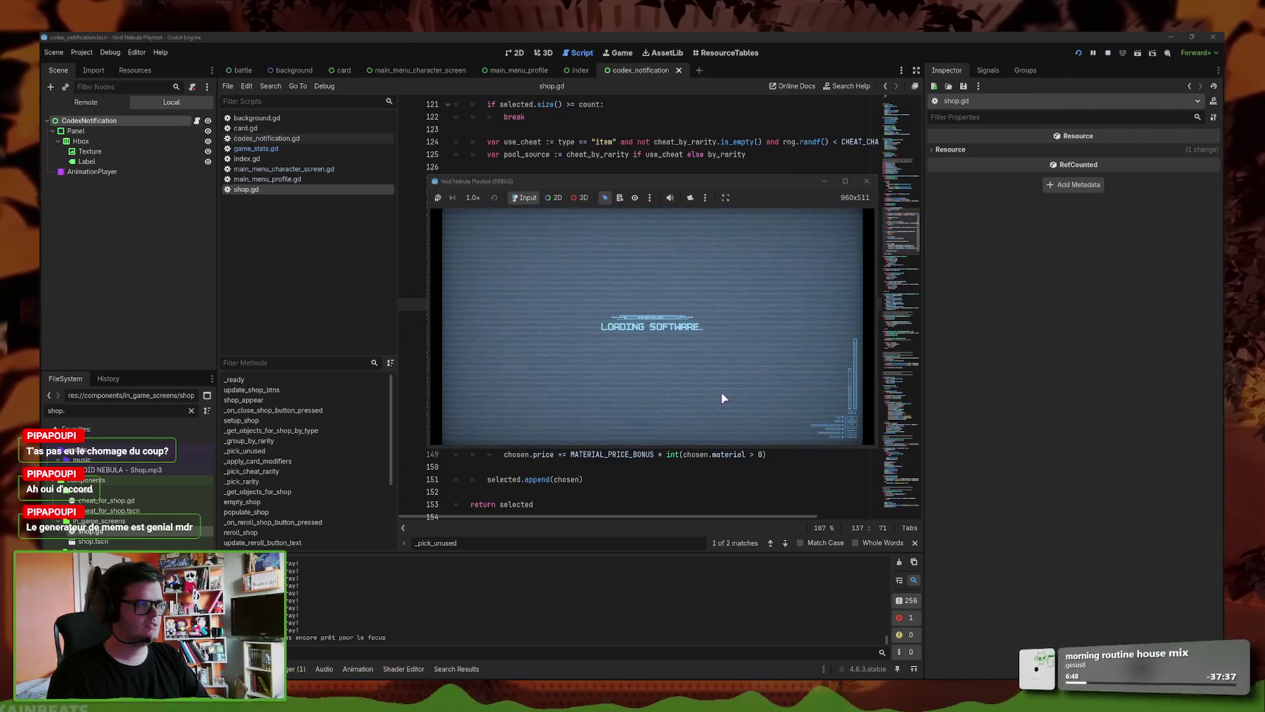
{"action": "key", "text": "Return"}
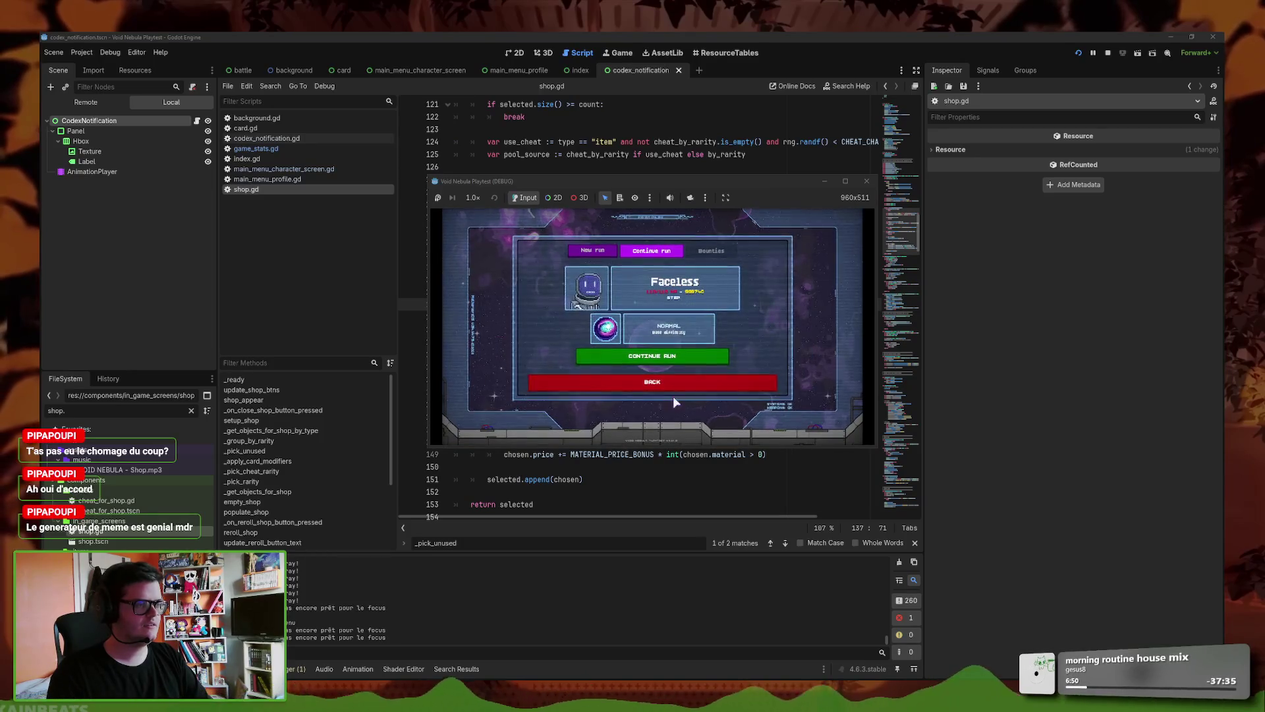
{"action": "left_click", "coordinate": [684, 359]}
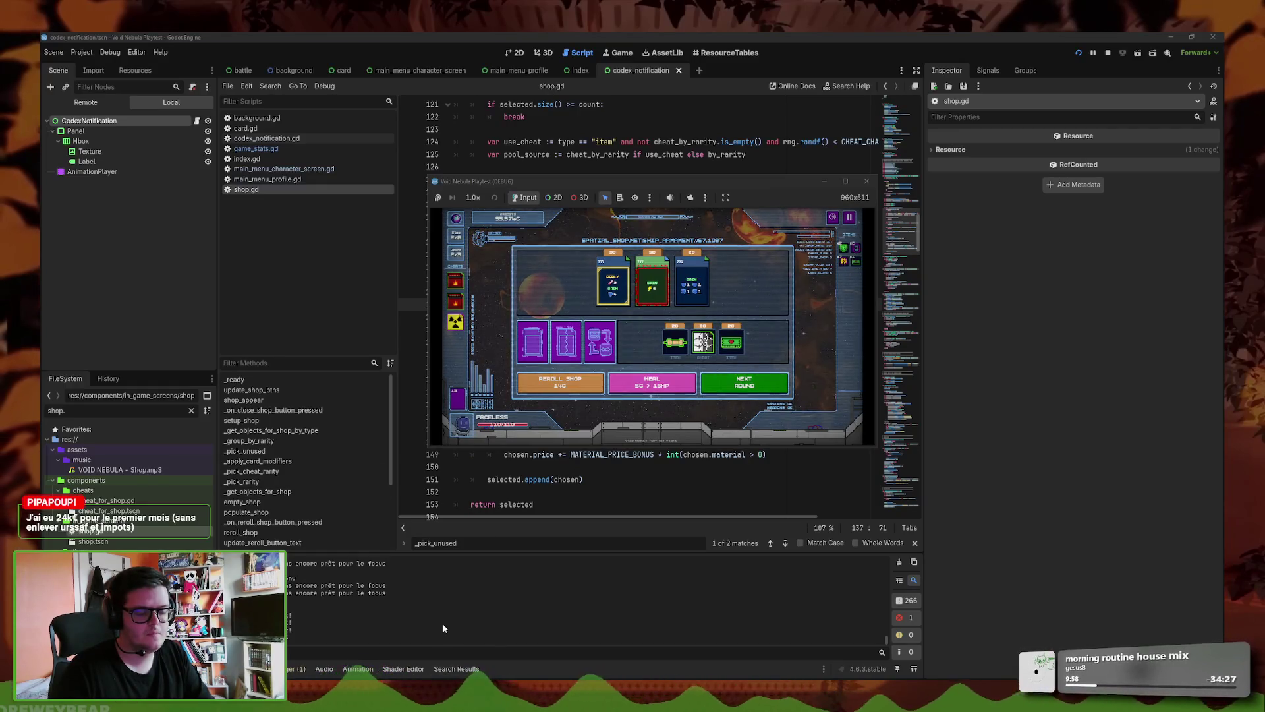
{"action": "key", "text": "super"}
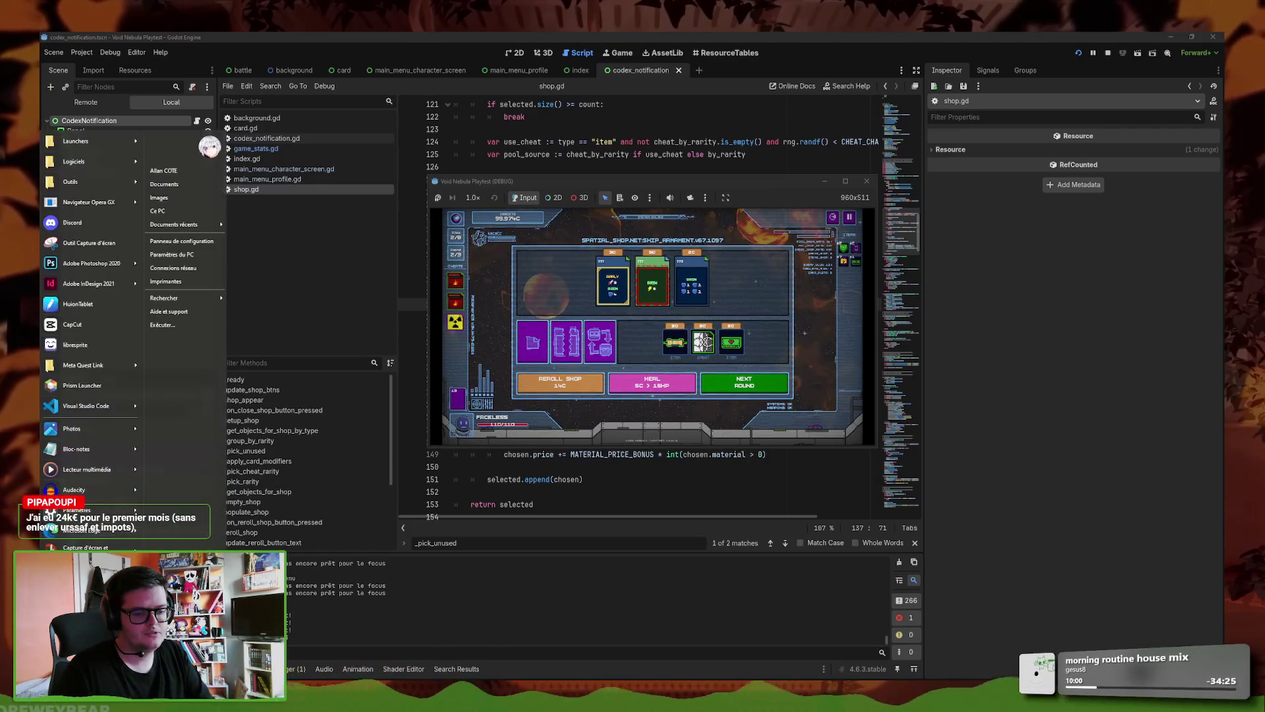
- Search 'calc' in the Start menu, close it, and switch to the Opera GX Google calculator
{"action": "type", "text": "calc"}
{"action": "key", "text": "Return"}
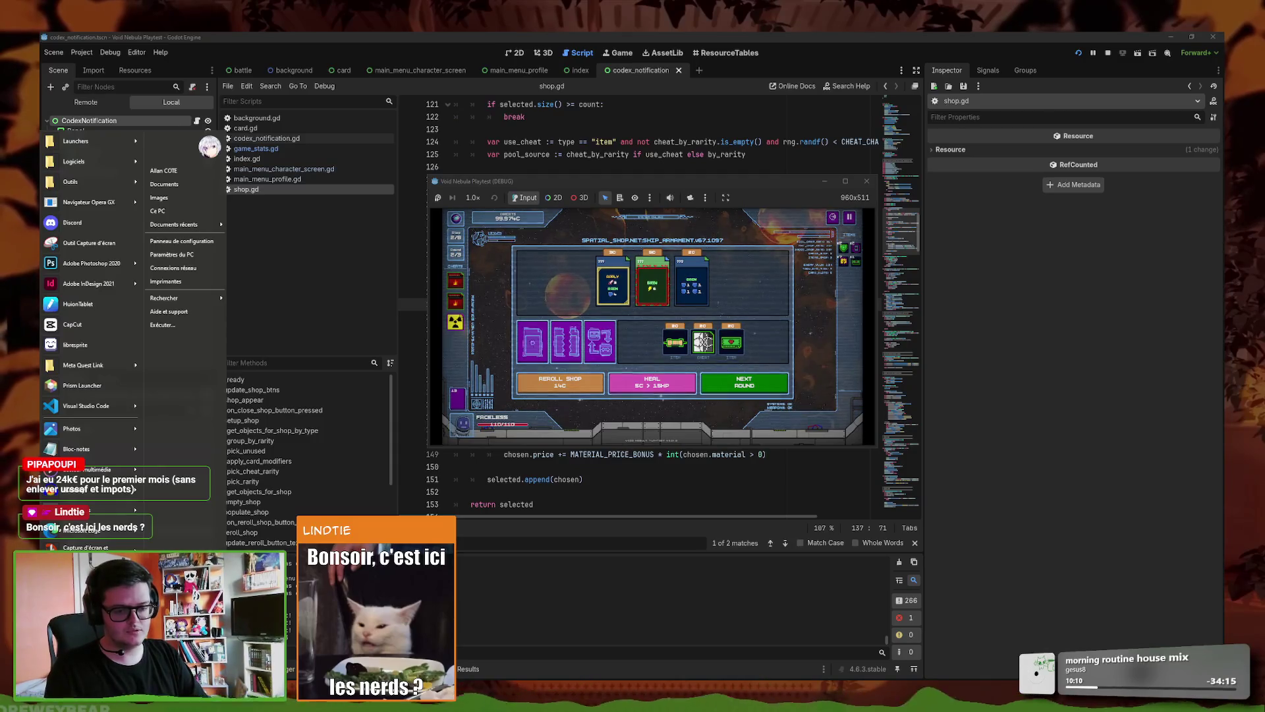
{"action": "key", "text": "Escape"}
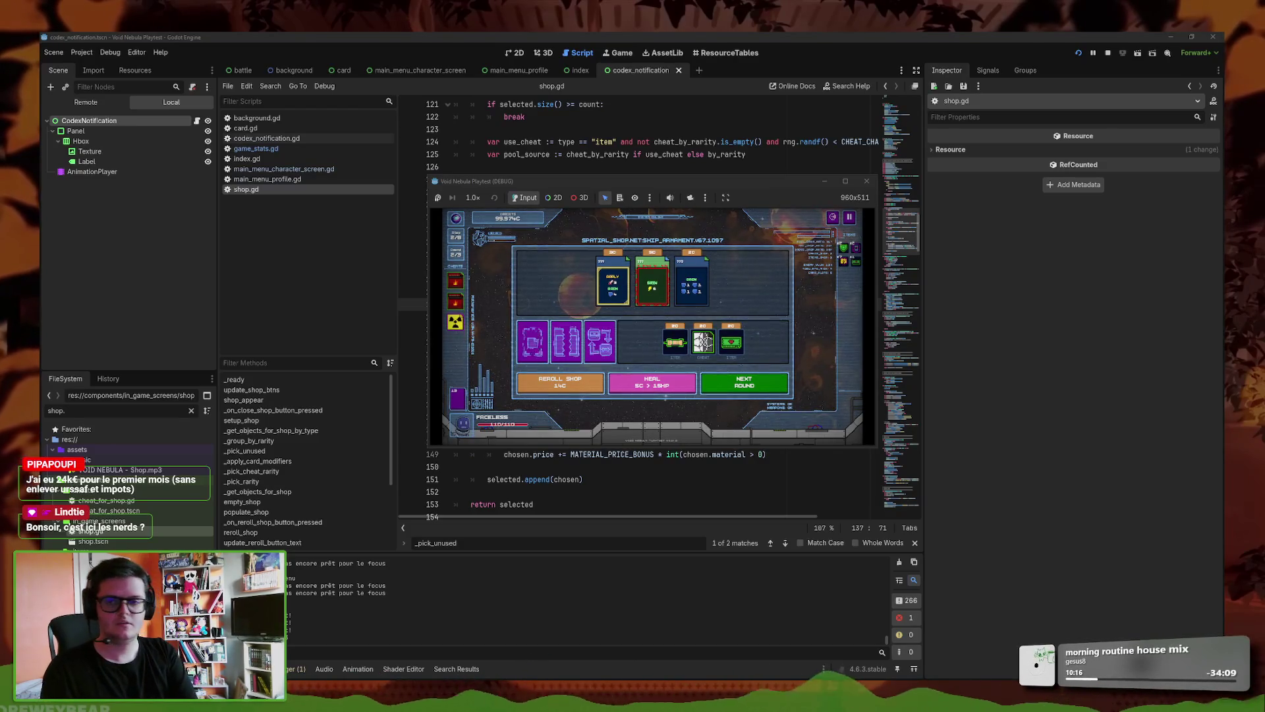
{"action": "key", "text": "alt+Tab"}
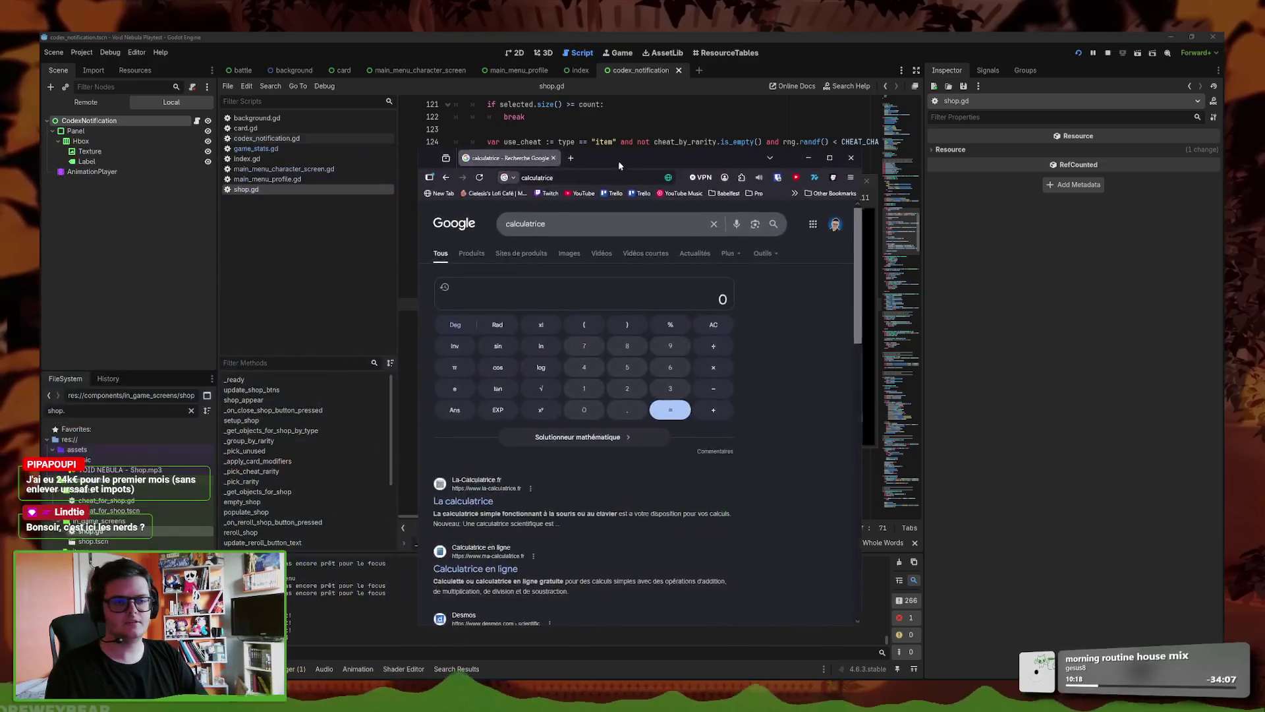
- Enter 24000 on the Google calculator
{"action": "left_click_drag", "start_coordinate": [620, 166], "coordinate": [613, 158]}
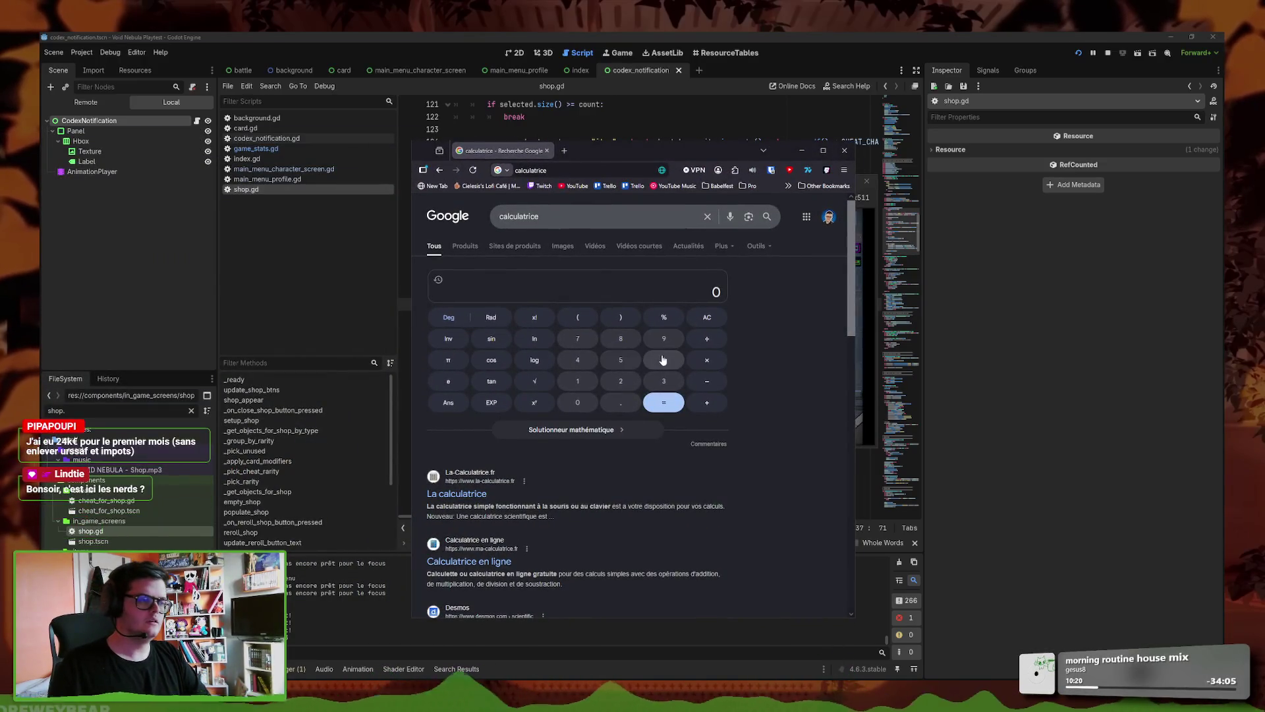
{"action": "left_click", "coordinate": [620, 381]}
{"action": "left_click", "coordinate": [577, 359]}
{"action": "double_click", "coordinate": [583, 403]}
{"action": "left_click", "coordinate": [584, 403]}
{"action": "left_click", "coordinate": [584, 403]}
{"action": "left_click", "coordinate": [707, 317]}
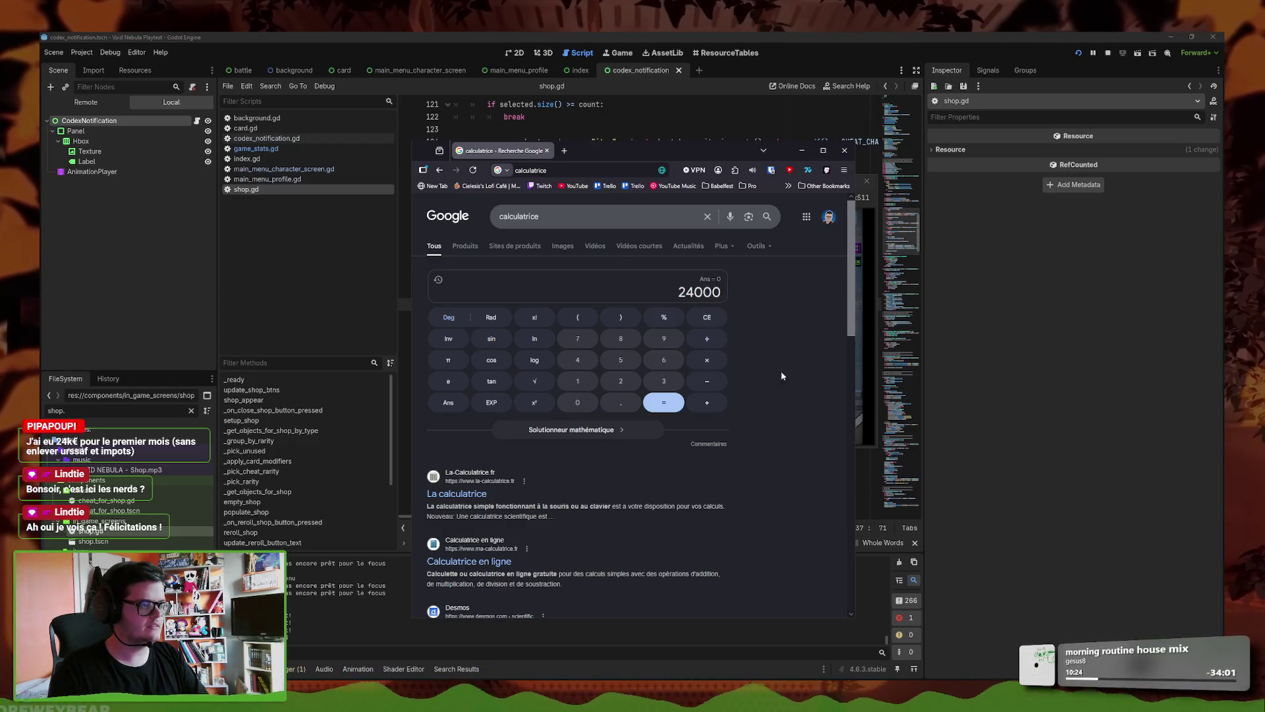
- Multiply by 0.78 to get 18720, then move the browser window left
{"action": "left_click", "coordinate": [710, 361]}
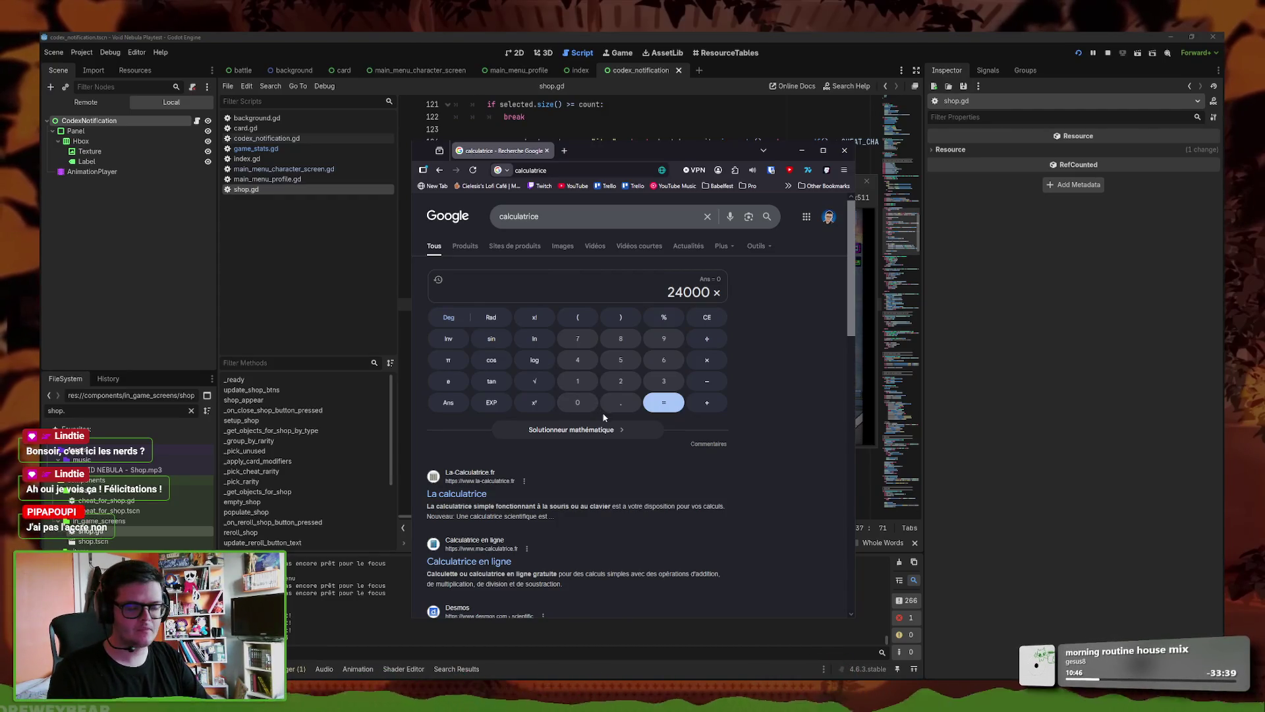
{"action": "left_click", "coordinate": [578, 402]}
{"action": "left_click", "coordinate": [620, 402]}
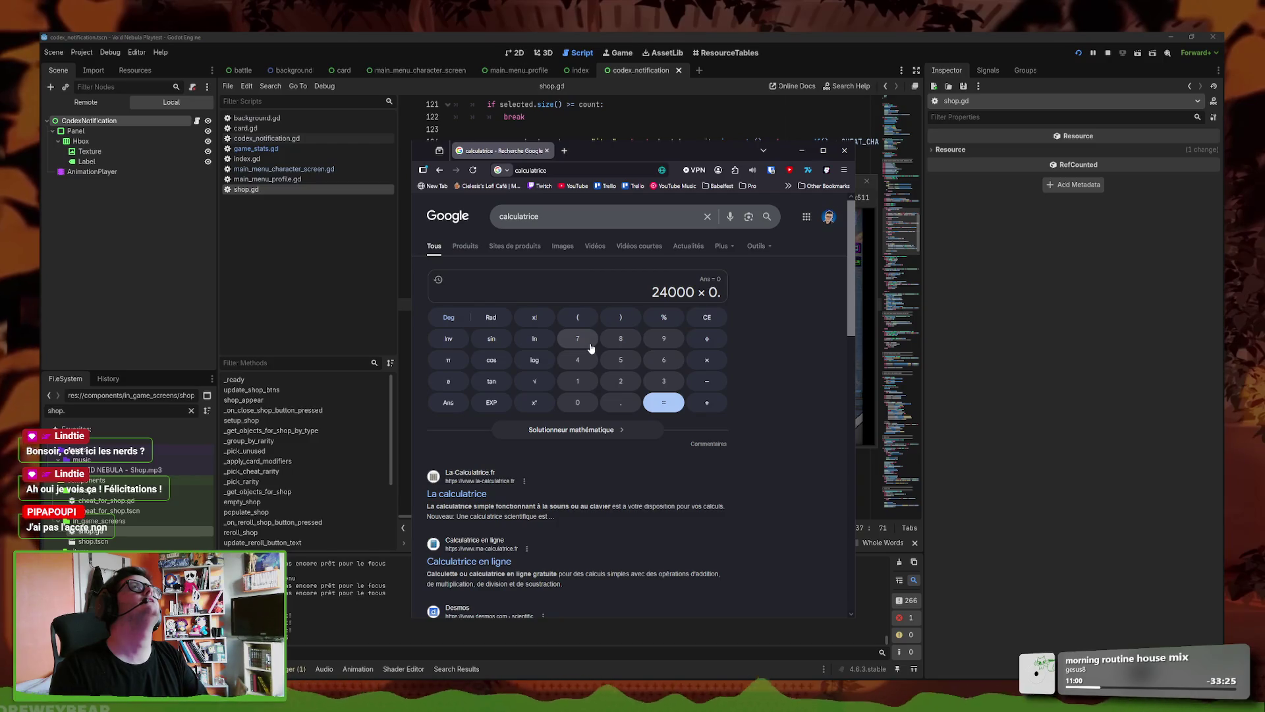
{"action": "left_click", "coordinate": [577, 338]}
{"action": "left_click", "coordinate": [620, 338]}
{"action": "left_click", "coordinate": [664, 403]}
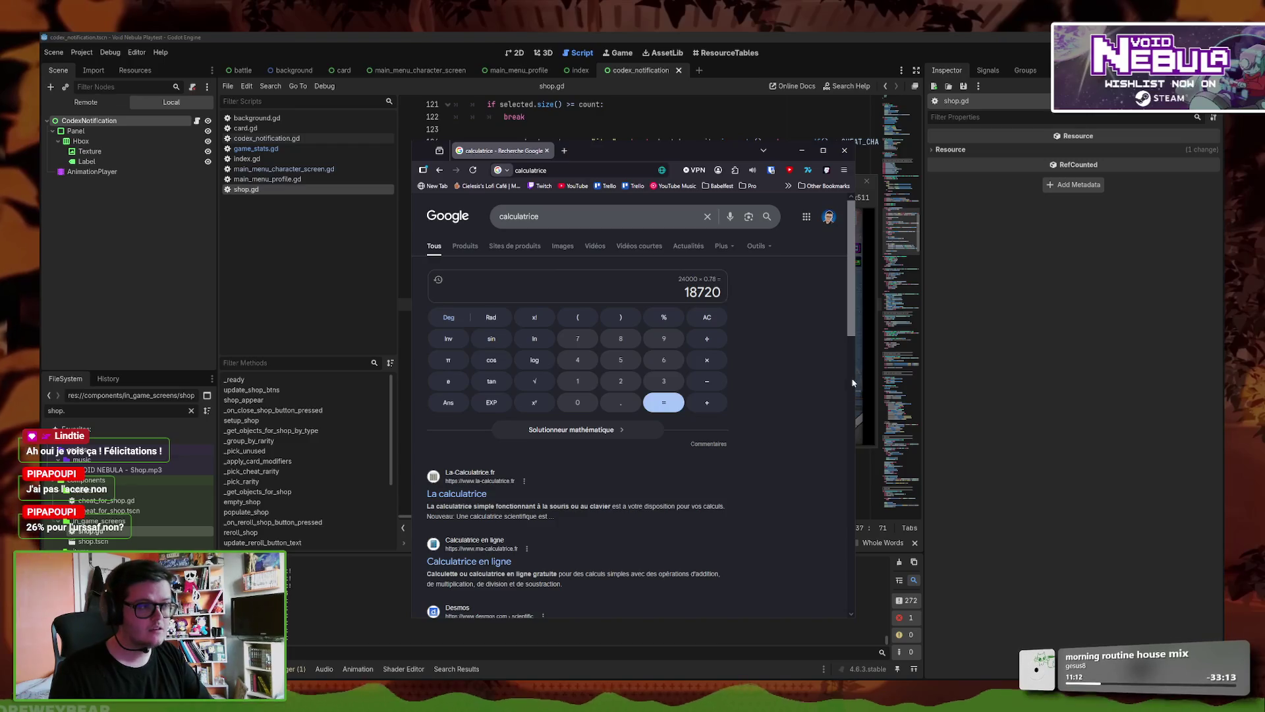
{"action": "left_click", "coordinate": [561, 170]}
{"action": "left_click_drag", "start_coordinate": [643, 151], "coordinate": [488, 162]}
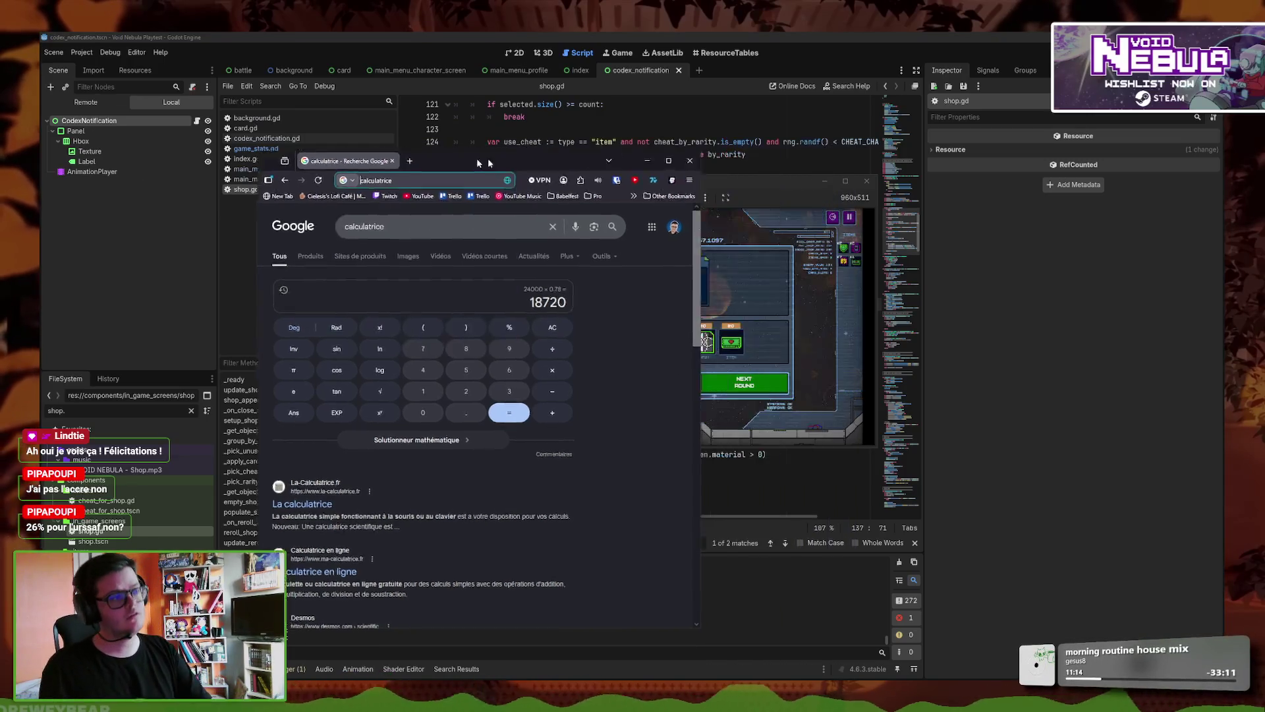
- Return to Godot with the playtest running and bring shop.gd in front of the game
{"action": "key", "text": "alt+Tab"}
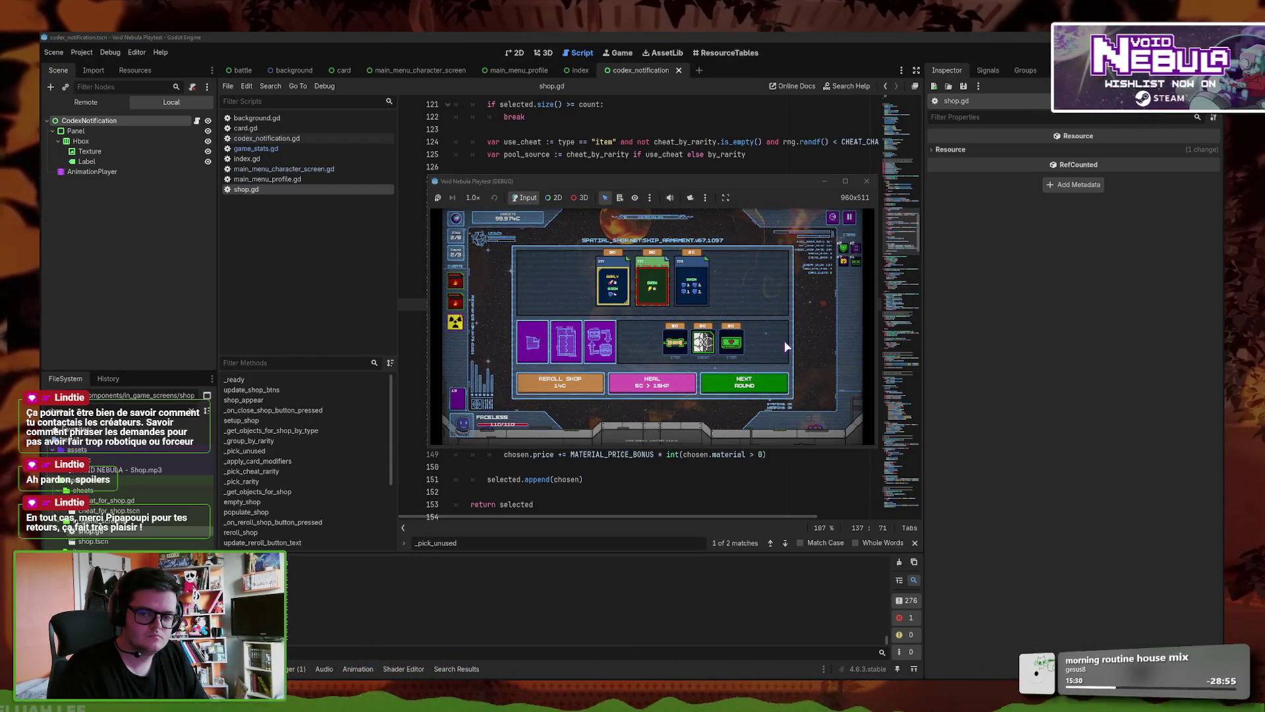
{"action": "left_click", "coordinate": [739, 419]}
{"action": "key", "text": "ctrl+f"}
- Find the SaveFile.commit_current_run() calls on lines 51 and 309
{"action": "type", "text": "SaveFi"}
{"action": "key", "text": "Return"}
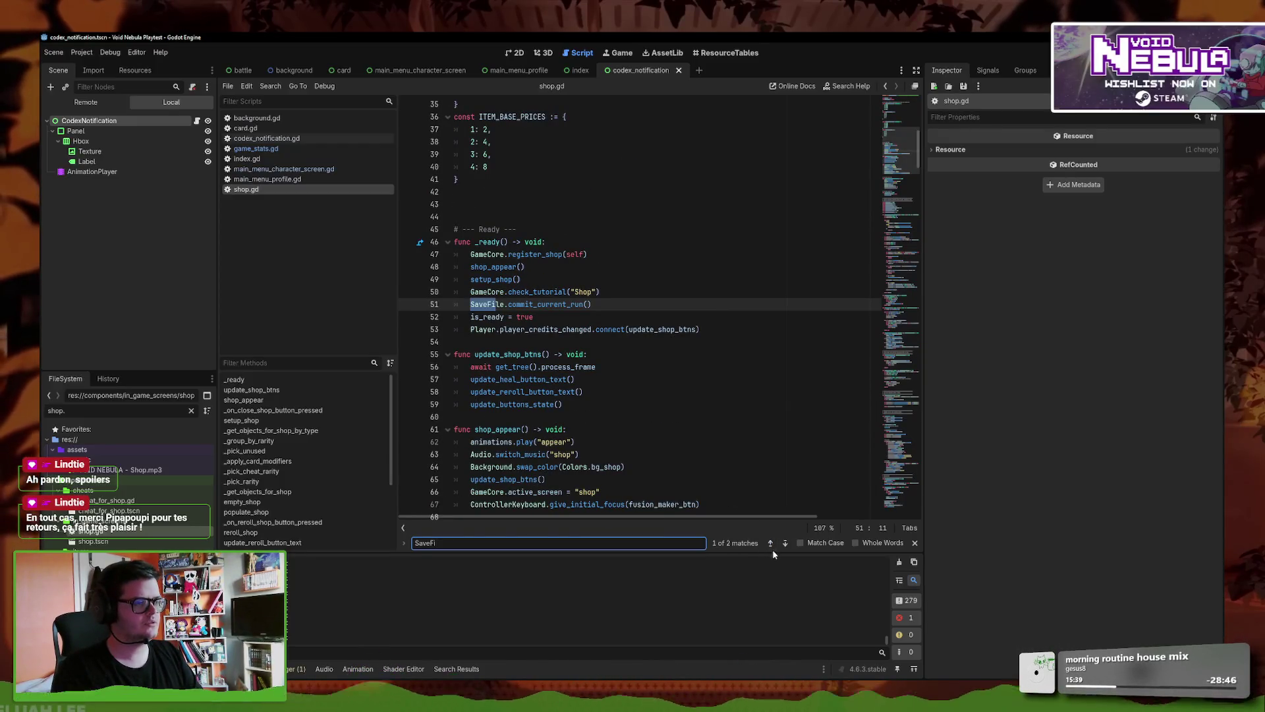
{"action": "left_click", "coordinate": [770, 543]}
{"action": "scroll", "coordinate": [727, 484], "scroll_direction": "up", "scroll_amount": 3}
- Bring the running Void Nebula game back and dismiss the tutorial to return to the shop
{"action": "mouse_move", "coordinate": [496, 670]}
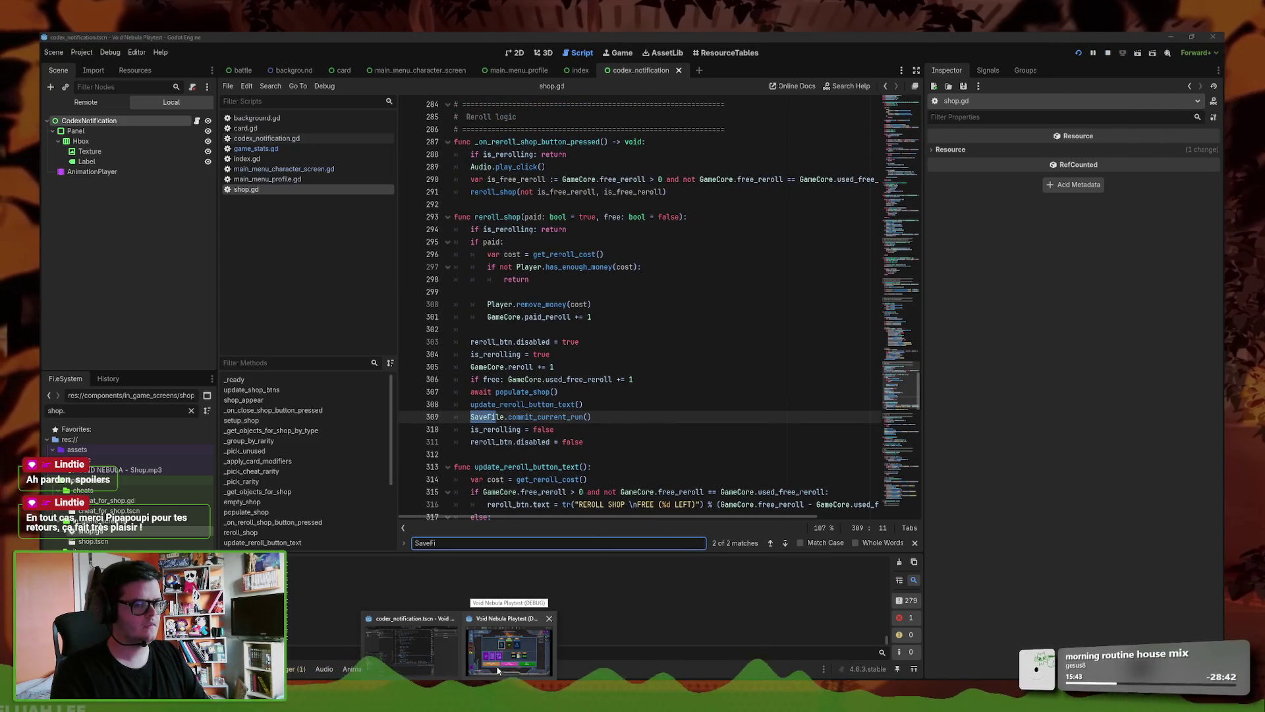
{"action": "left_click", "coordinate": [498, 670]}
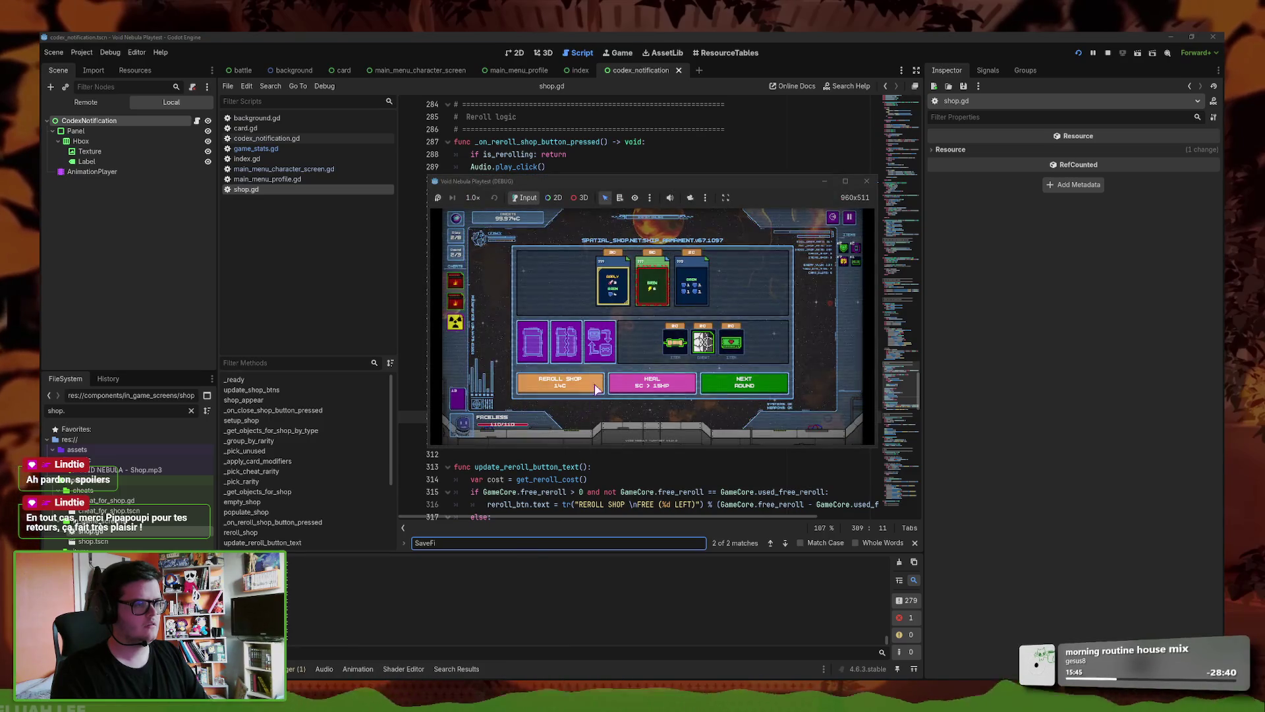
{"action": "left_click", "coordinate": [650, 412]}
- Recycle an item in the ship shop and enlarge the game window to full size
{"action": "left_click", "coordinate": [666, 310]}
{"action": "left_click", "coordinate": [674, 364]}
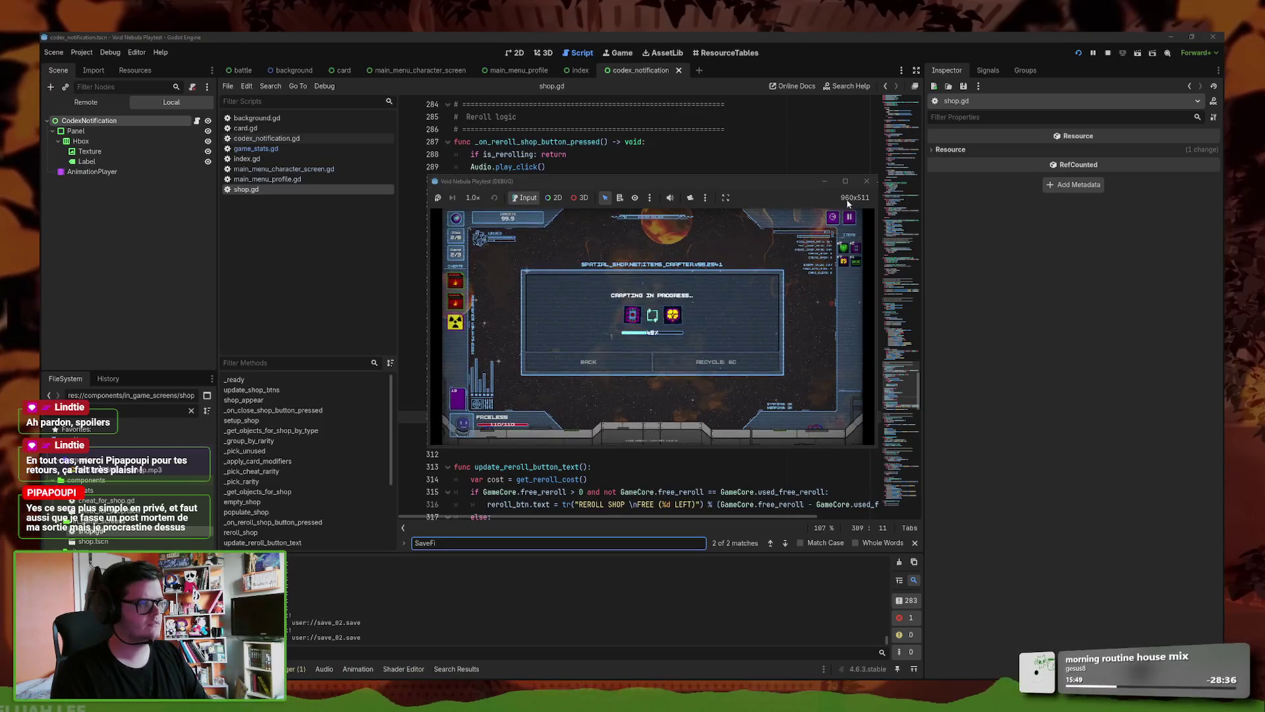
{"action": "left_click", "coordinate": [846, 180]}
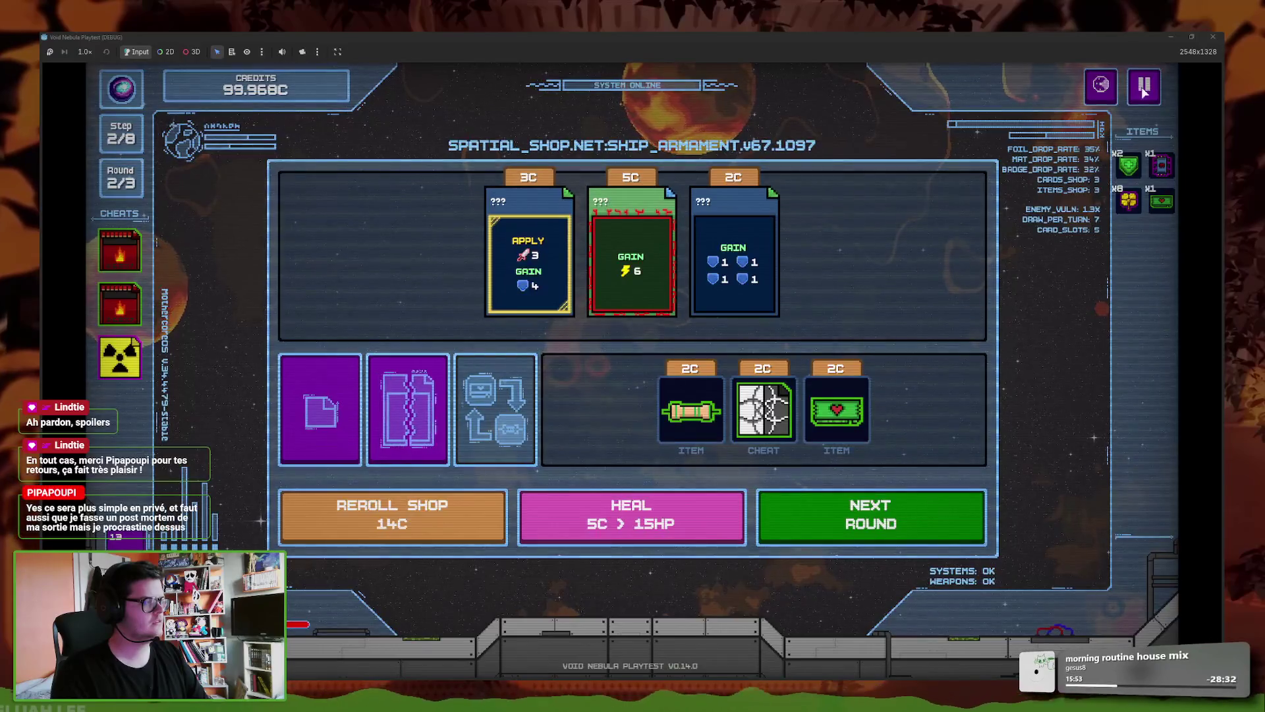
- Quit the run to the main menu, then resume it with Play and Continue Run
{"action": "left_click", "coordinate": [1136, 93]}
{"action": "left_click", "coordinate": [679, 438]}
{"action": "left_click", "coordinate": [679, 440]}
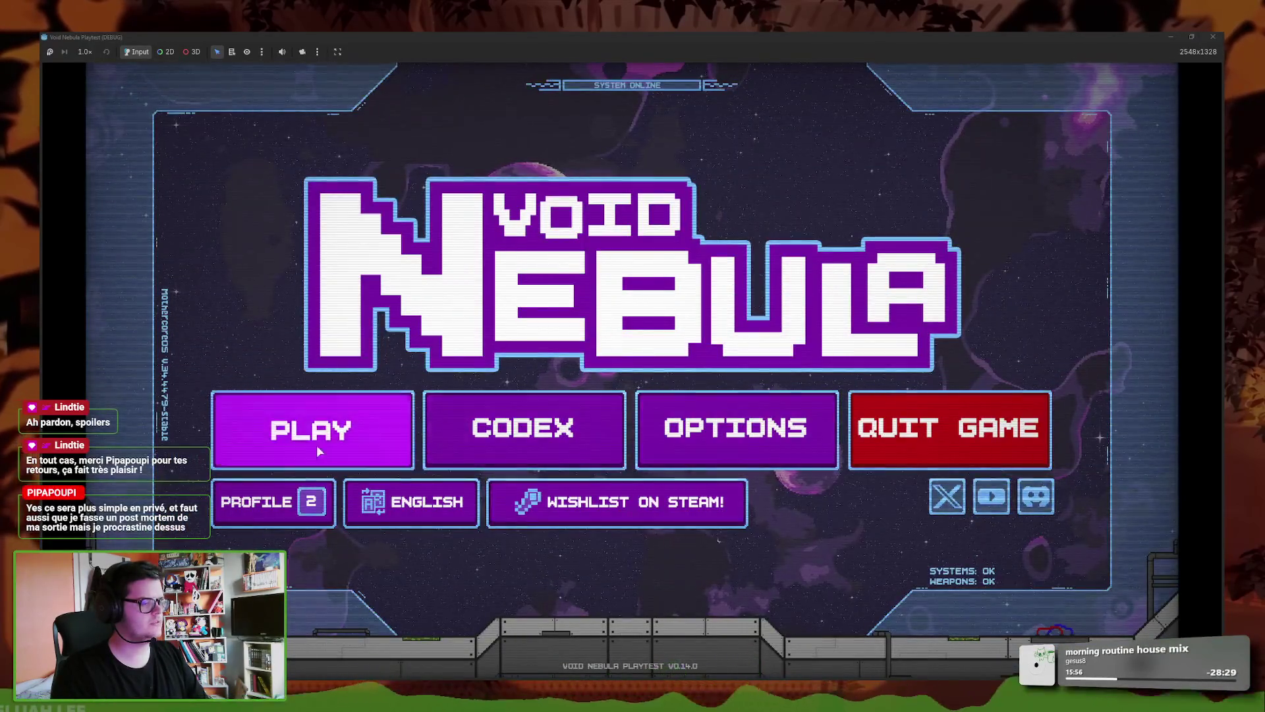
{"action": "left_click", "coordinate": [318, 448]}
{"action": "left_click", "coordinate": [595, 461]}
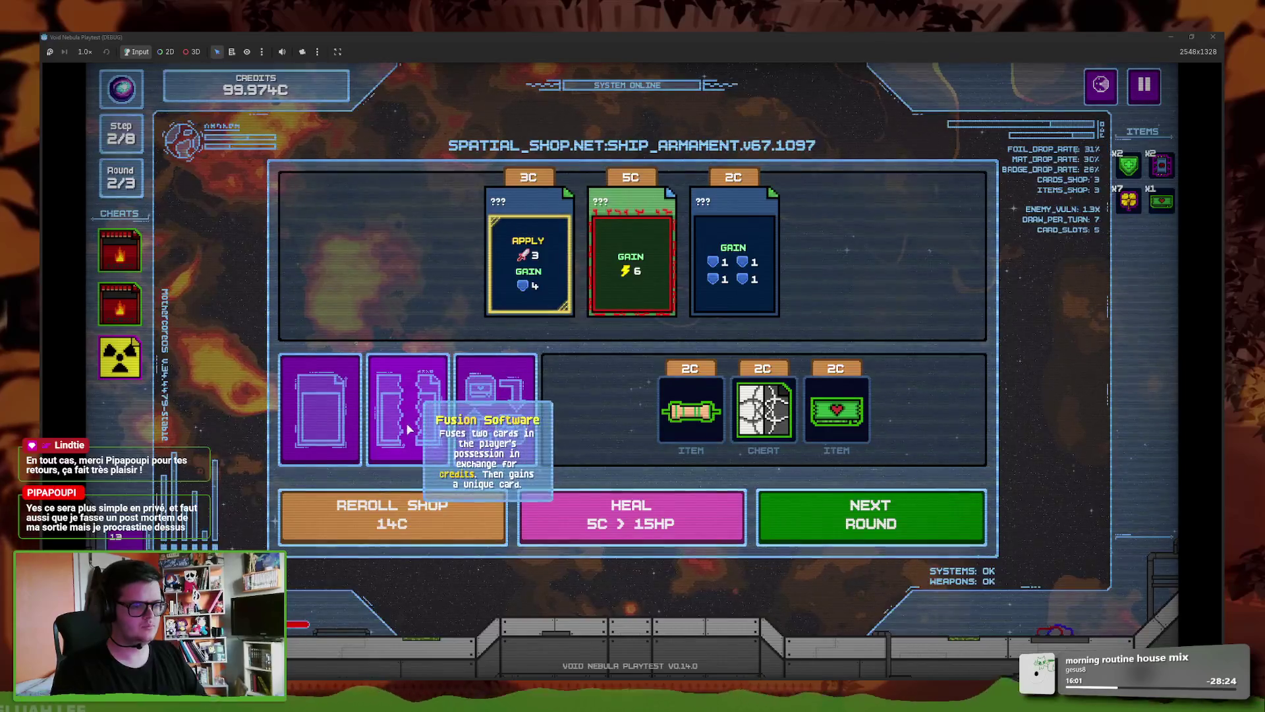
- Fuse Amplifier and Neurotoxin into Amplitoxin for 6 credits, then return to the shop
{"action": "left_click", "coordinate": [409, 422]}
{"action": "left_click", "coordinate": [535, 500]}
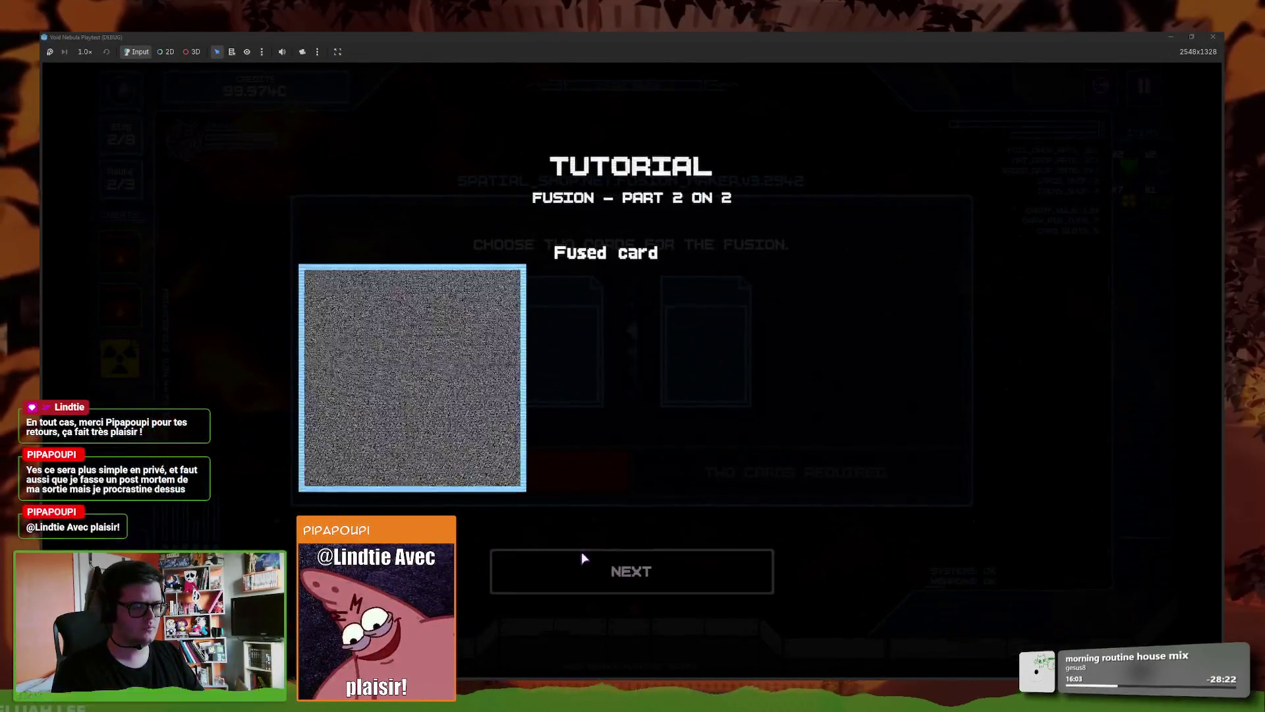
{"action": "left_click", "coordinate": [640, 580]}
{"action": "left_click", "coordinate": [551, 374]}
{"action": "left_click", "coordinate": [633, 293]}
{"action": "left_click", "coordinate": [693, 349]}
{"action": "left_click", "coordinate": [732, 425]}
{"action": "left_click", "coordinate": [737, 491]}
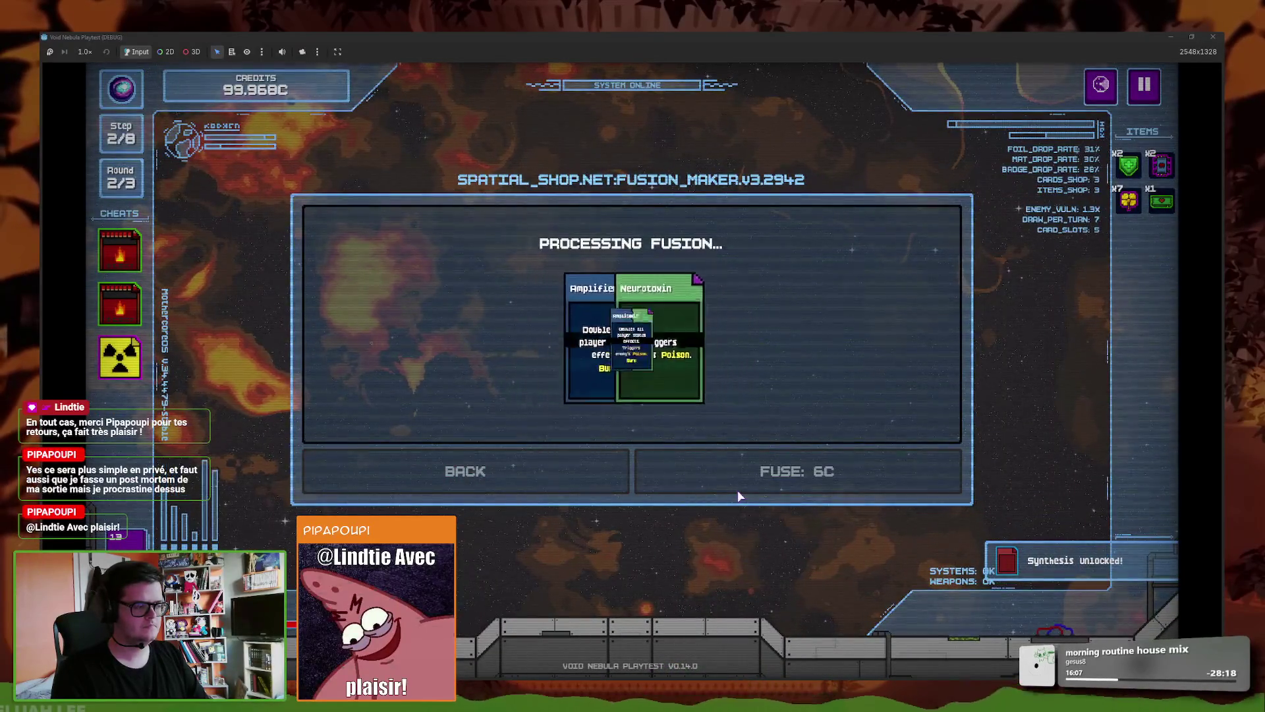
{"action": "left_click", "coordinate": [700, 470]}
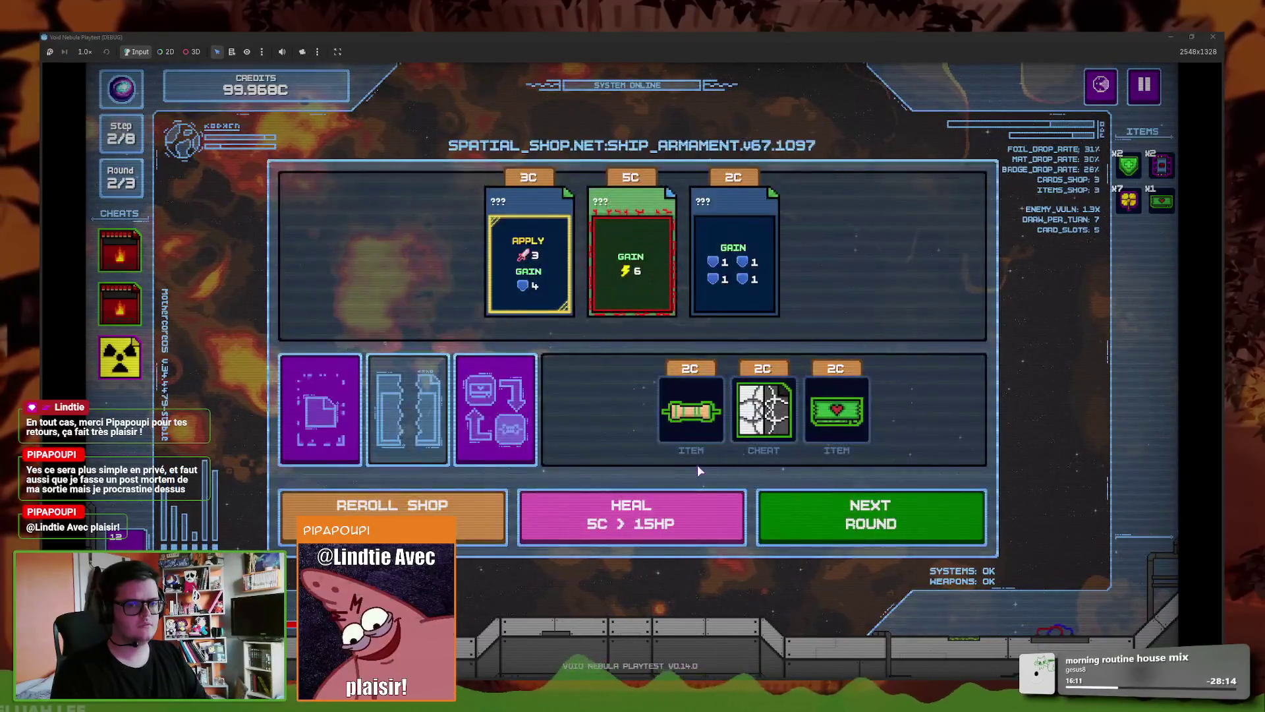
- Quit to the main menu again, continue the run, close the deck overview and reroll the shop
{"action": "left_click", "coordinate": [1147, 87]}
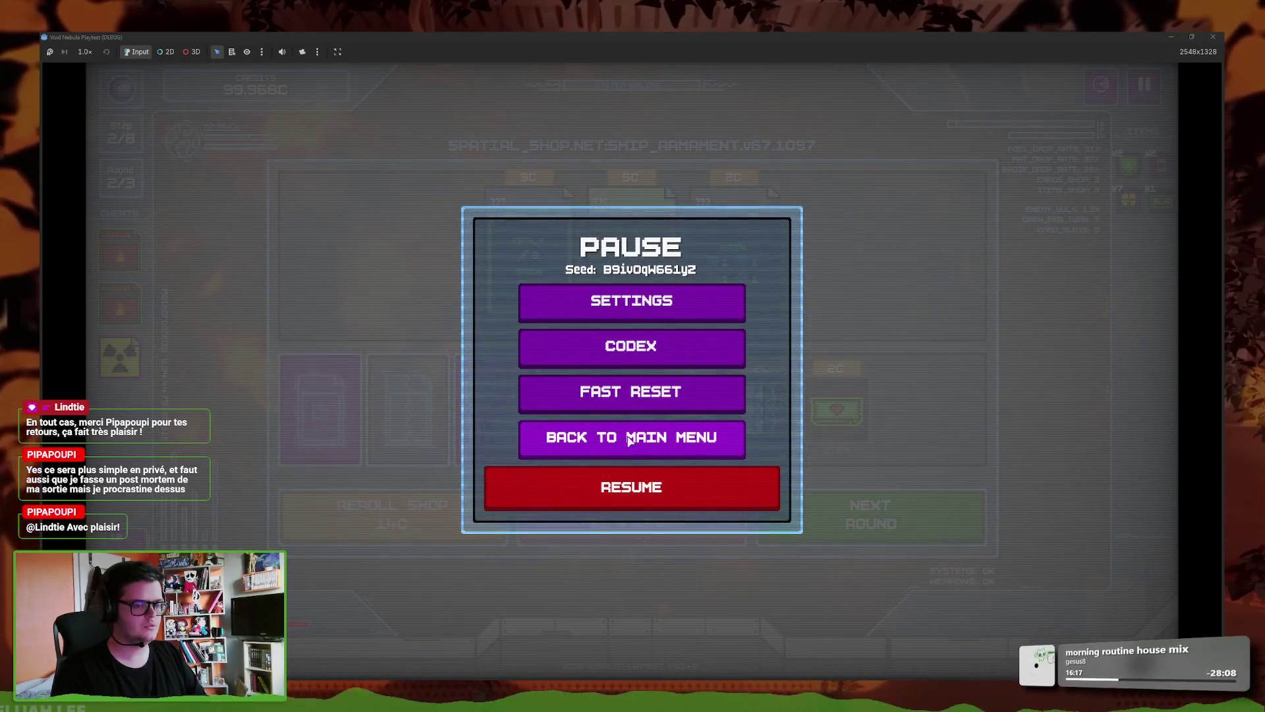
{"action": "left_click", "coordinate": [656, 450]}
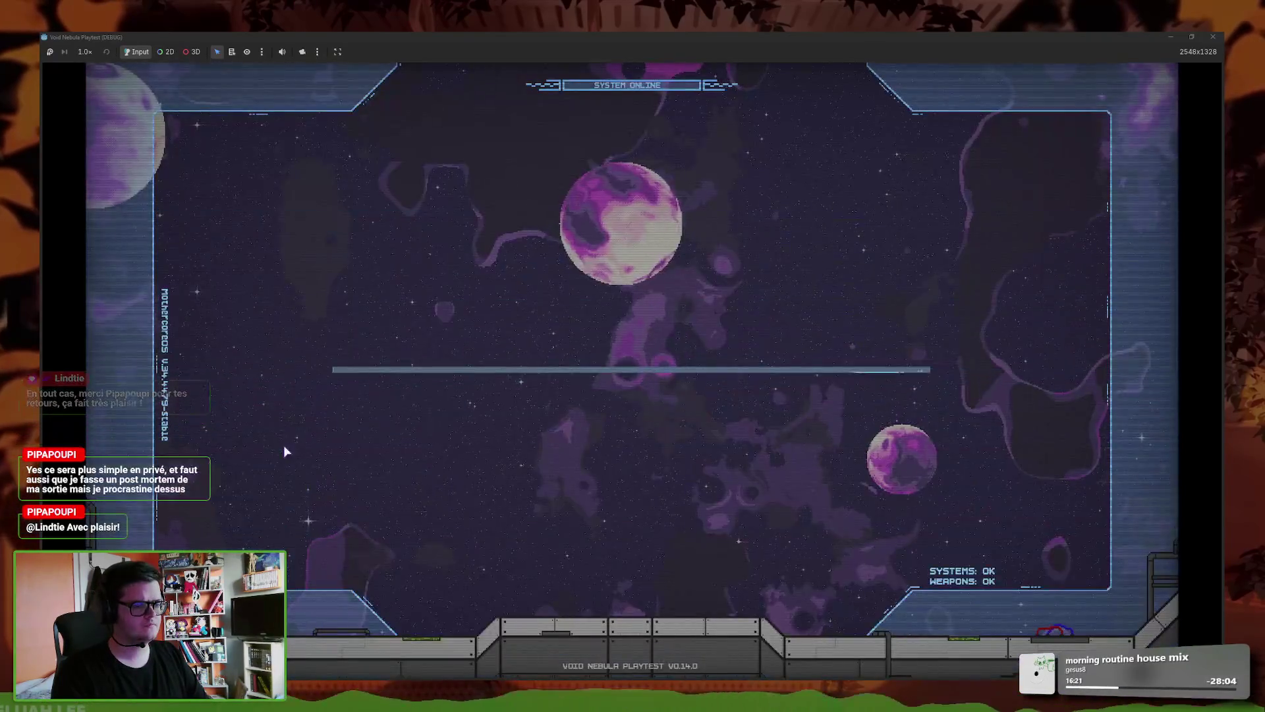
{"action": "left_click", "coordinate": [361, 458]}
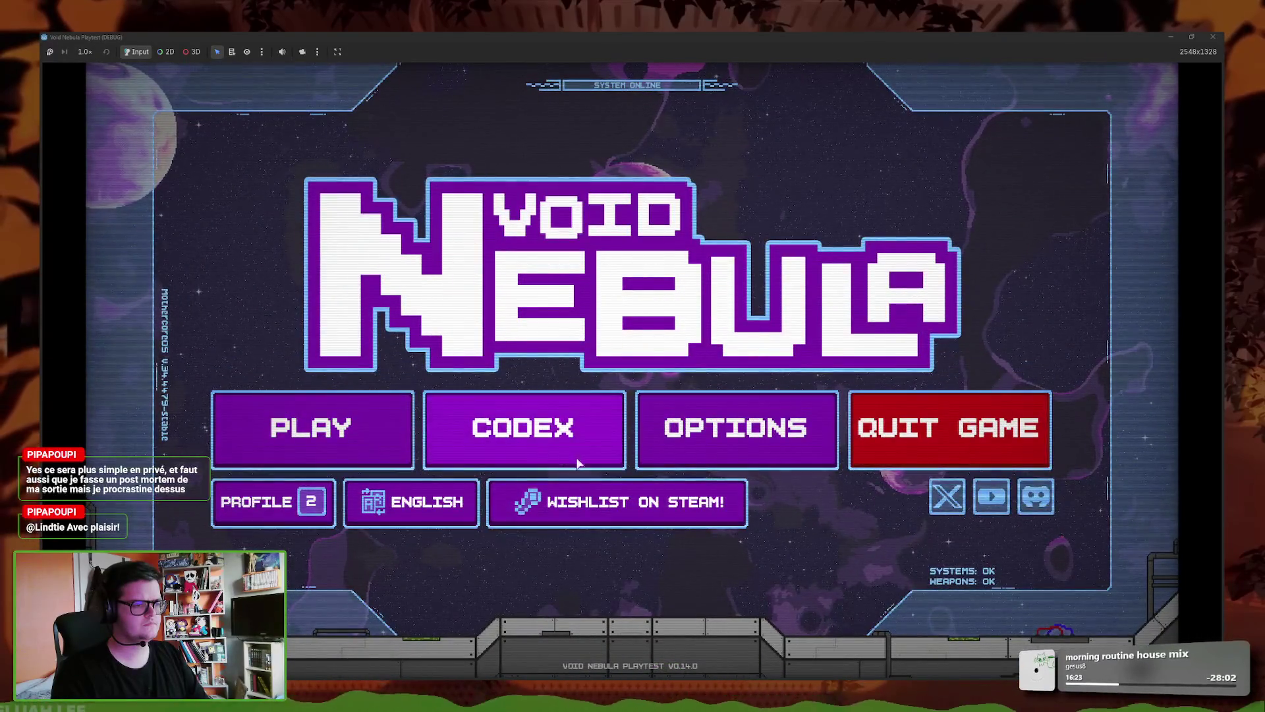
{"action": "left_click", "coordinate": [573, 455]}
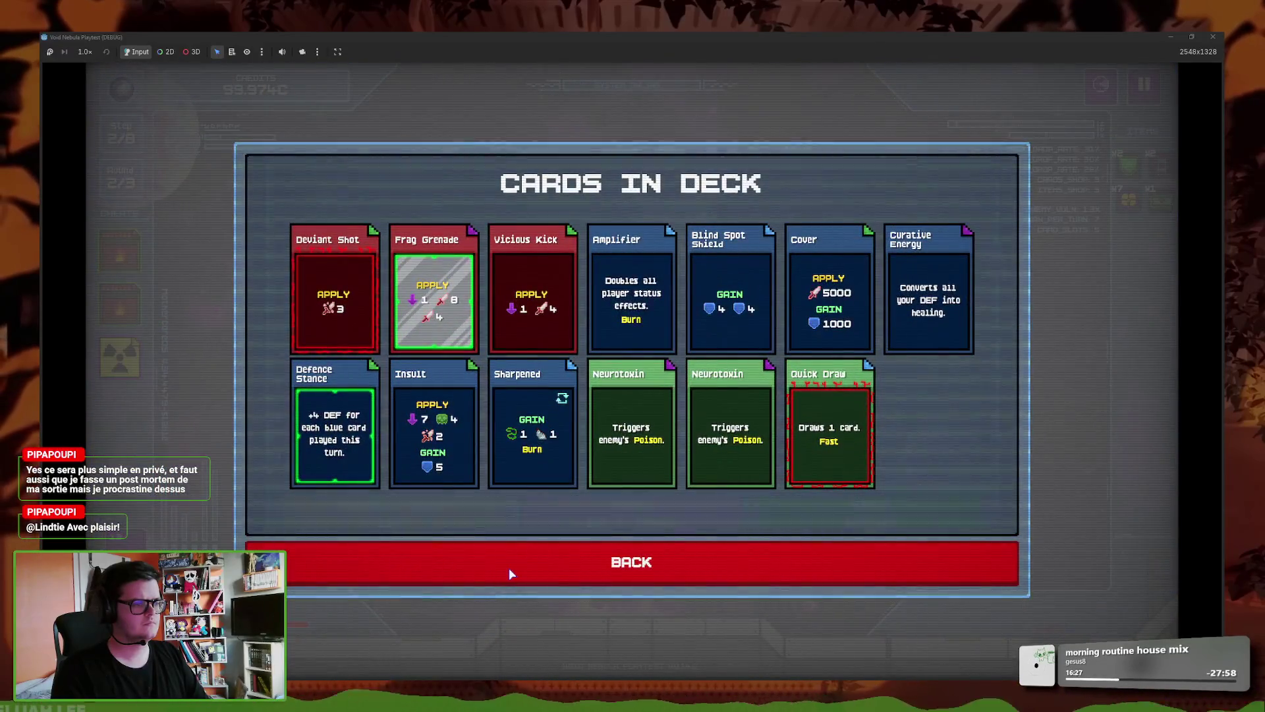
{"action": "left_click", "coordinate": [767, 560]}
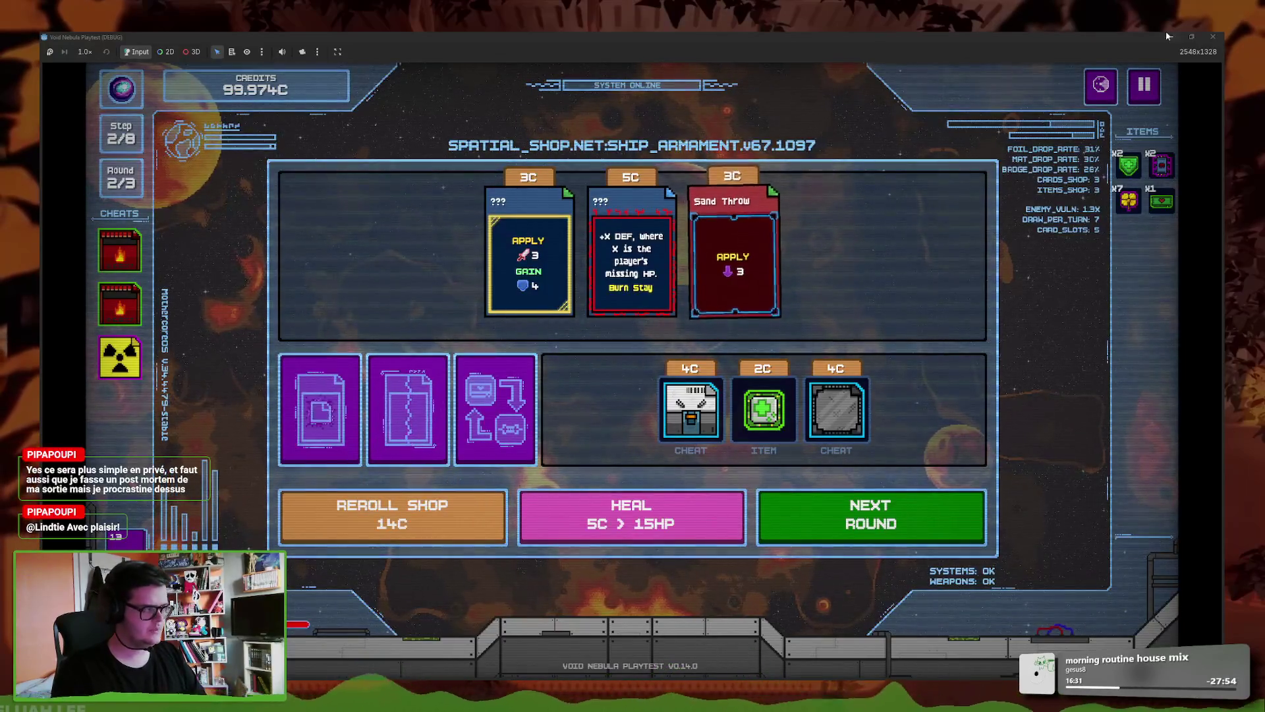
{"action": "left_click", "coordinate": [472, 514]}
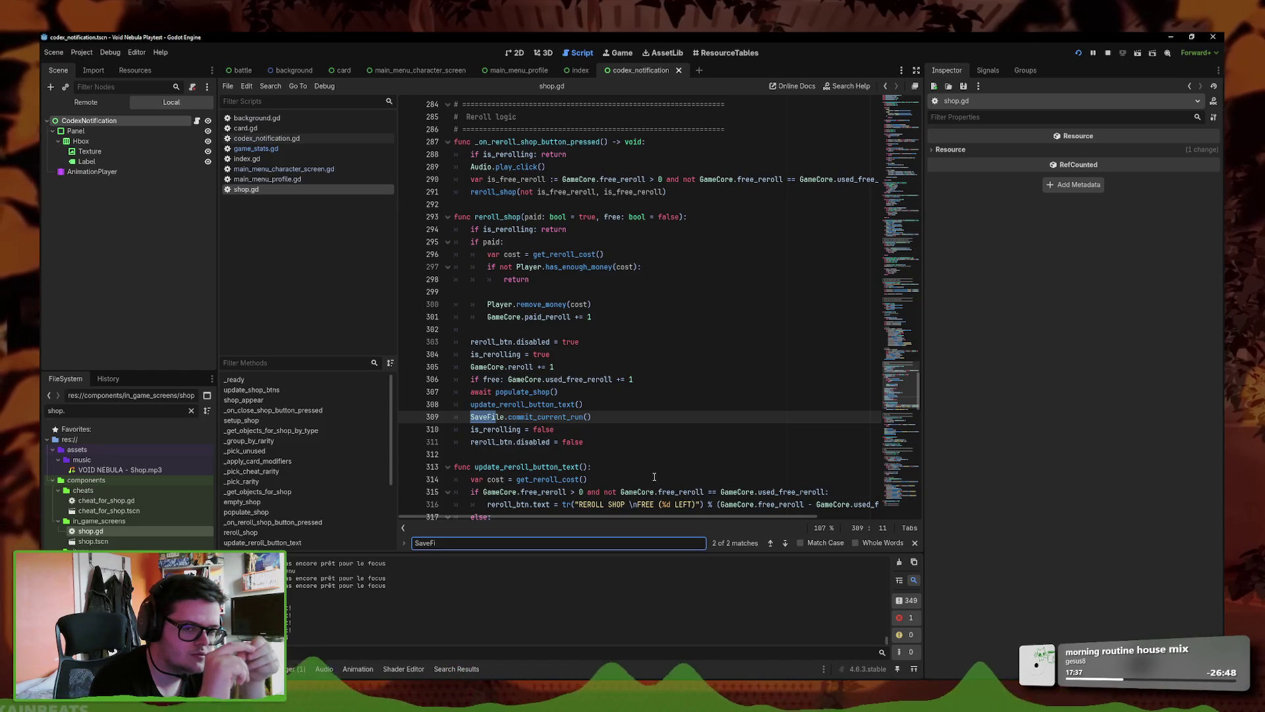
- Open the game_stats.gd script in the Godot script editor
{"action": "left_click", "coordinate": [322, 150]}
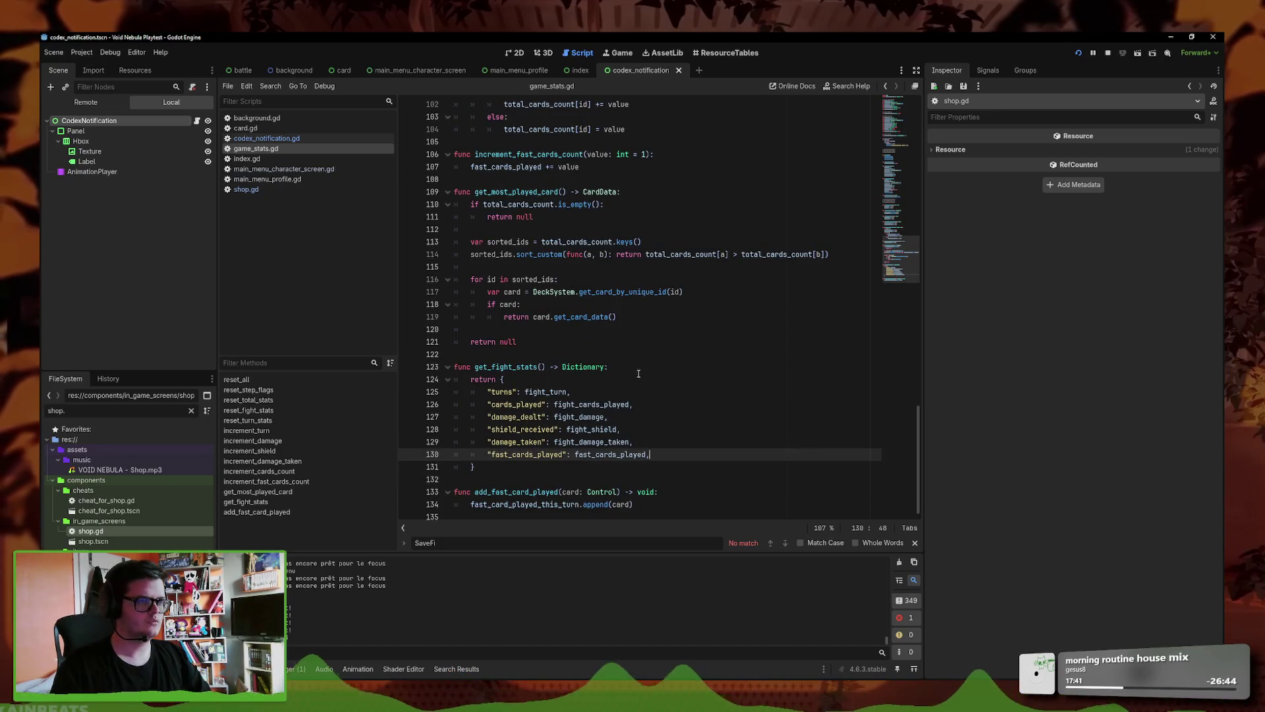
- Insert a '# --- CREDITS ---' comment above total_credits_spent, then filter FileSystem for player_gl
{"action": "scroll", "coordinate": [639, 374], "scroll_direction": "up", "scroll_amount": 20}
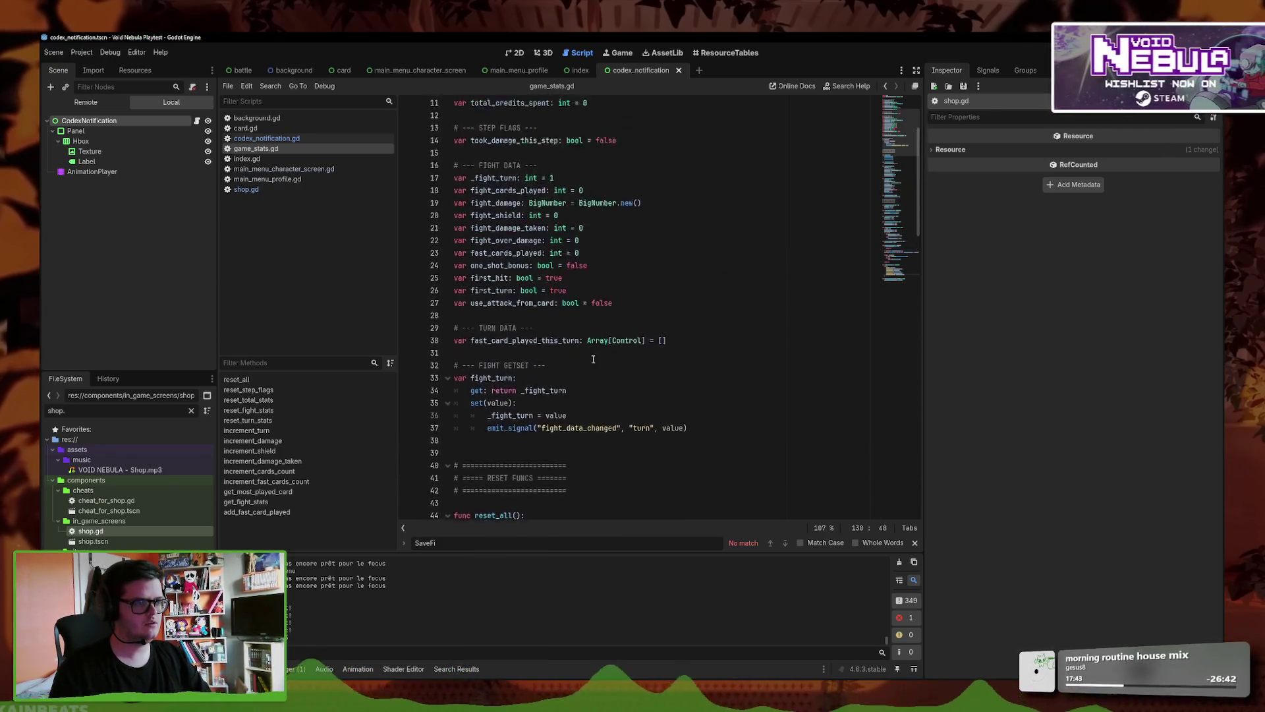
{"action": "scroll", "coordinate": [593, 359], "scroll_direction": "up", "scroll_amount": 3}
{"action": "left_click", "coordinate": [652, 279]}
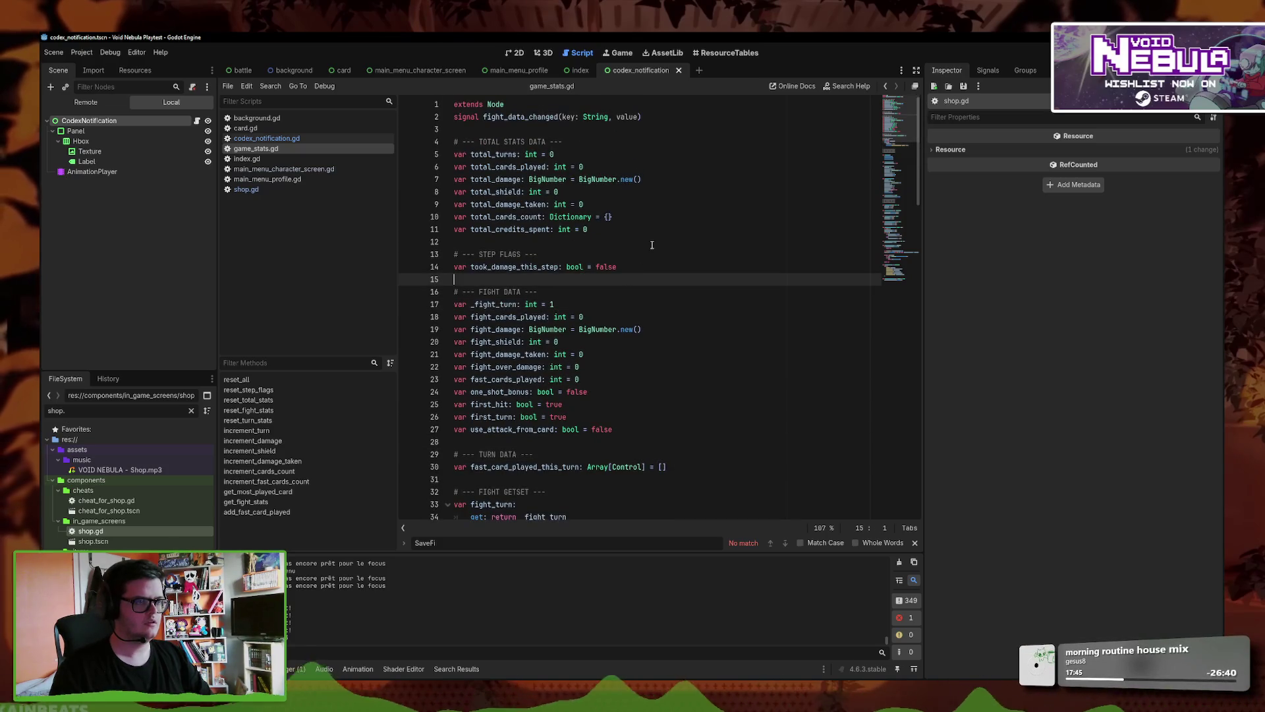
{"action": "left_click", "coordinate": [649, 241]}
{"action": "key", "text": "Up"}
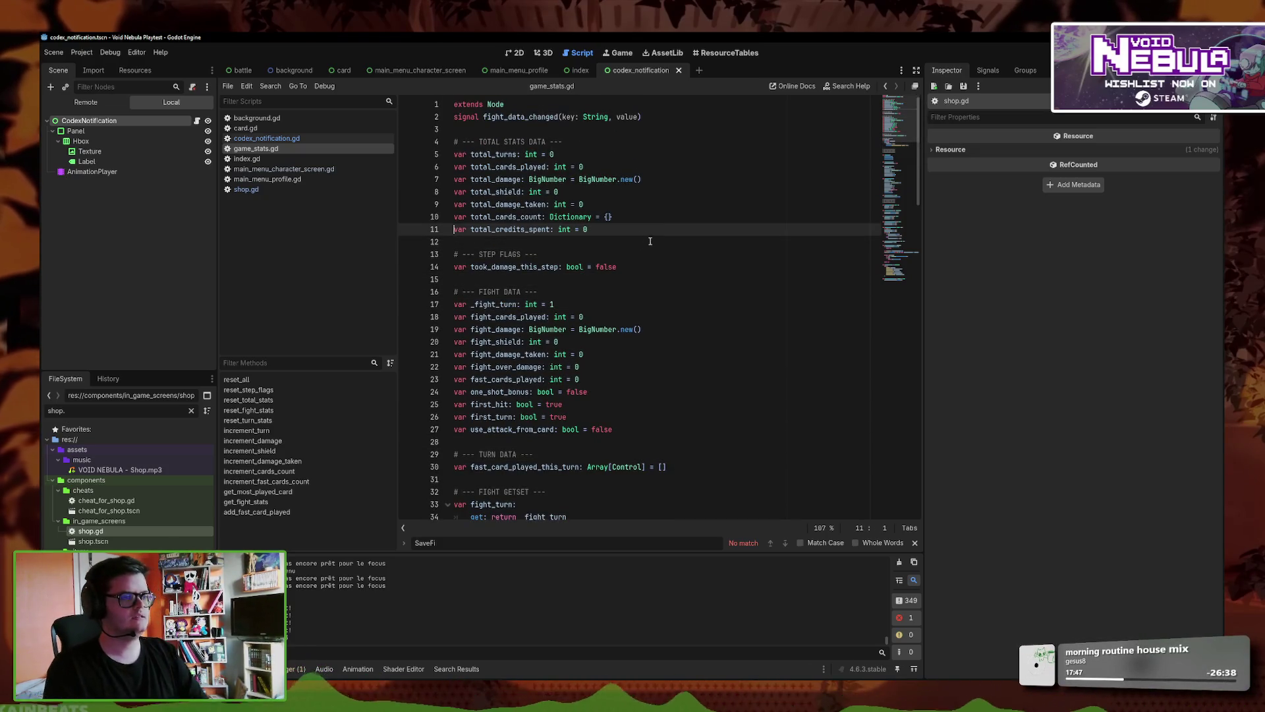
{"action": "key", "text": "Home"}
{"action": "key", "text": "Return"}
{"action": "key", "text": "Return"}
{"action": "key", "text": "Up"}
{"action": "type", "text": "# "}
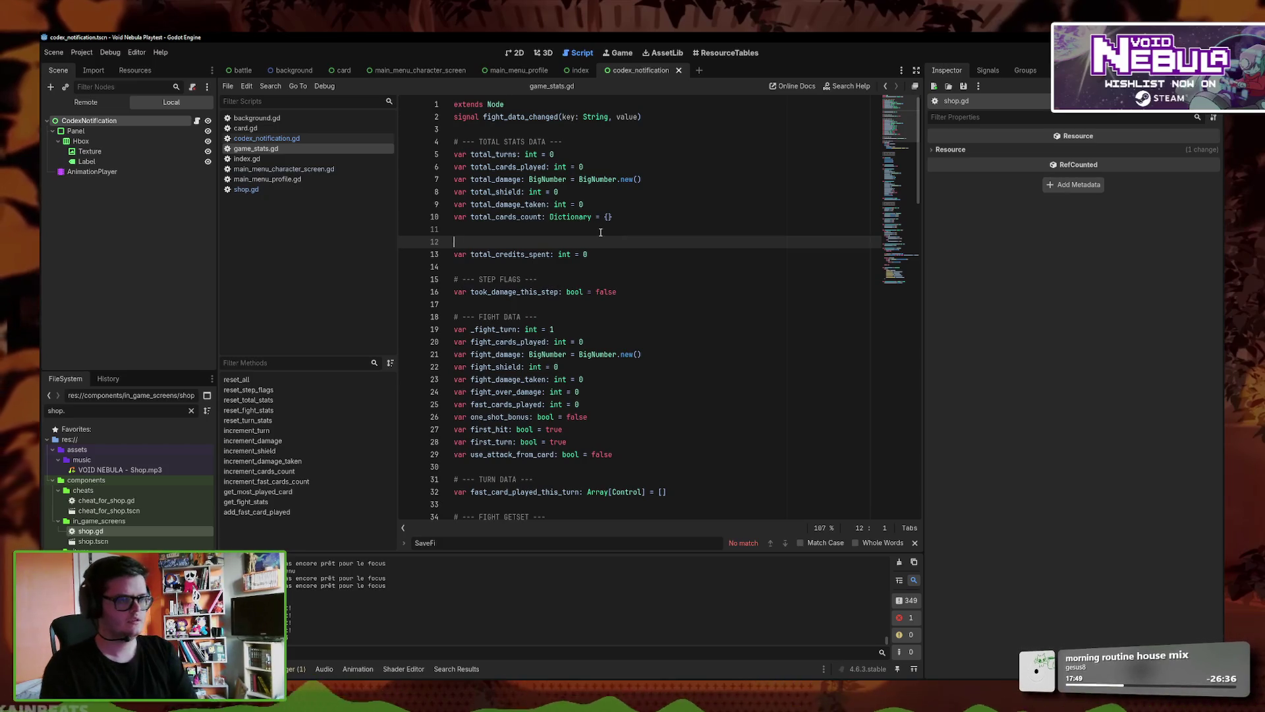
{"action": "type", "text": "--- CRE"}
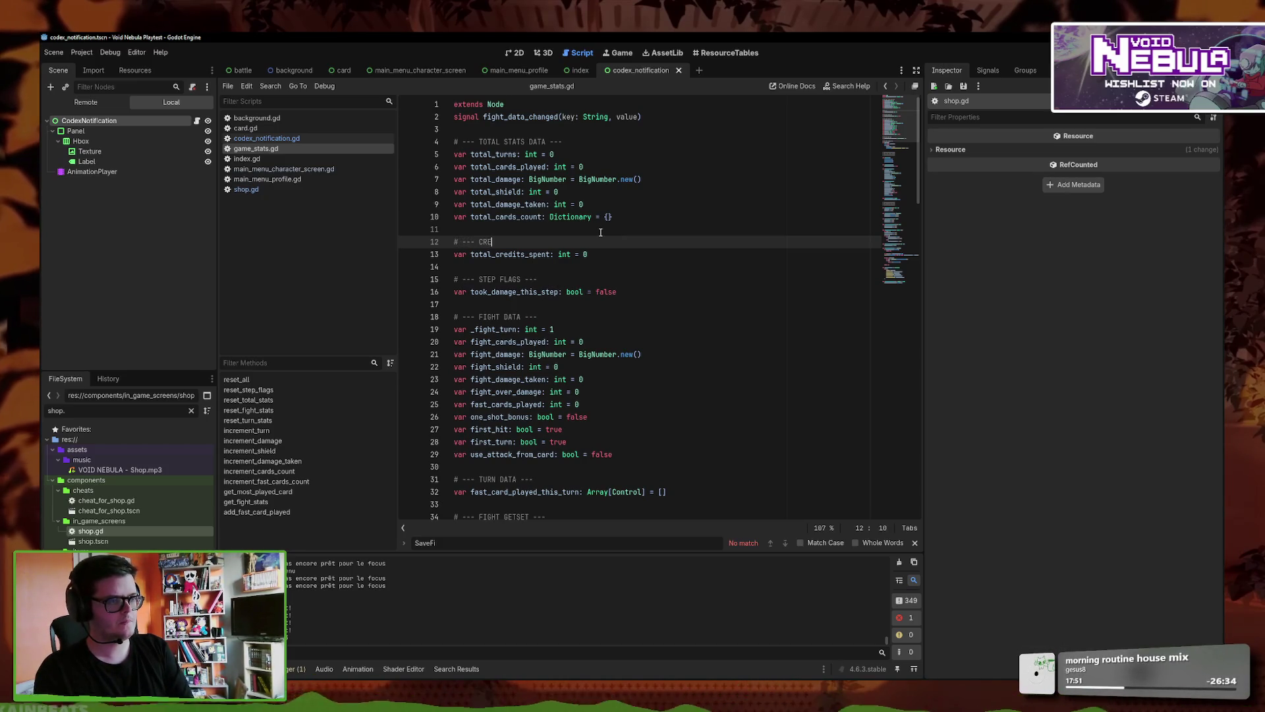
{"action": "type", "text": "DITS ---"}
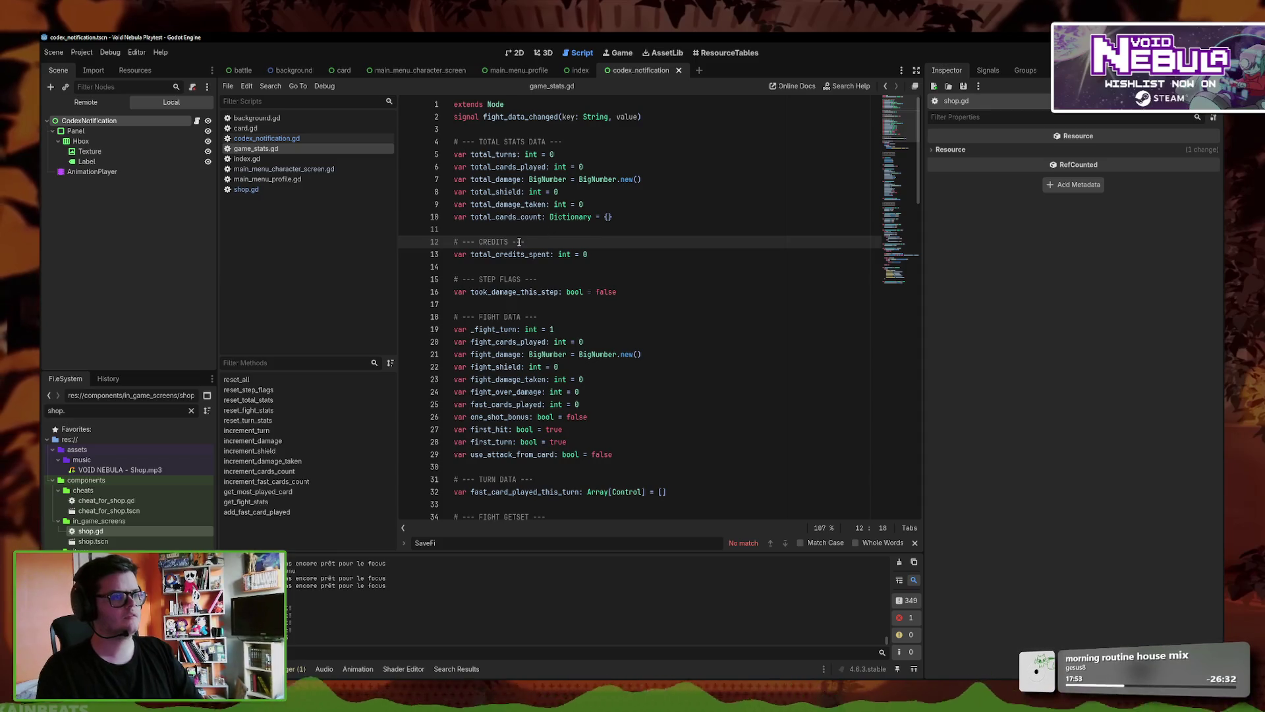
{"action": "left_click", "coordinate": [590, 257]}
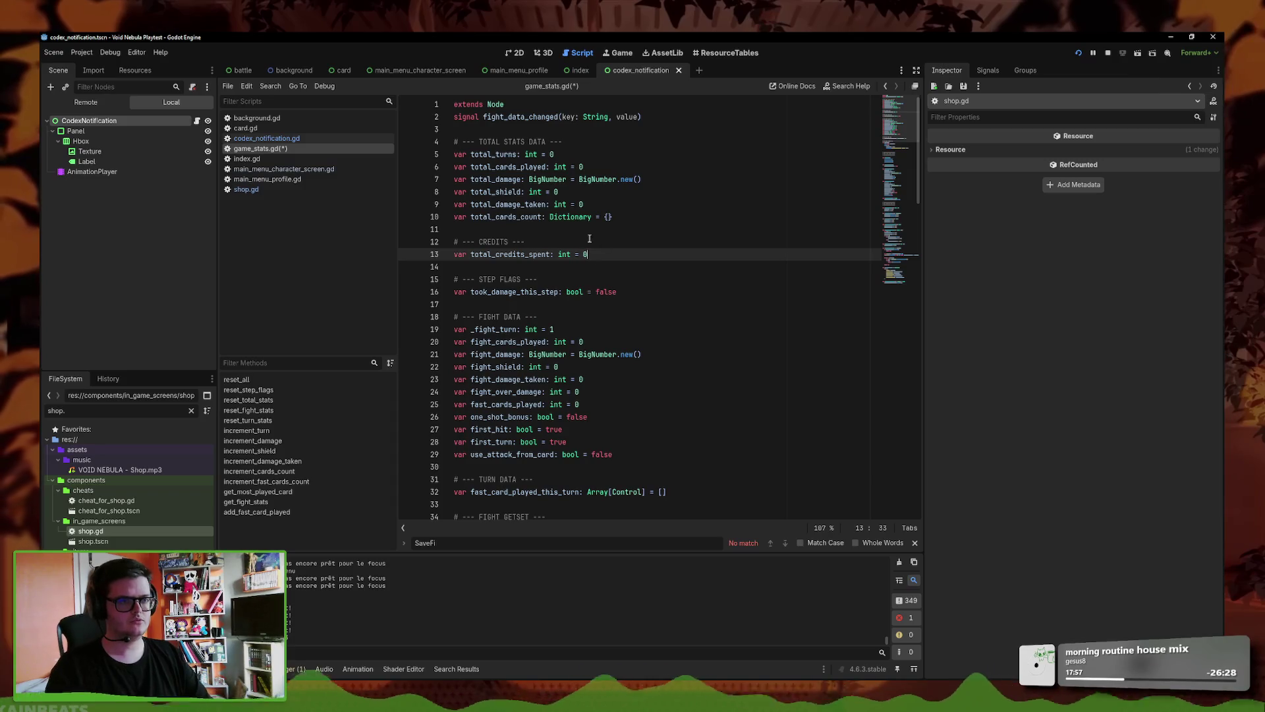
{"action": "triple_click", "coordinate": [105, 410]}
{"action": "type", "text": "player."}
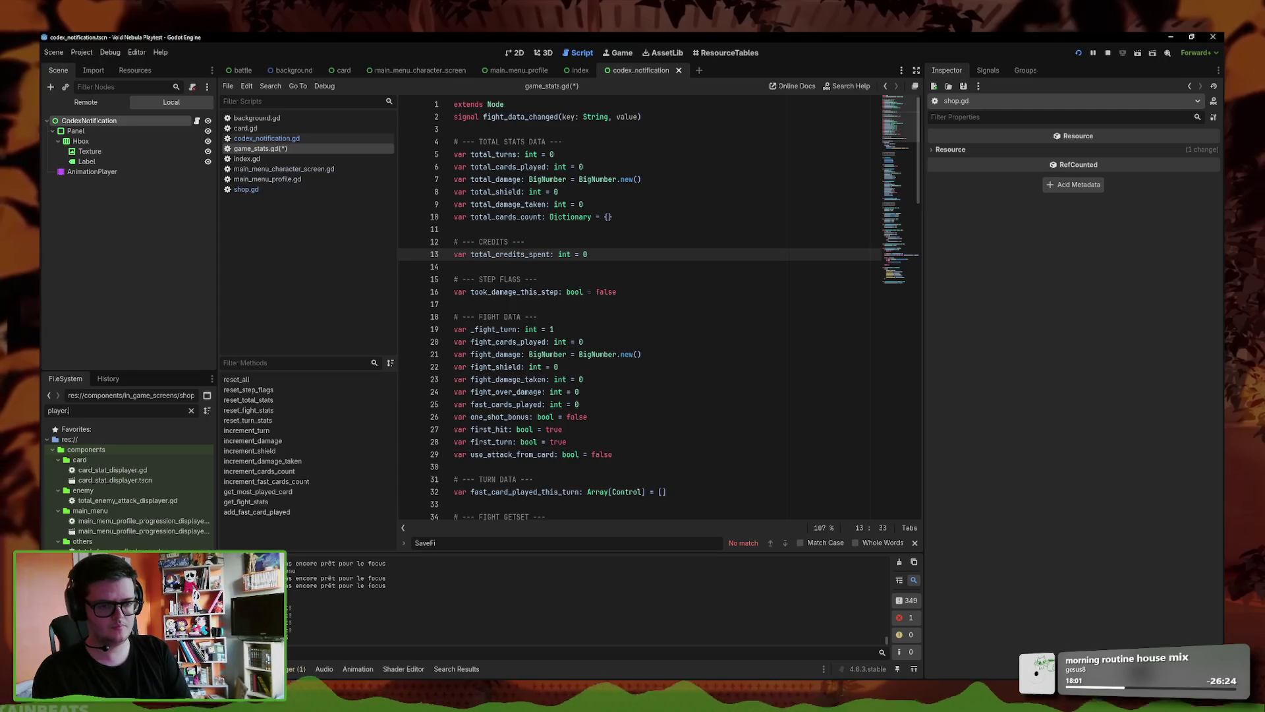
{"action": "key", "text": "BackSpace"}
{"action": "type", "text": "_gl"}
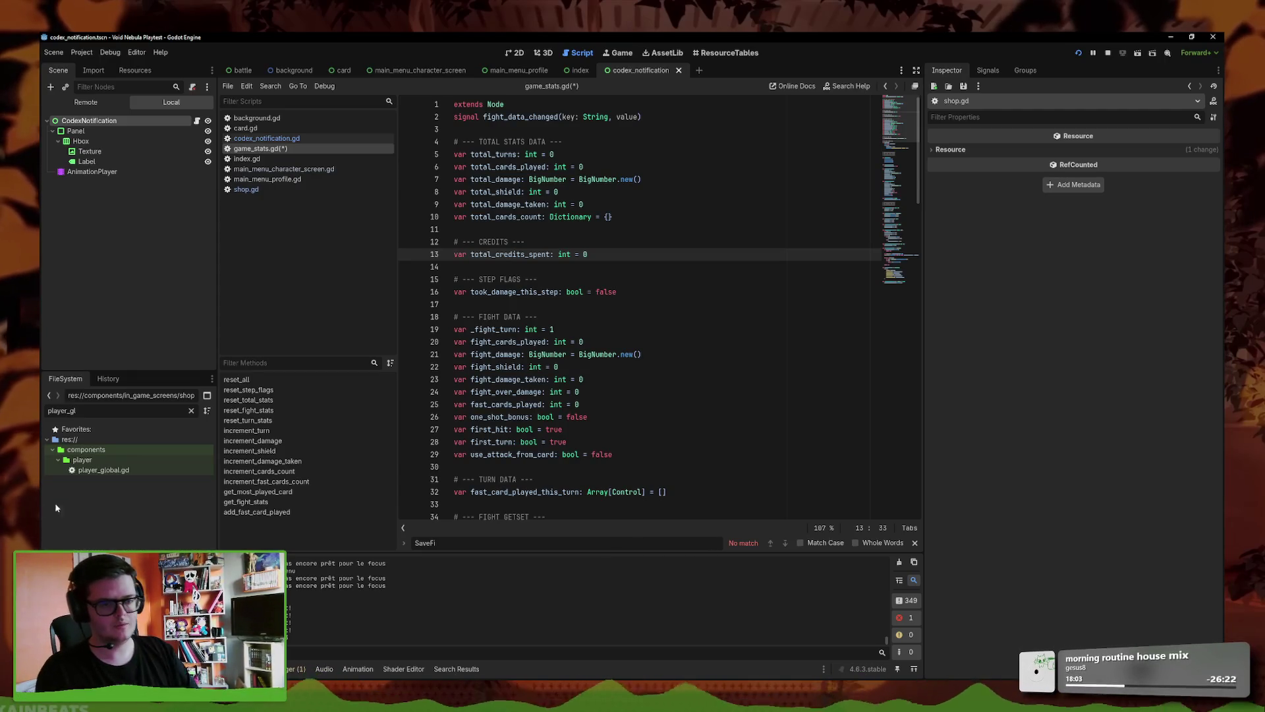
- Open player_global.gd and comment out the SaveFile.commit_run_stats line in remove_money
{"action": "double_click", "coordinate": [103, 470]}
{"action": "scroll", "coordinate": [555, 400], "scroll_direction": "down", "scroll_amount": 3}
{"action": "left_click", "coordinate": [555, 404]}
{"action": "key", "text": "Down"}
{"action": "key", "text": "Down"}
{"action": "key", "text": "Down"}
{"action": "left_click", "coordinate": [734, 429]}
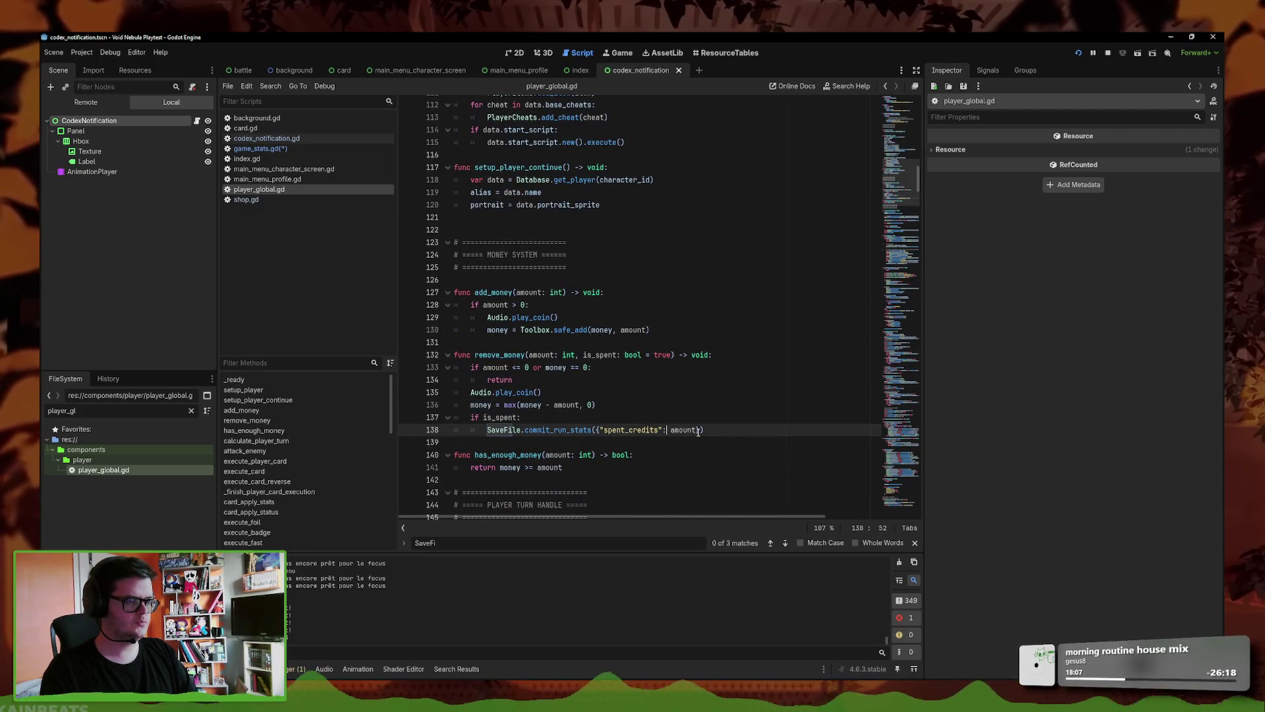
{"action": "key", "text": "ctrl+k"}
- Add GameStats.increment_credits_spent(amount) under 'if is_spent:' and save the script
{"action": "key", "text": "ctrl+shift+Return"}
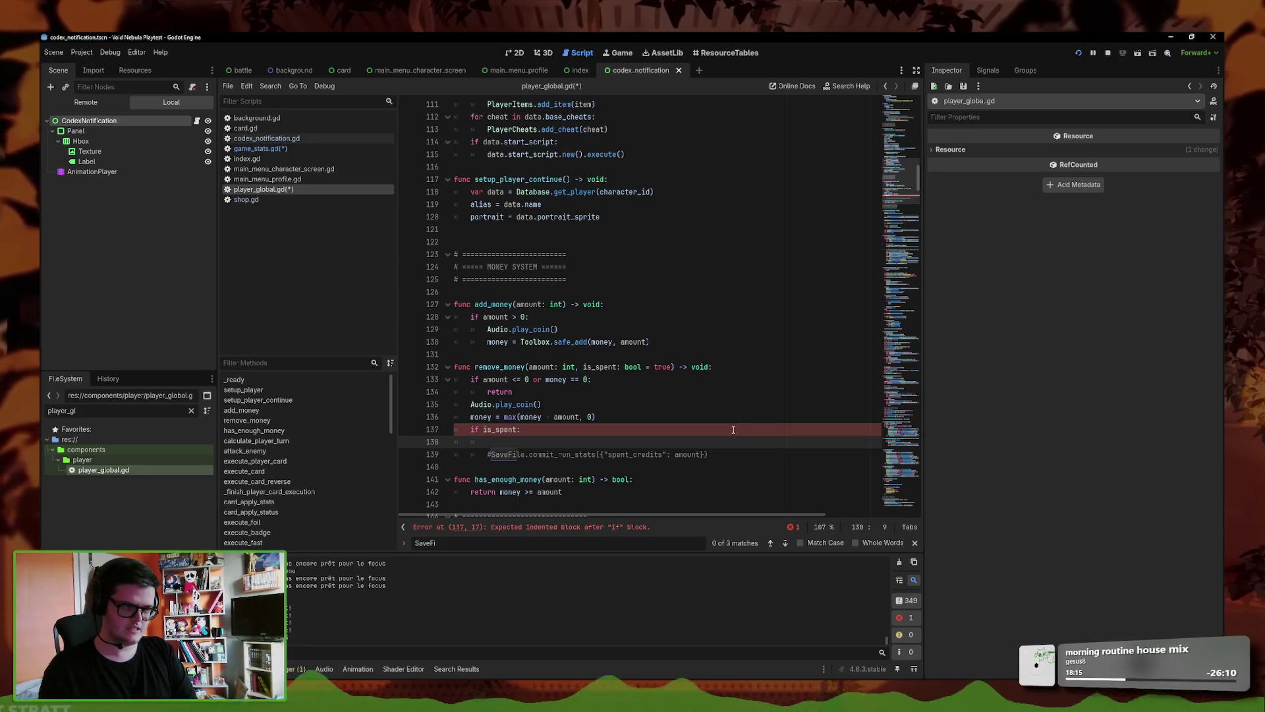
{"action": "type", "text": "SaGameStats."}
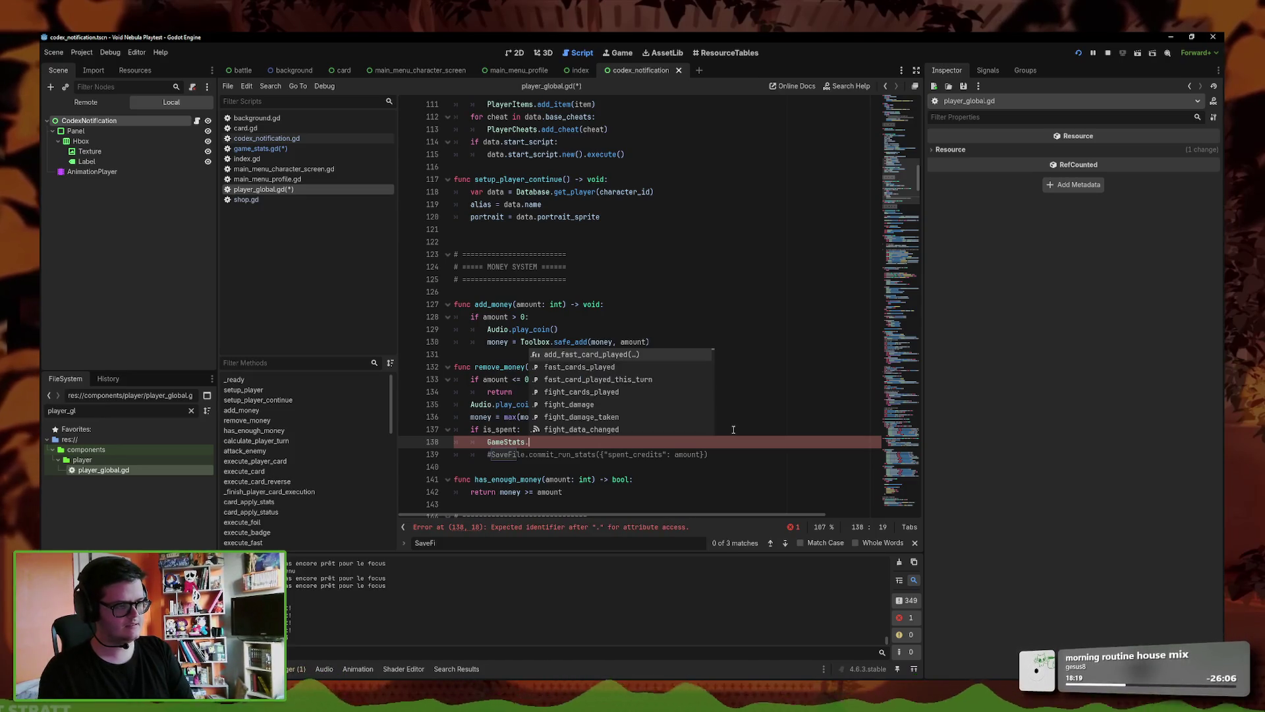
{"action": "type", "text": "cred"}
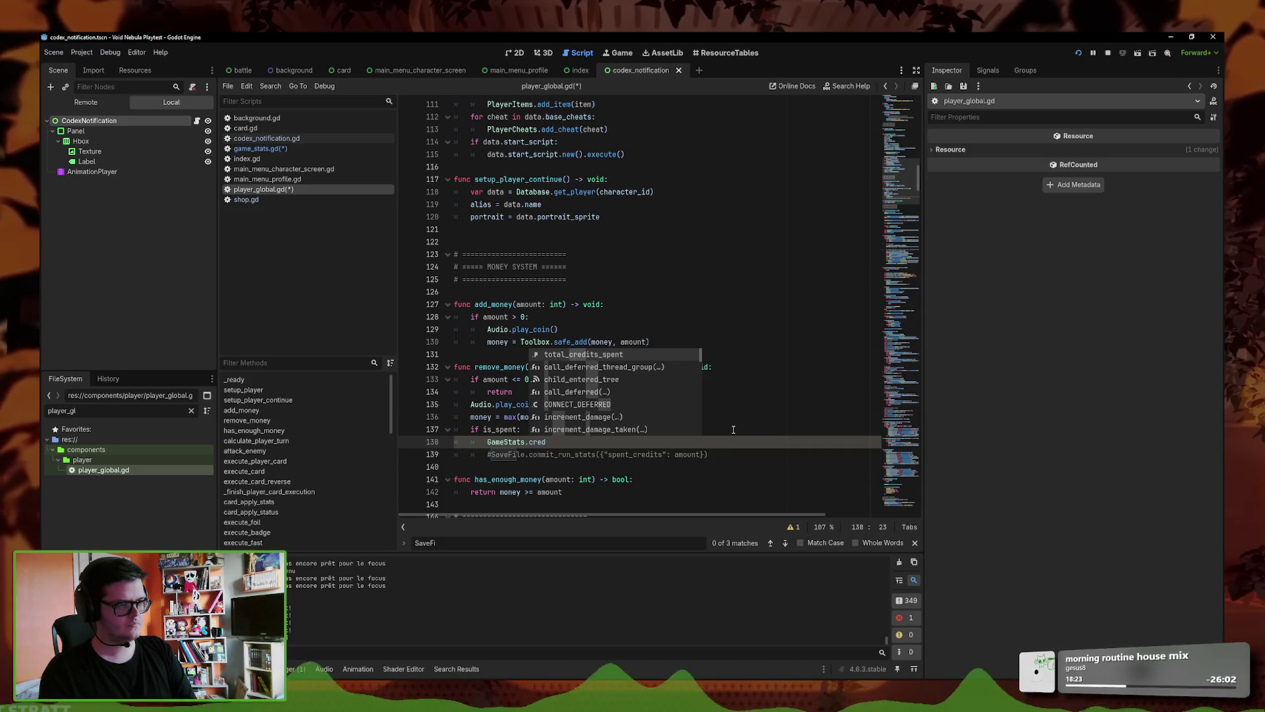
{"action": "key", "text": "BackSpace"}
{"action": "key", "text": "BackSpace"}
{"action": "key", "text": "BackSpace"}
{"action": "key", "text": "BackSpace"}
{"action": "type", "text": "increments"}
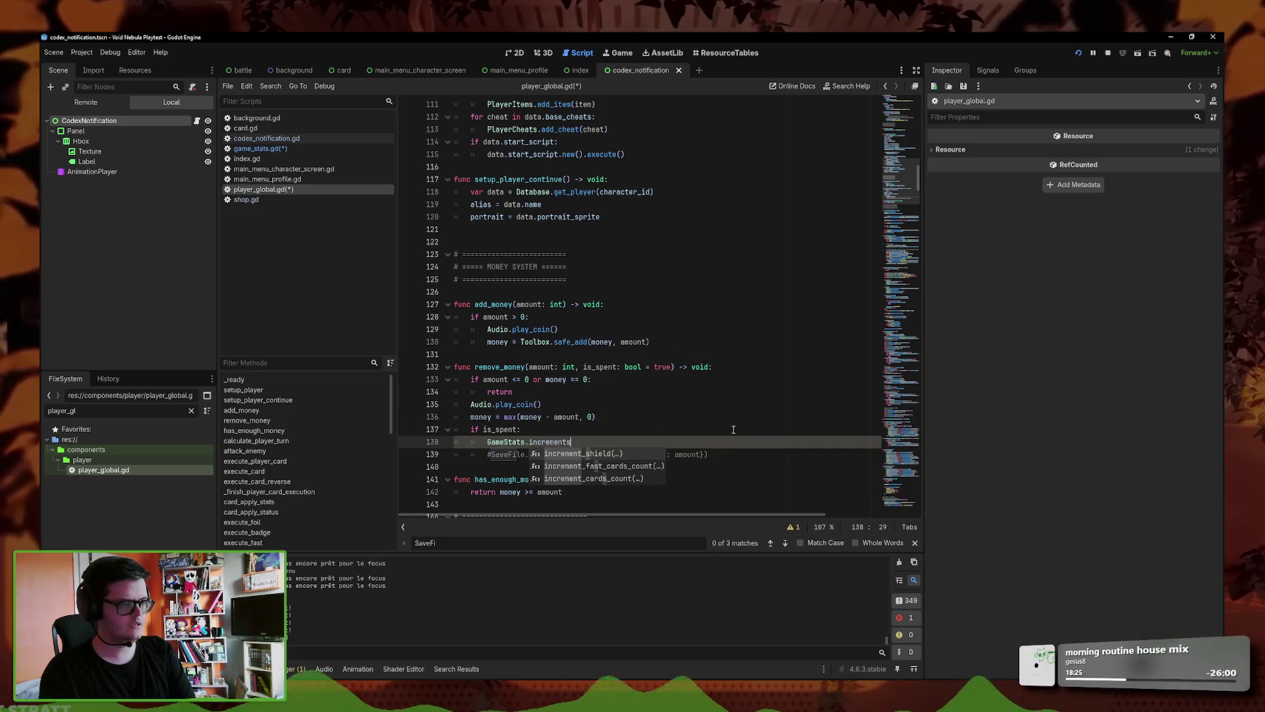
{"action": "key", "text": "BackSpace"}
{"action": "type", "text": "credits_spent(va"}
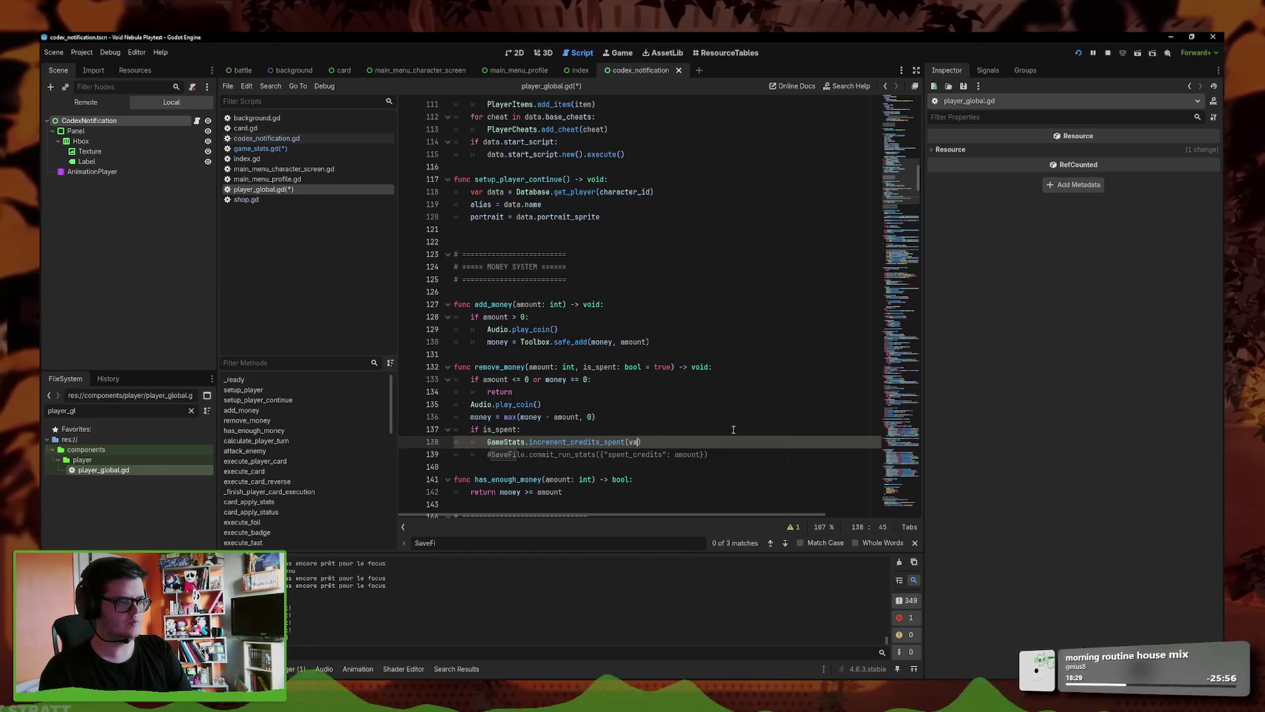
{"action": "key", "text": "BackSpace"}
{"action": "key", "text": "BackSpace"}
{"action": "type", "text": "amo"}
{"action": "key", "text": "ctrl+s"}
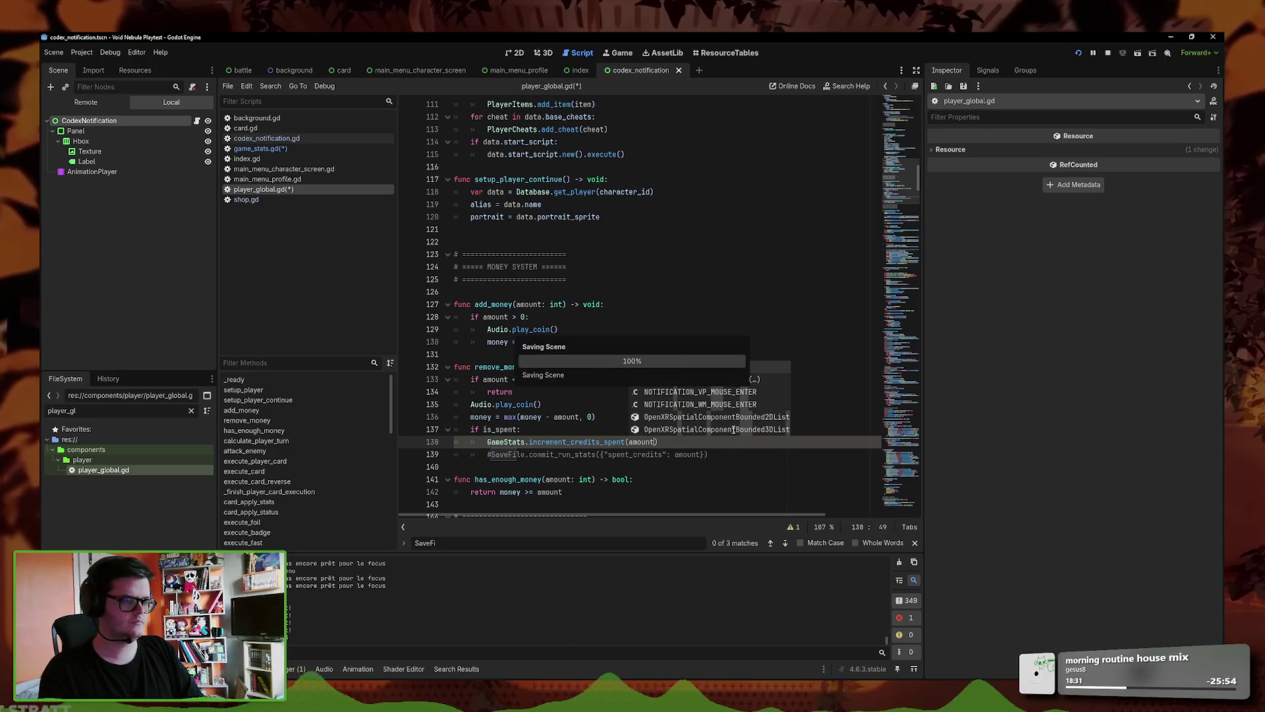
{"action": "left_click", "coordinate": [256, 148]}
- Under INCREMENT FUNCS, write func increment_credits_spent(value: int = 0) adding value to the credits counter
{"action": "scroll", "coordinate": [551, 358], "scroll_direction": "down", "scroll_amount": 10}
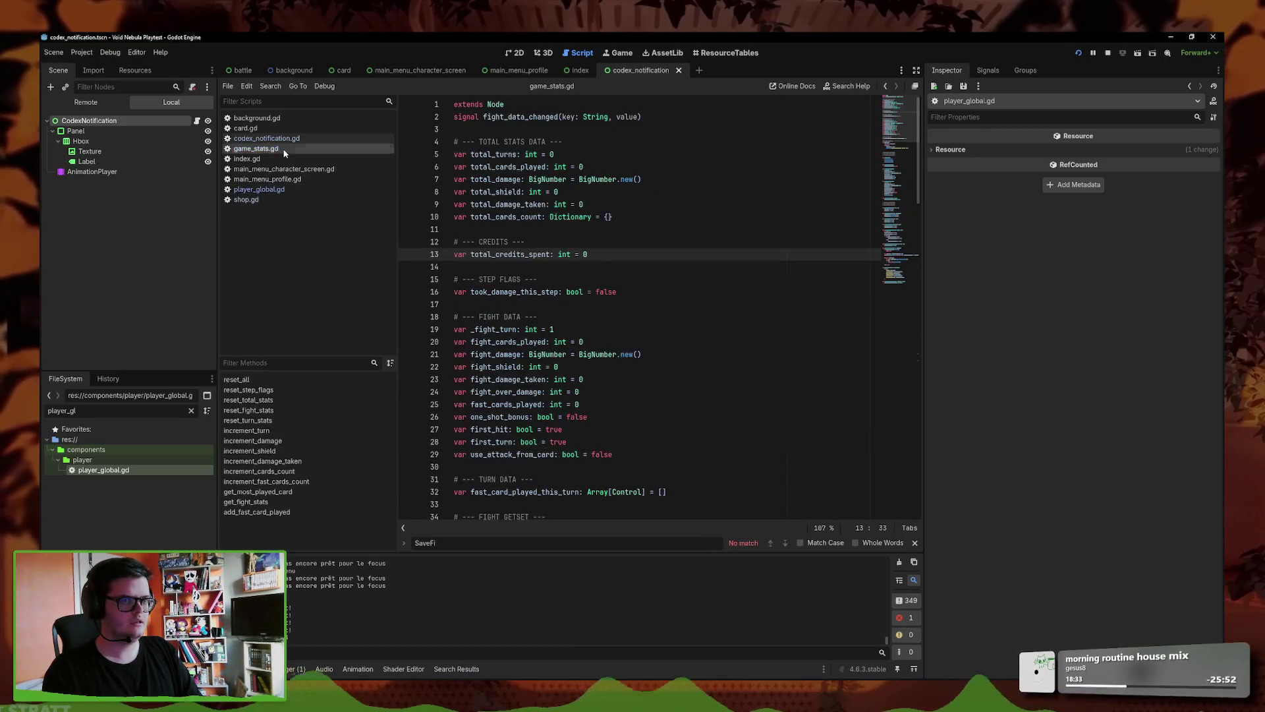
{"action": "scroll", "coordinate": [551, 358], "scroll_direction": "down", "scroll_amount": 3}
{"action": "left_click", "coordinate": [573, 392]}
{"action": "key", "text": "Return"}
{"action": "key", "text": "Return"}
{"action": "key", "text": "Up"}
{"action": "type", "text": "fu"}
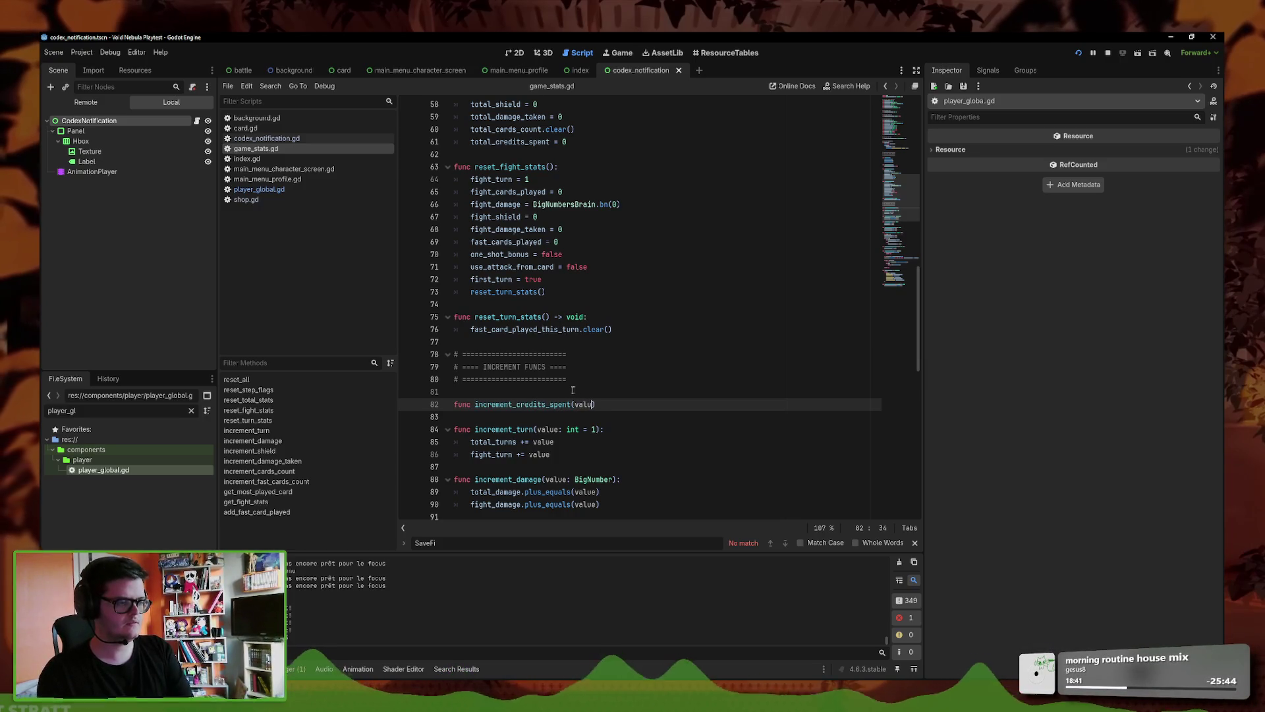
{"action": "type", "text": "):"}
{"action": "key", "text": "Return"}
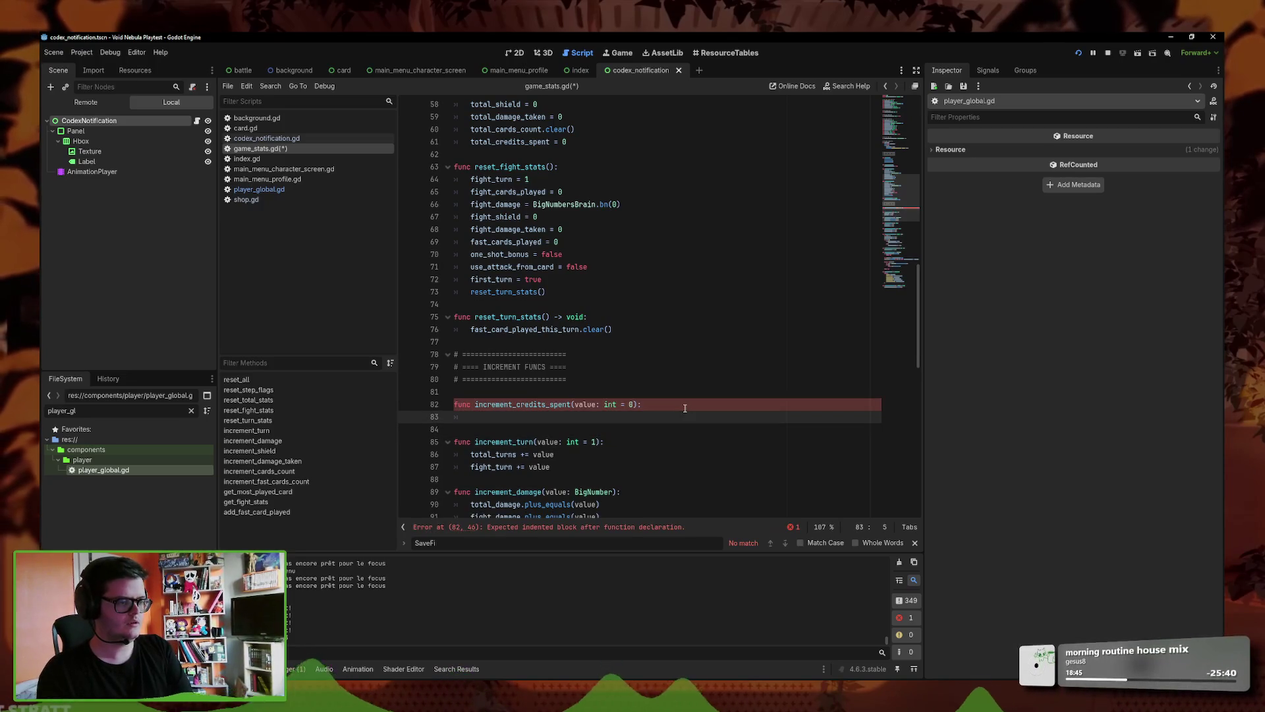
{"action": "type", "text": "cred"}
{"action": "key", "text": "Return"}
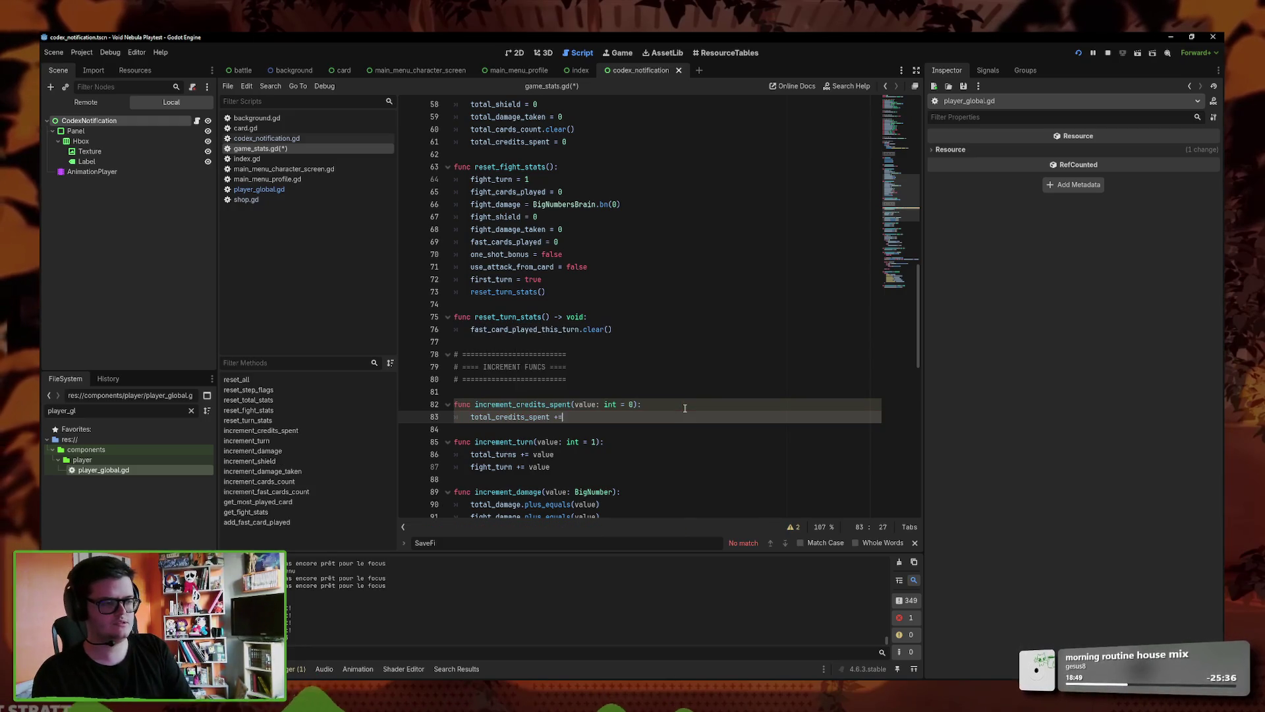
- Rename the total_credits_spent variable on line 13 to credits_spent
{"action": "key", "text": "shift+Home"}
{"action": "scroll", "coordinate": [500, 330], "scroll_direction": "up", "scroll_amount": 15}
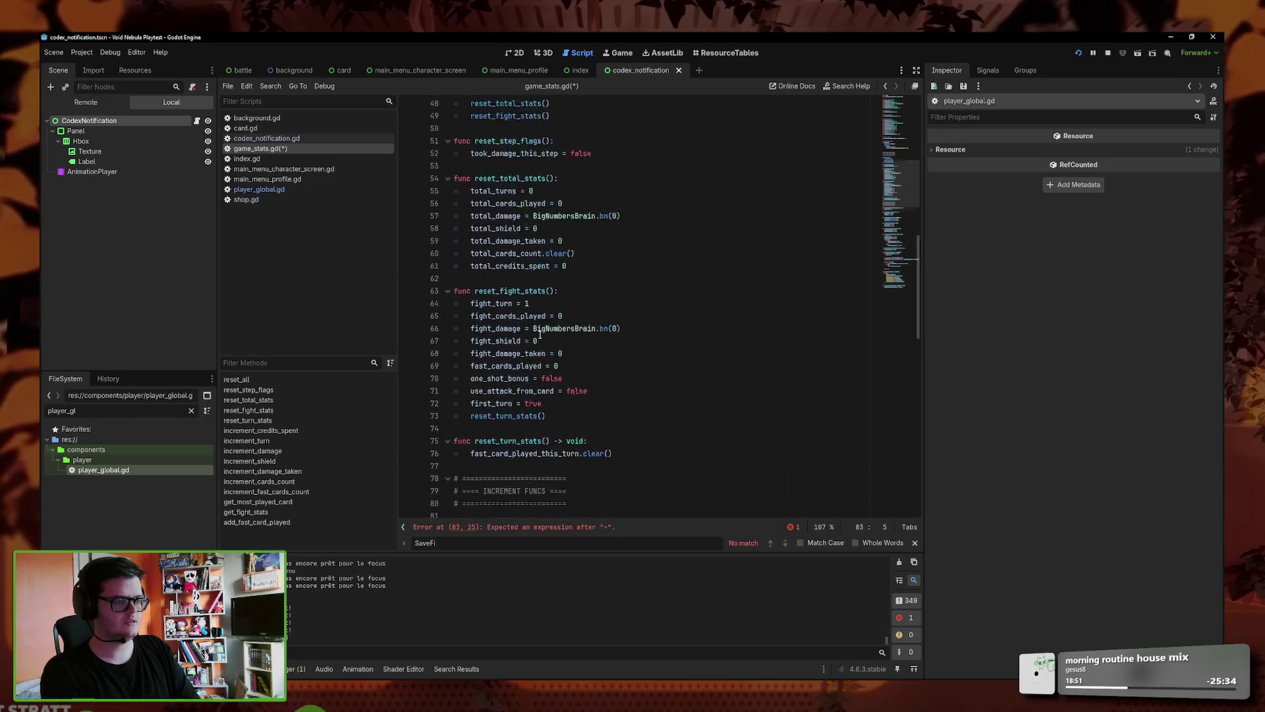
{"action": "scroll", "coordinate": [504, 274], "scroll_direction": "up", "scroll_amount": 3}
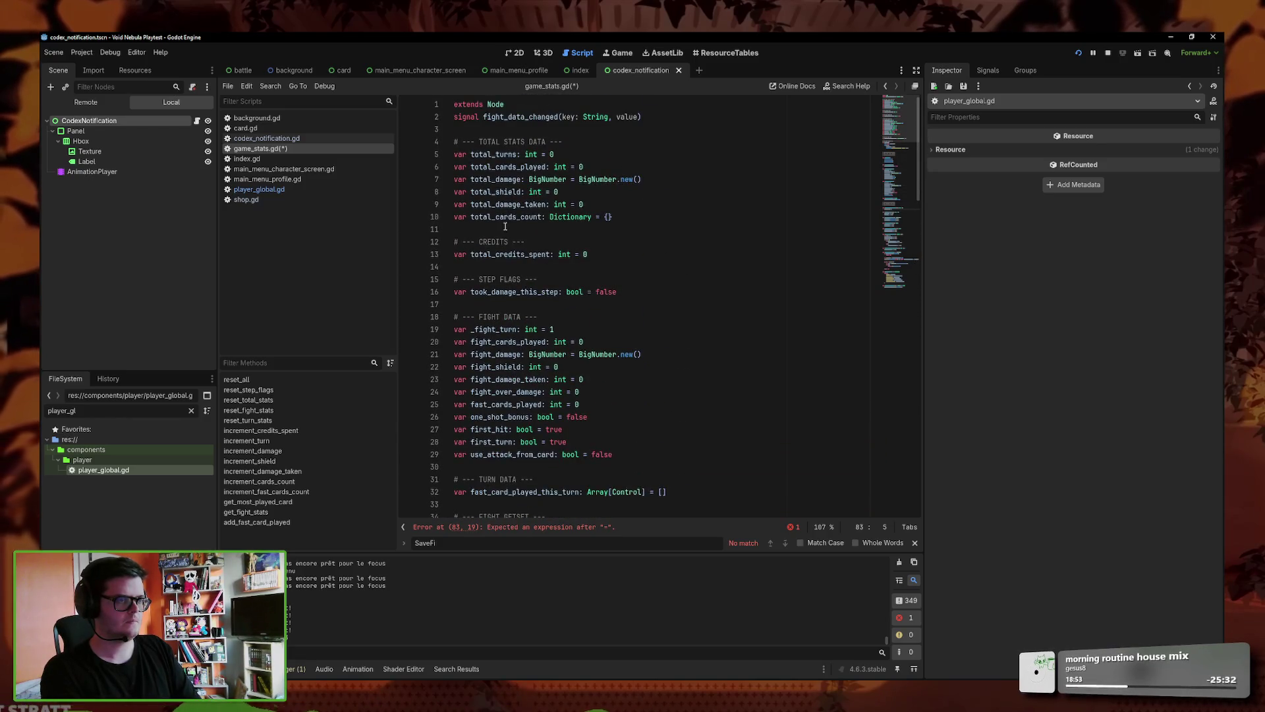
{"action": "left_click", "coordinate": [498, 254]}
{"action": "key", "text": "BackSpace"}
{"action": "key", "text": "BackSpace"}
{"action": "key", "text": "BackSpace"}
{"action": "scroll", "coordinate": [610, 295], "scroll_direction": "down", "scroll_amount": 20}
{"action": "left_click", "coordinate": [560, 328]}
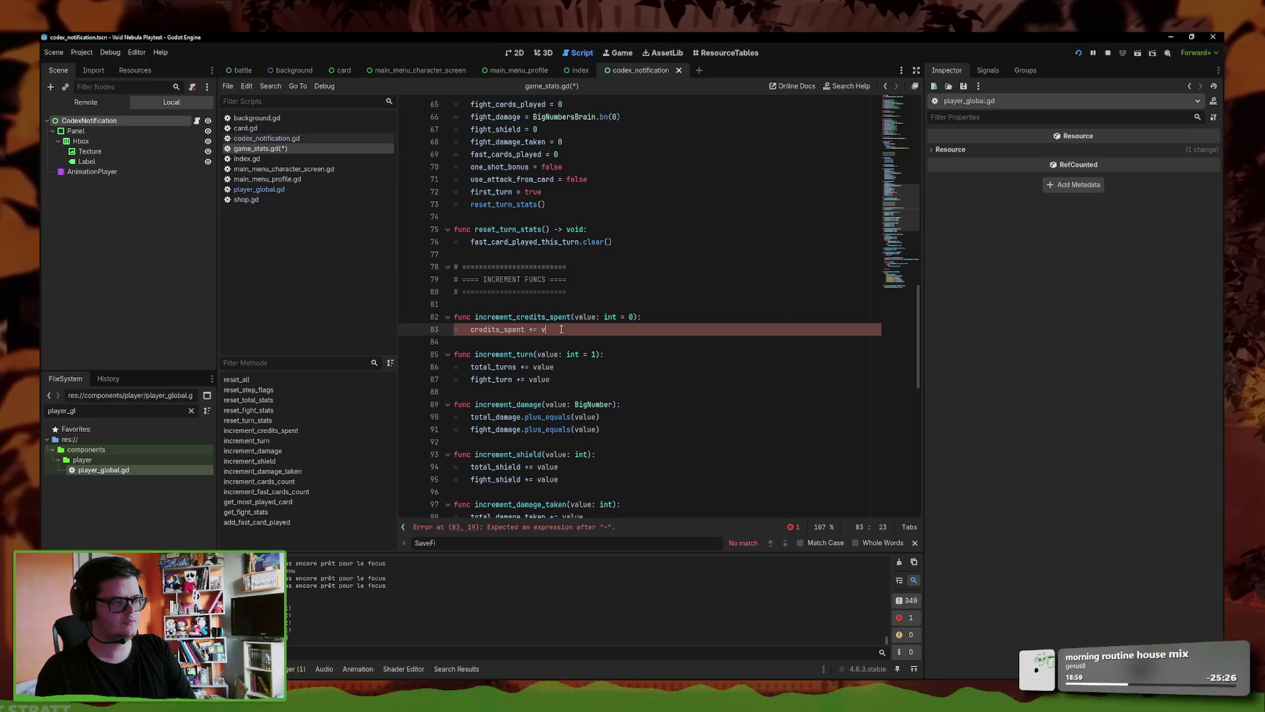
- Save game_stats.gd and delete the old total_credits_spent reset line
{"action": "key", "text": "ctrl+s"}
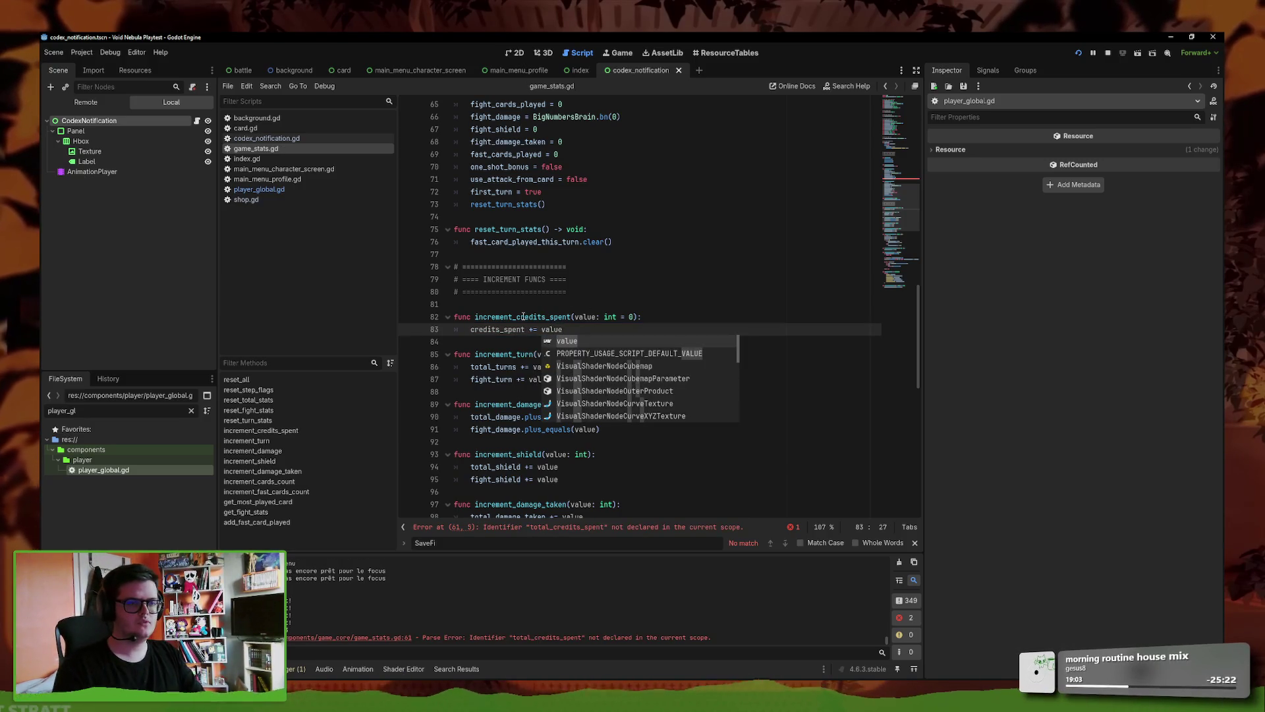
{"action": "left_click", "coordinate": [603, 291]}
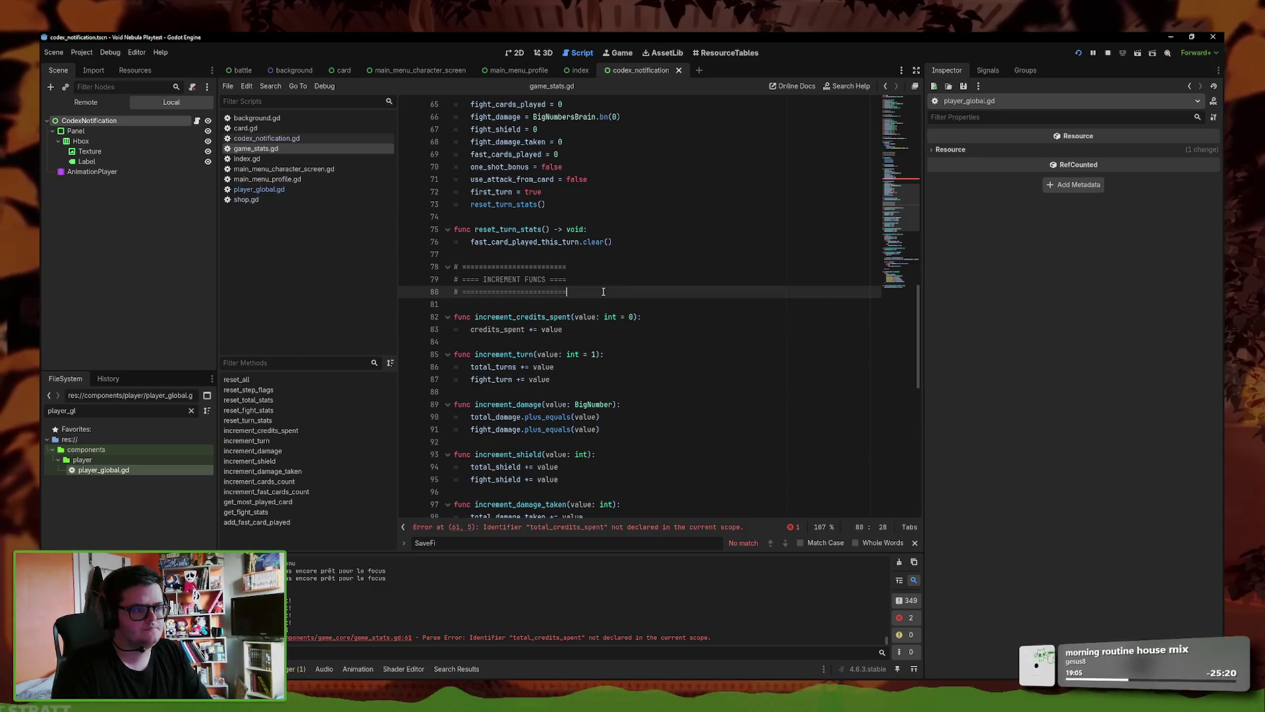
{"action": "scroll", "coordinate": [916, 251], "scroll_direction": "up", "scroll_amount": 9}
{"action": "left_click", "coordinate": [570, 396]}
{"action": "key", "text": "BackSpace"}
{"action": "key", "text": "BackSpace"}
{"action": "key", "text": "BackSpace"}
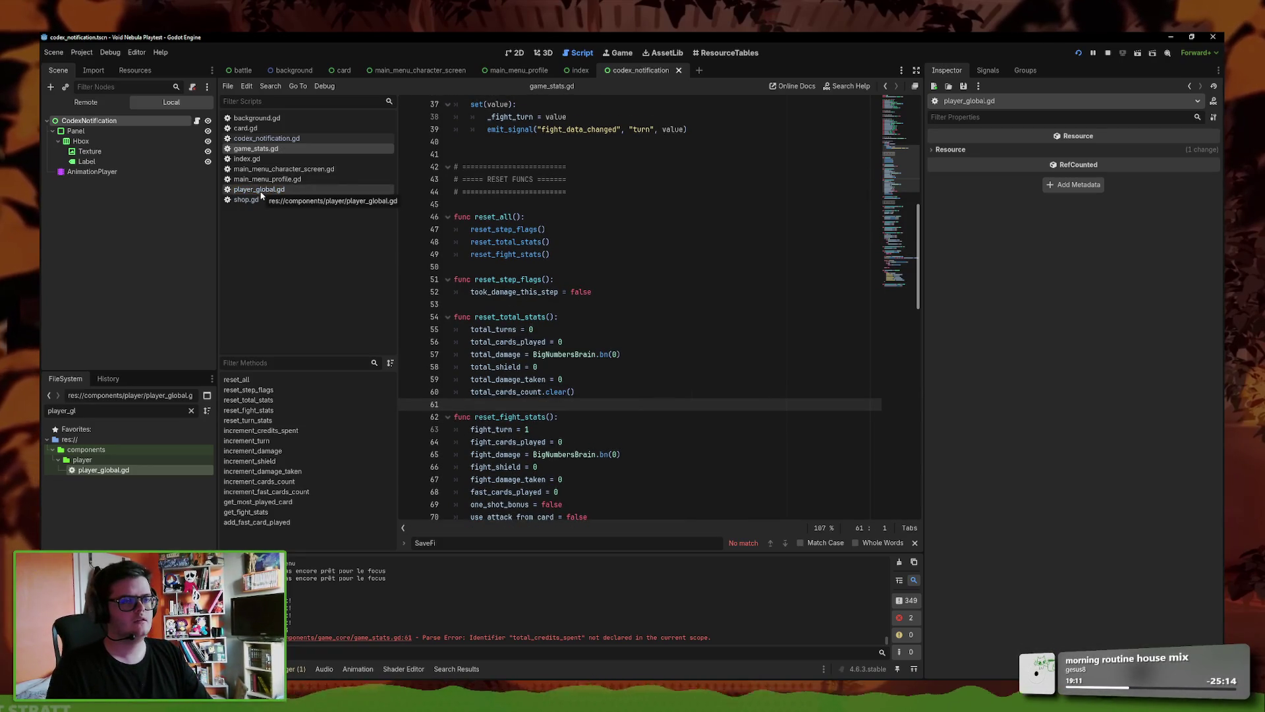
- Check player_global.gd, then restore and clear the total_credits_spent reset text in game_stats.gd
{"action": "left_click", "coordinate": [280, 190]}
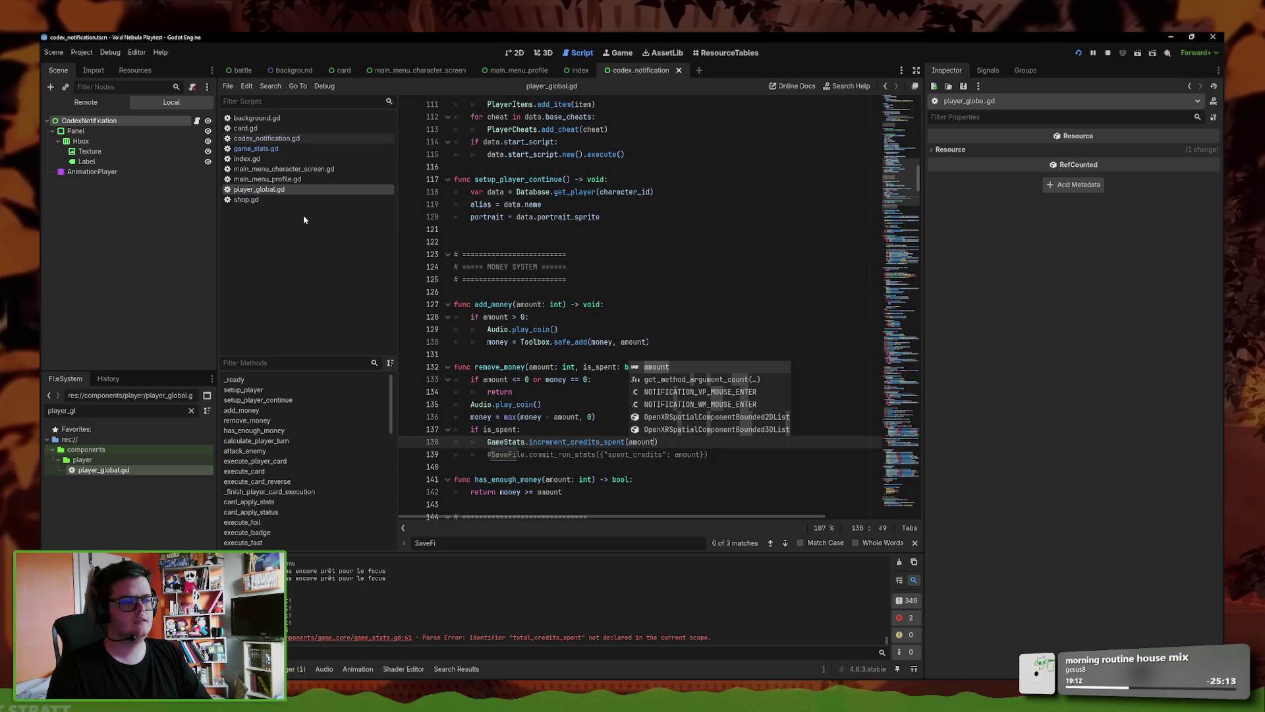
{"action": "left_click", "coordinate": [255, 149]}
{"action": "left_click", "coordinate": [580, 367]}
{"action": "left_click", "coordinate": [595, 391]}
{"action": "key", "text": "ctrl+z"}
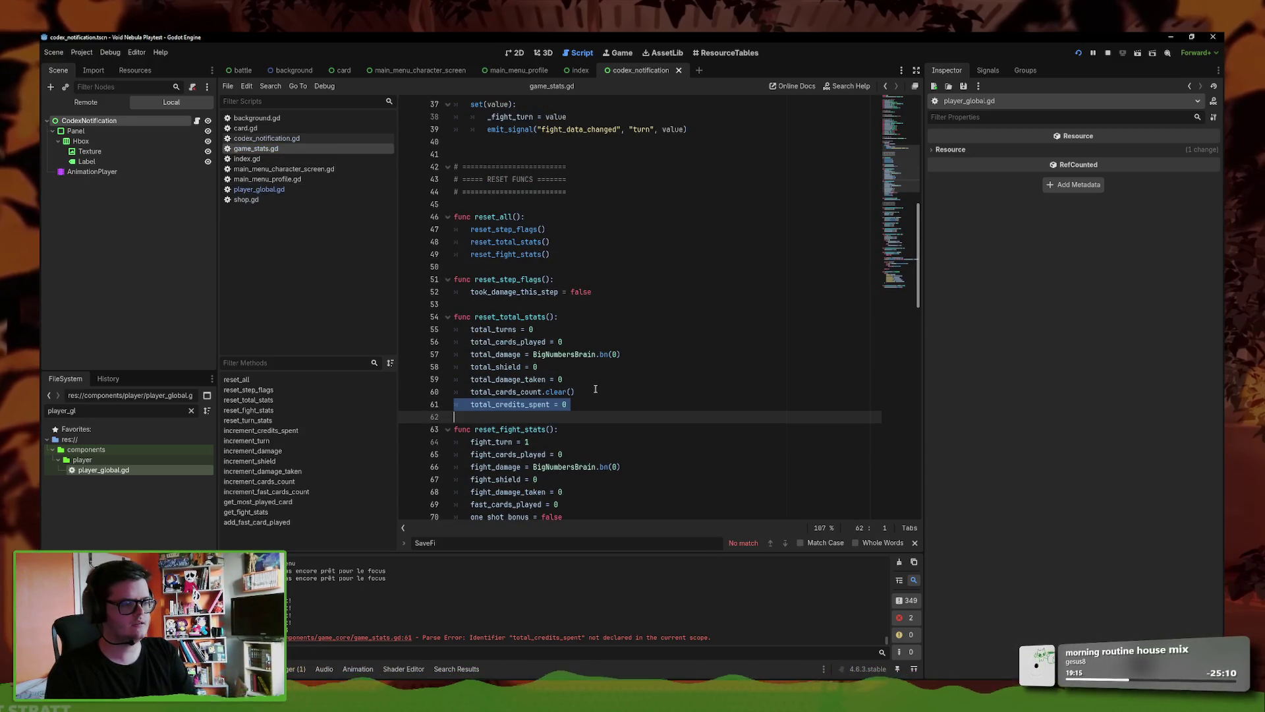
{"action": "left_click", "coordinate": [603, 408]}
{"action": "key", "text": "BackSpace"}
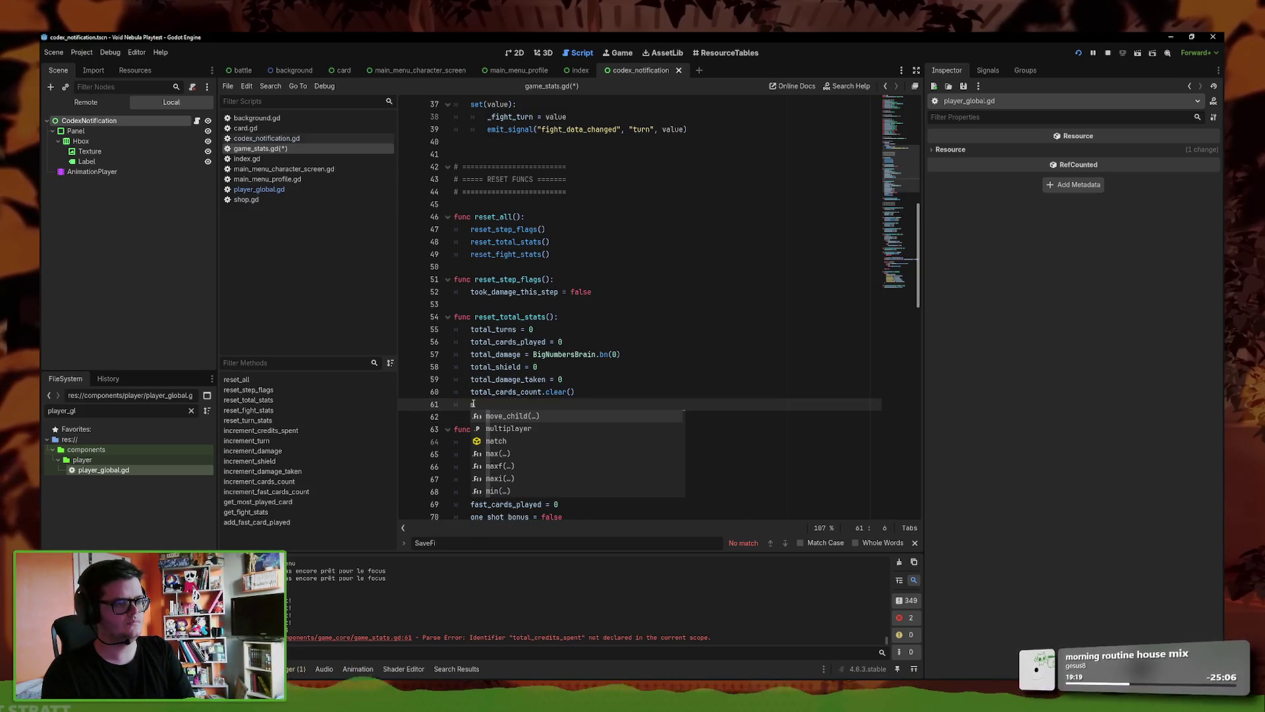
- Add credits_spent = 0 inside reset_all() and save game_stats.gd
{"action": "scroll", "coordinate": [472, 403], "scroll_direction": "up", "scroll_amount": 5}
{"action": "type", "text": "cr"}
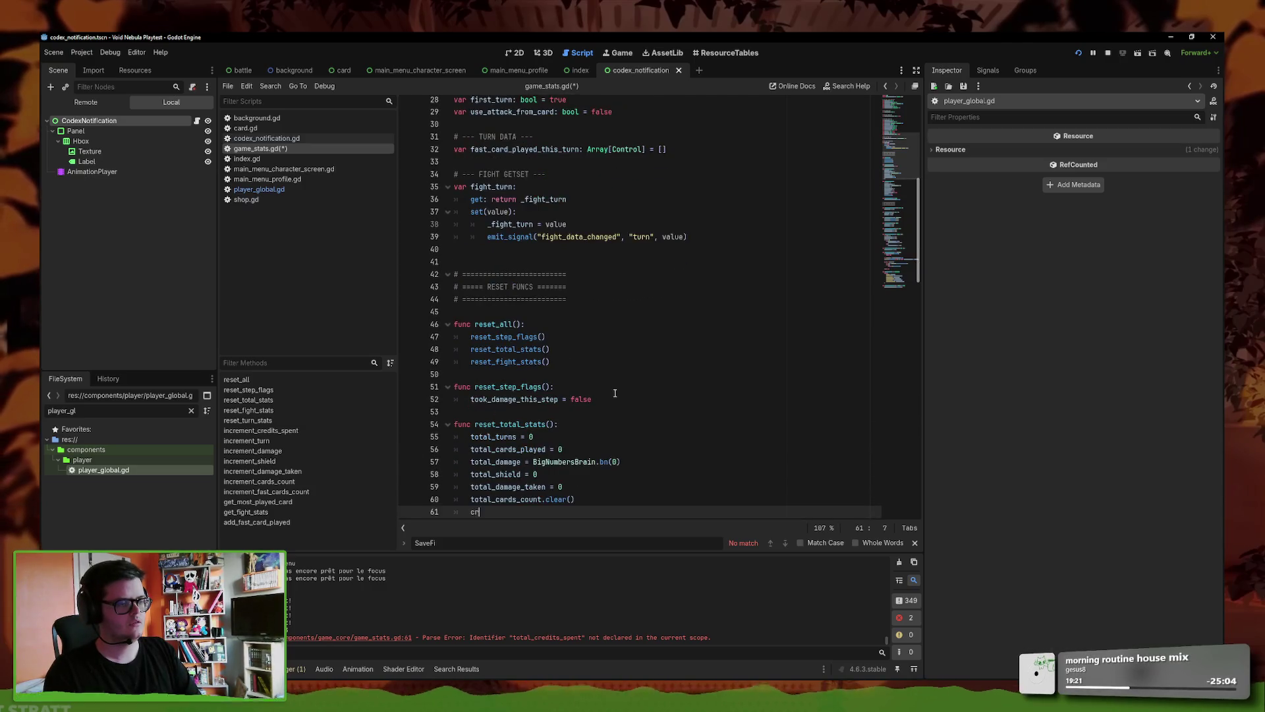
{"action": "type", "text": "edits_spent = 0"}
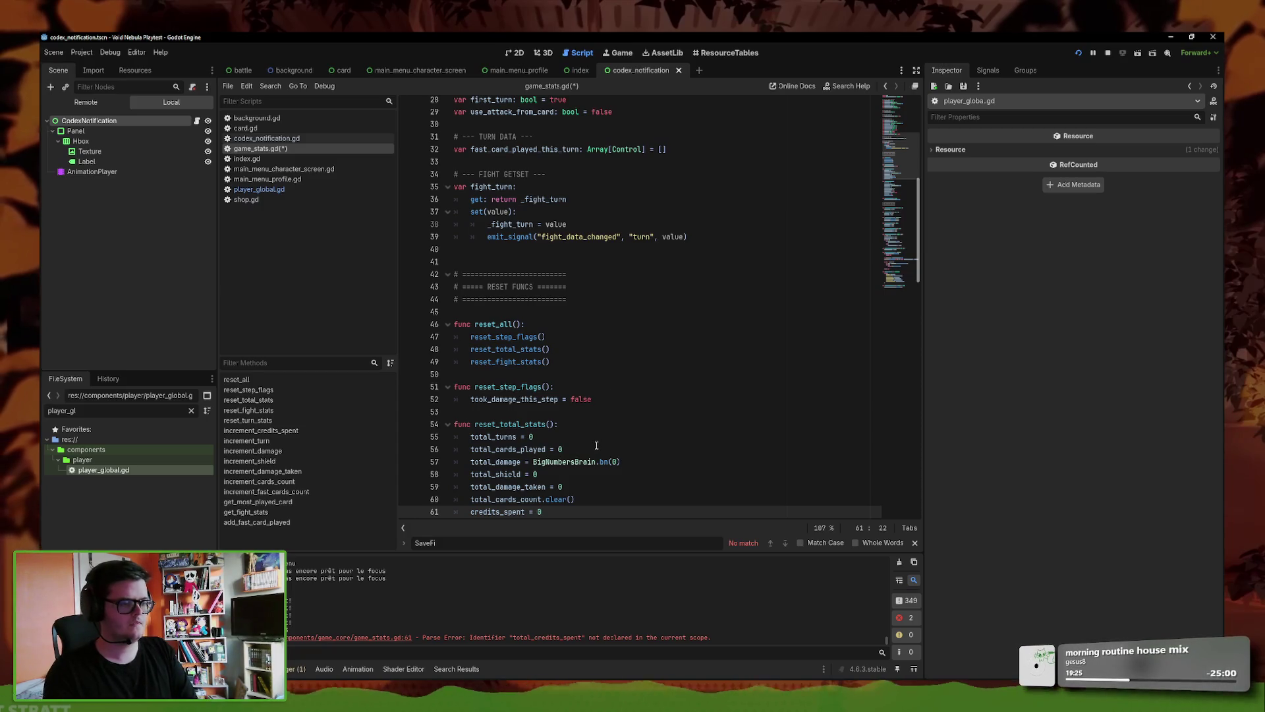
{"action": "key", "text": "alt+Up"}
{"action": "key", "text": "alt+Up"}
{"action": "key", "text": "alt+Up"}
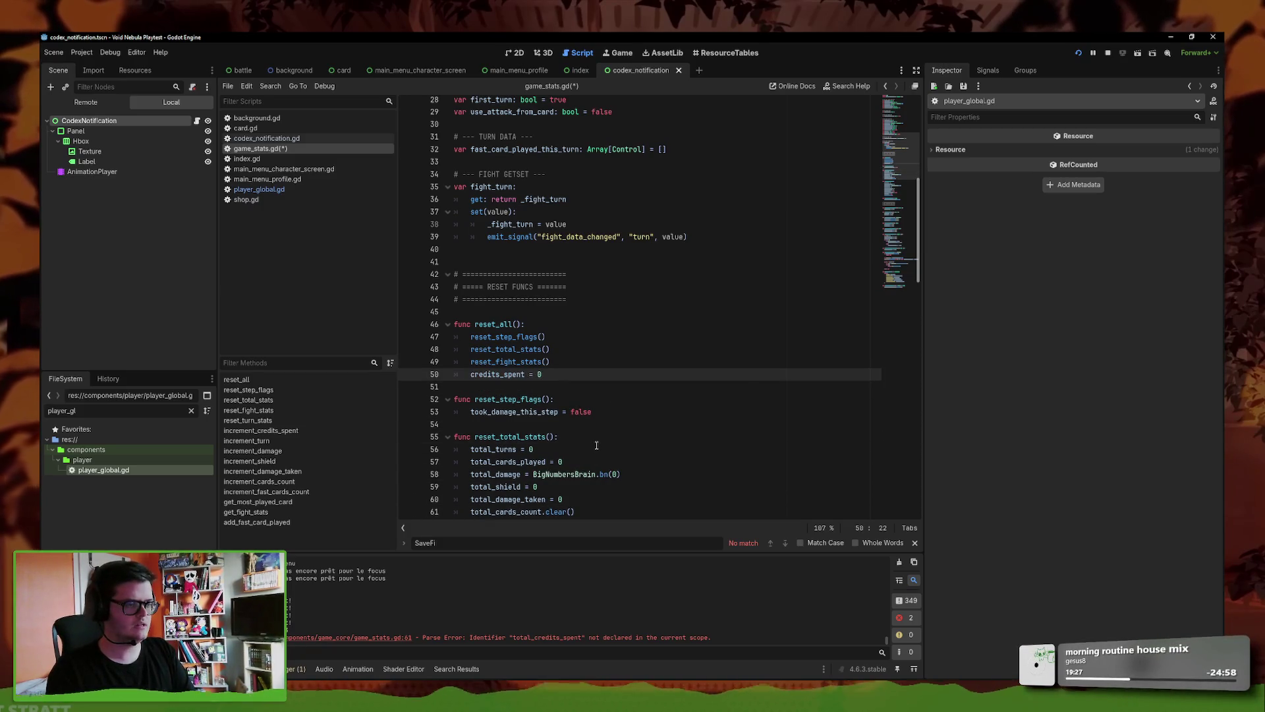
{"action": "key", "text": "ctrl+s"}
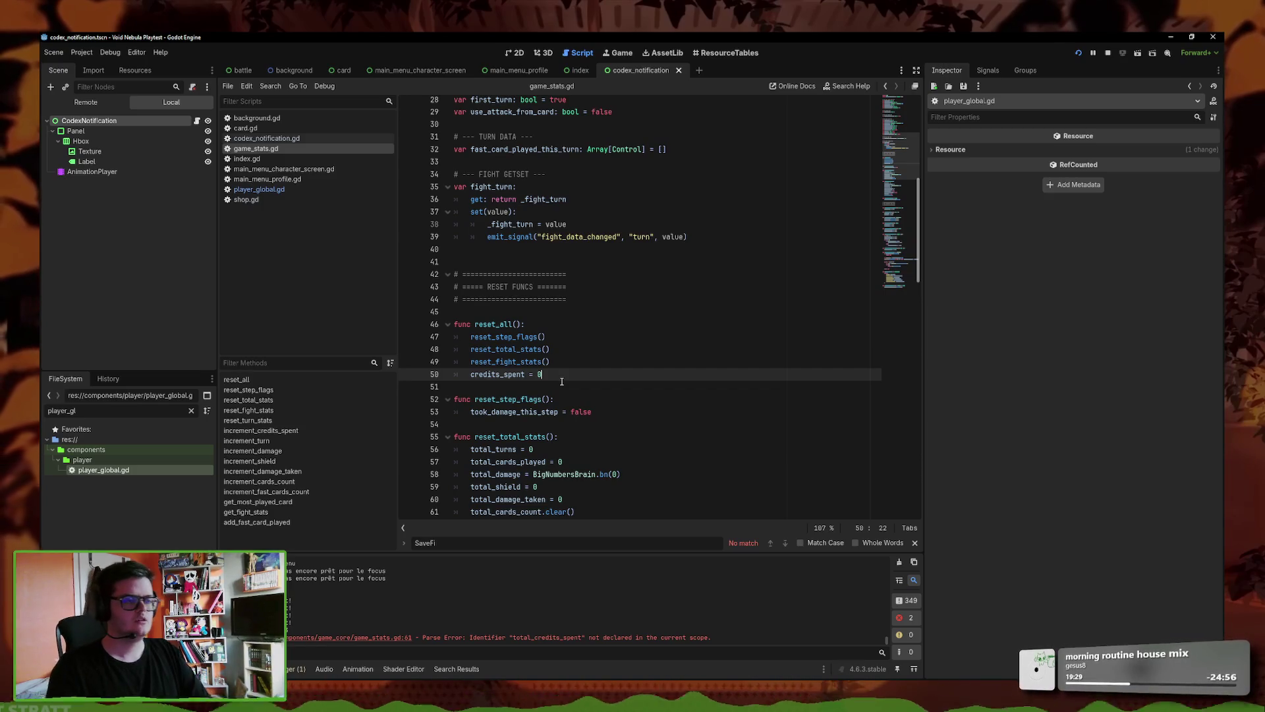
{"action": "scroll", "coordinate": [469, 339], "scroll_direction": "up", "scroll_amount": 2}
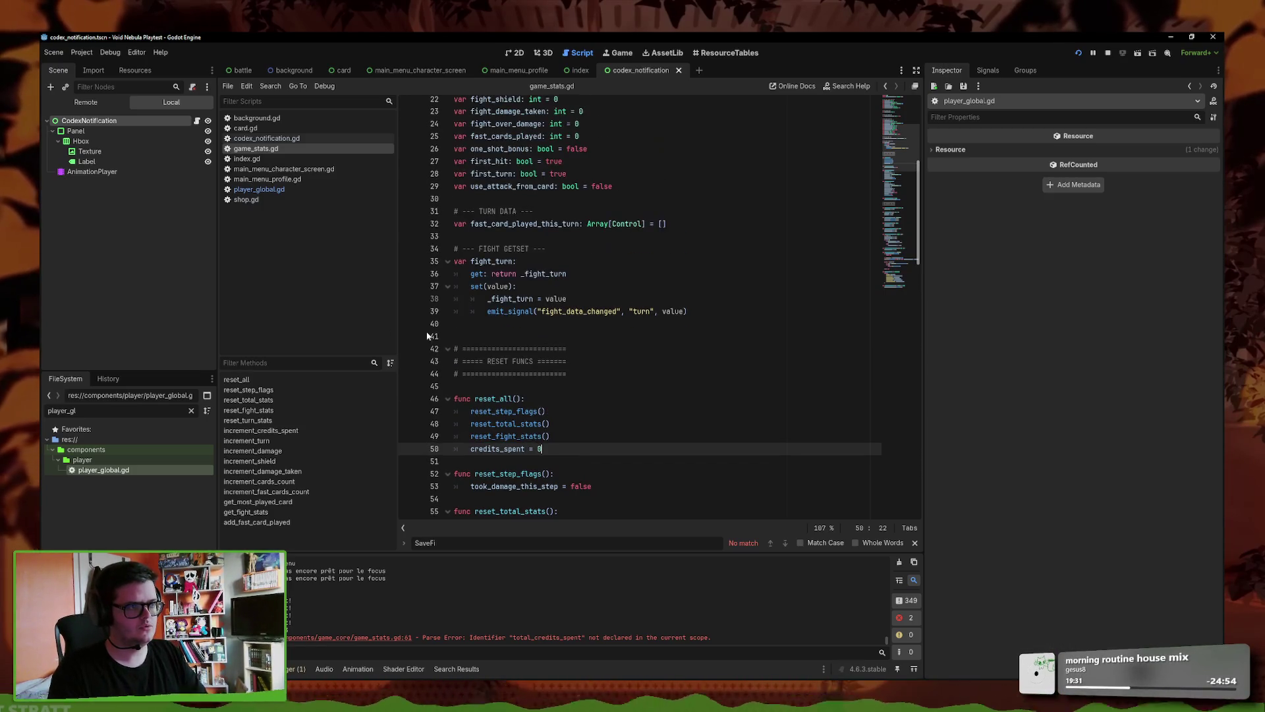
{"action": "left_click", "coordinate": [269, 190]}
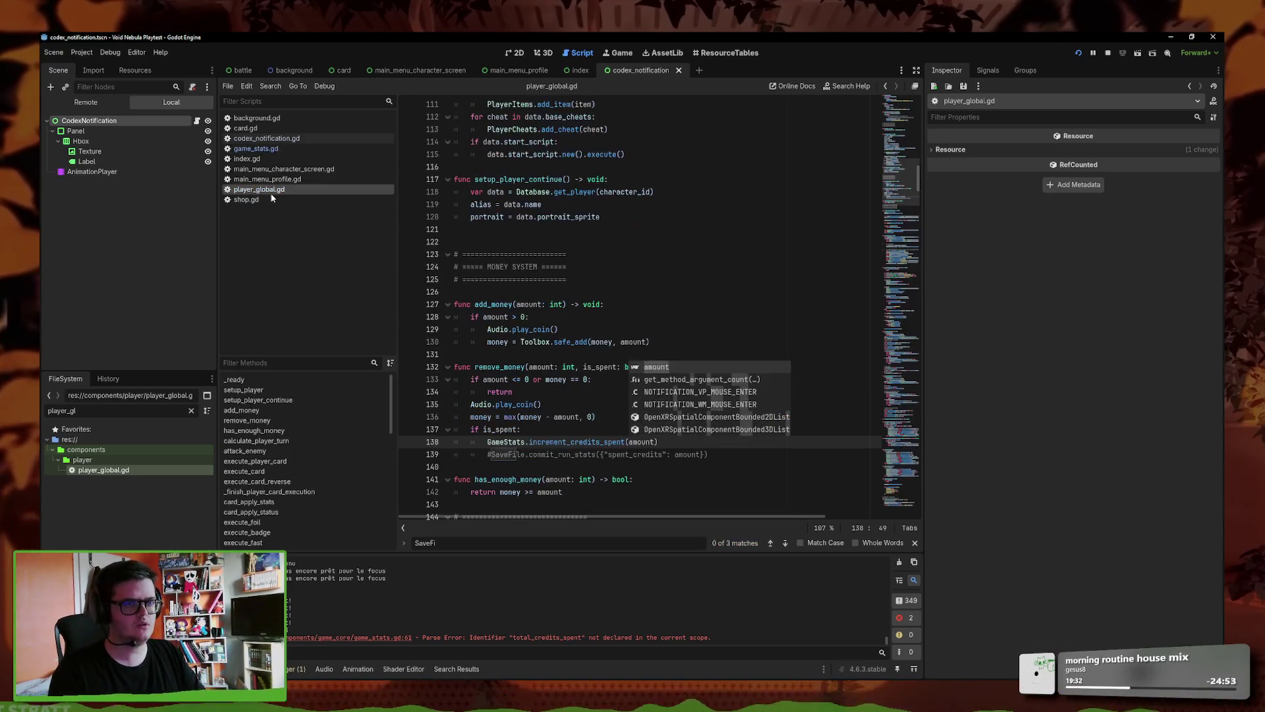
- Delete the commented-out SaveFile.commit_run_stats line from remove_money
{"action": "left_click", "coordinate": [597, 428]}
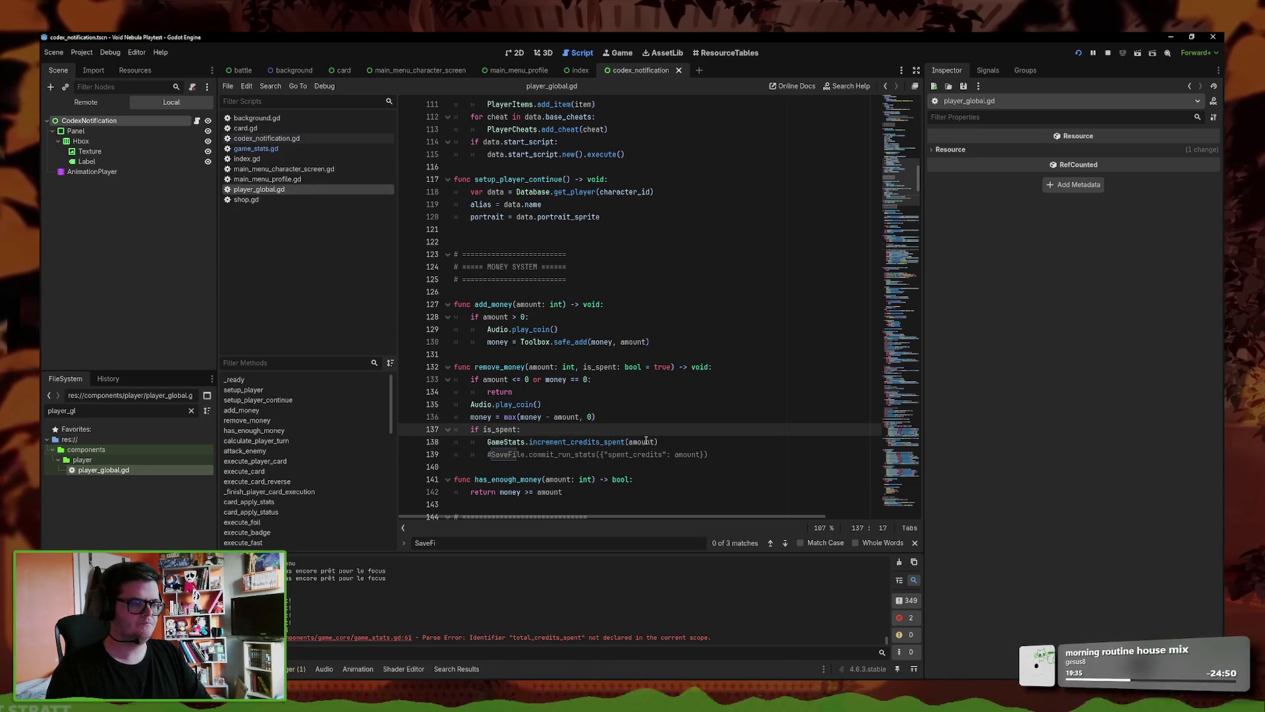
{"action": "left_click", "coordinate": [691, 444]}
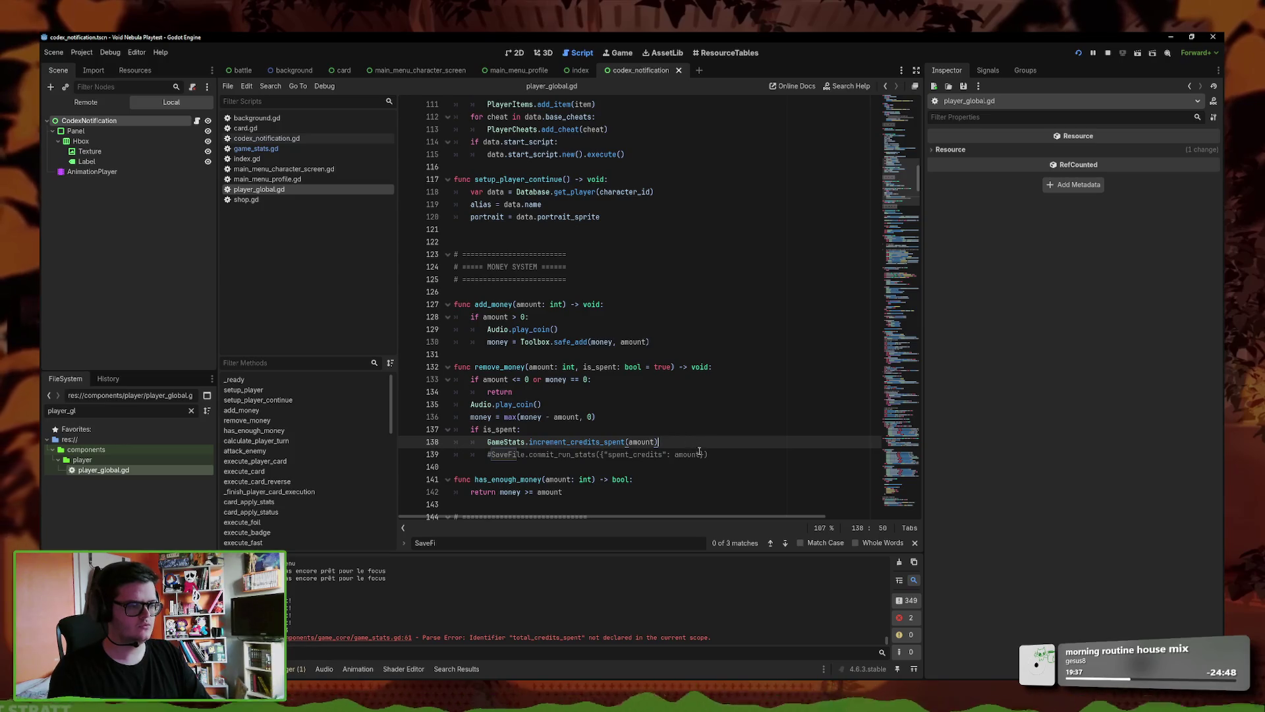
{"action": "triple_click", "coordinate": [698, 451]}
{"action": "key", "text": "Delete"}
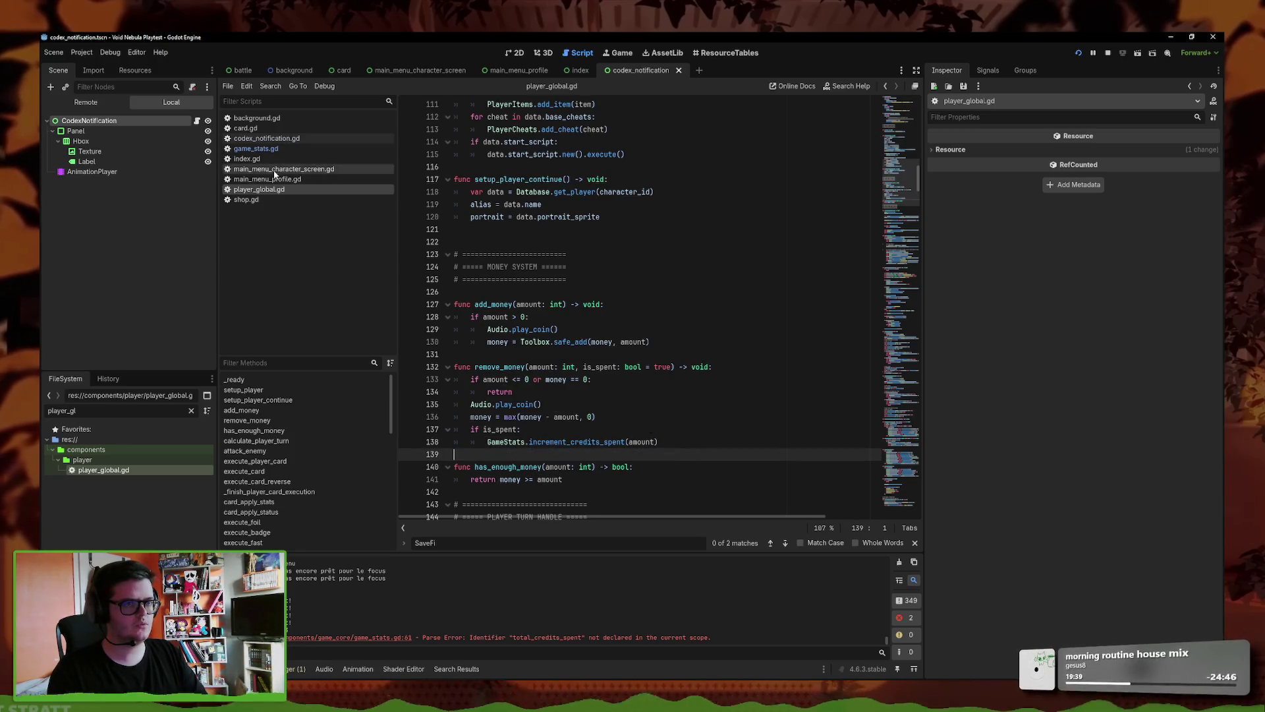
- Review the delete- and load-save handlers in main_menu_profile.gd, then open index.gd and shop.gd
{"action": "left_click", "coordinate": [275, 171]}
{"action": "left_click", "coordinate": [265, 178]}
{"action": "left_click", "coordinate": [568, 342]}
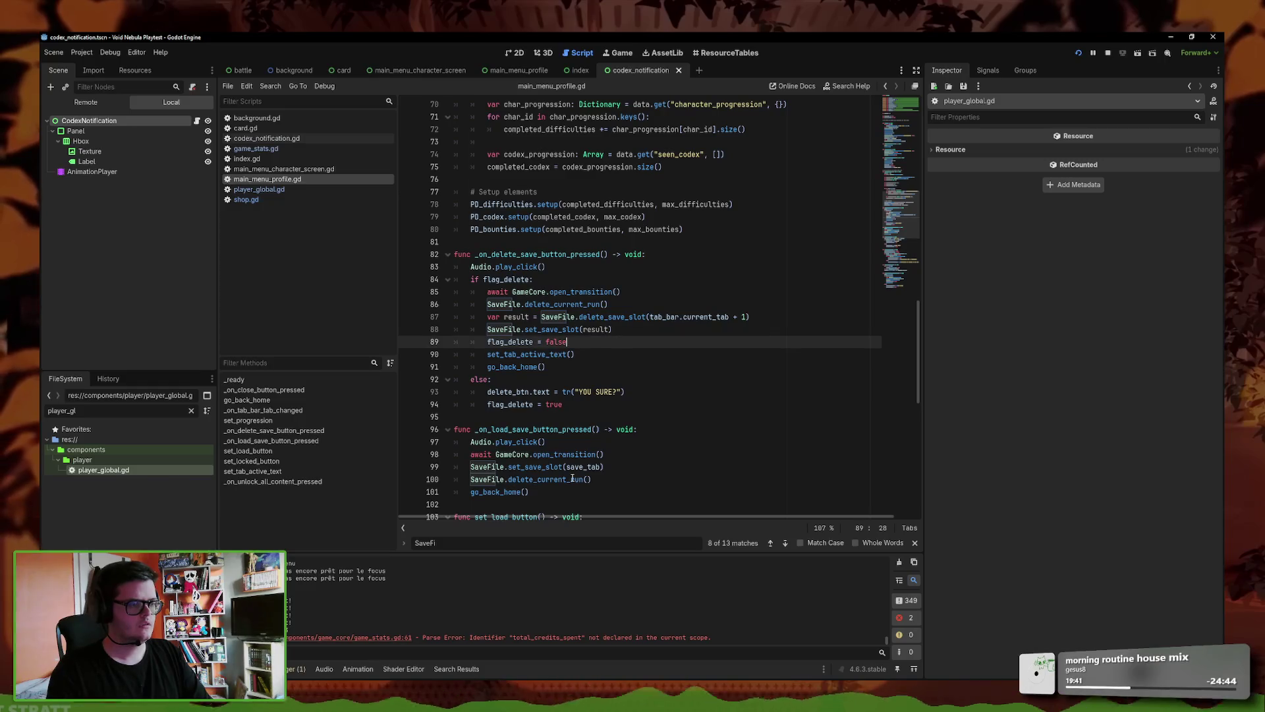
{"action": "left_click", "coordinate": [634, 481]}
{"action": "left_click", "coordinate": [247, 158]}
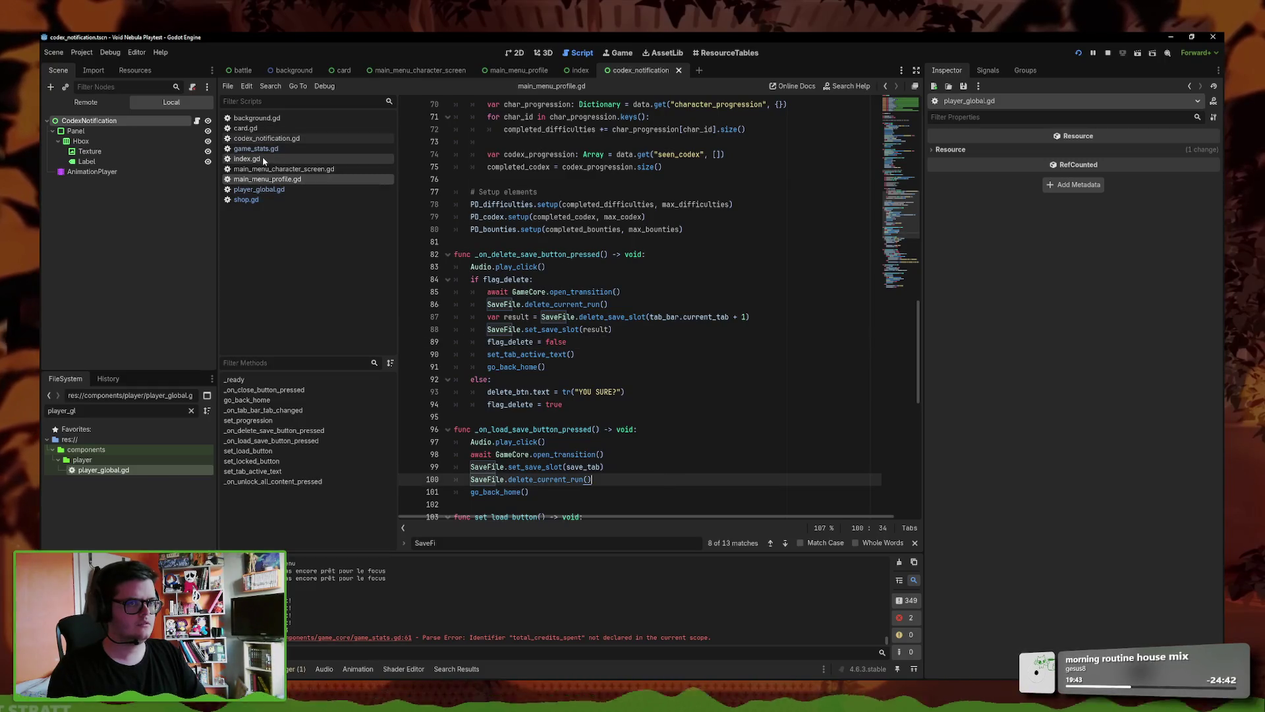
{"action": "left_click", "coordinate": [259, 199]}
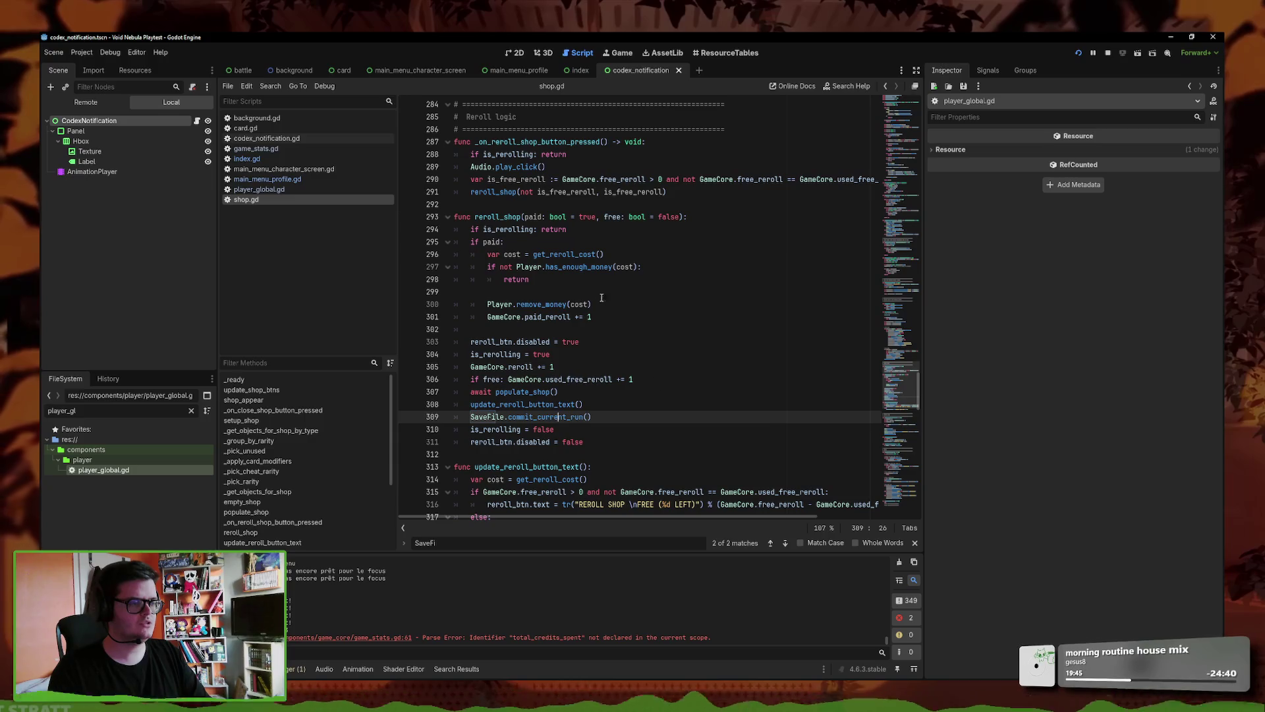
- Jump to commit_current_run in save_file.gd and paste the commit_run_stats line into it
{"action": "left_click", "coordinate": [569, 417], "text": "ctrl"}
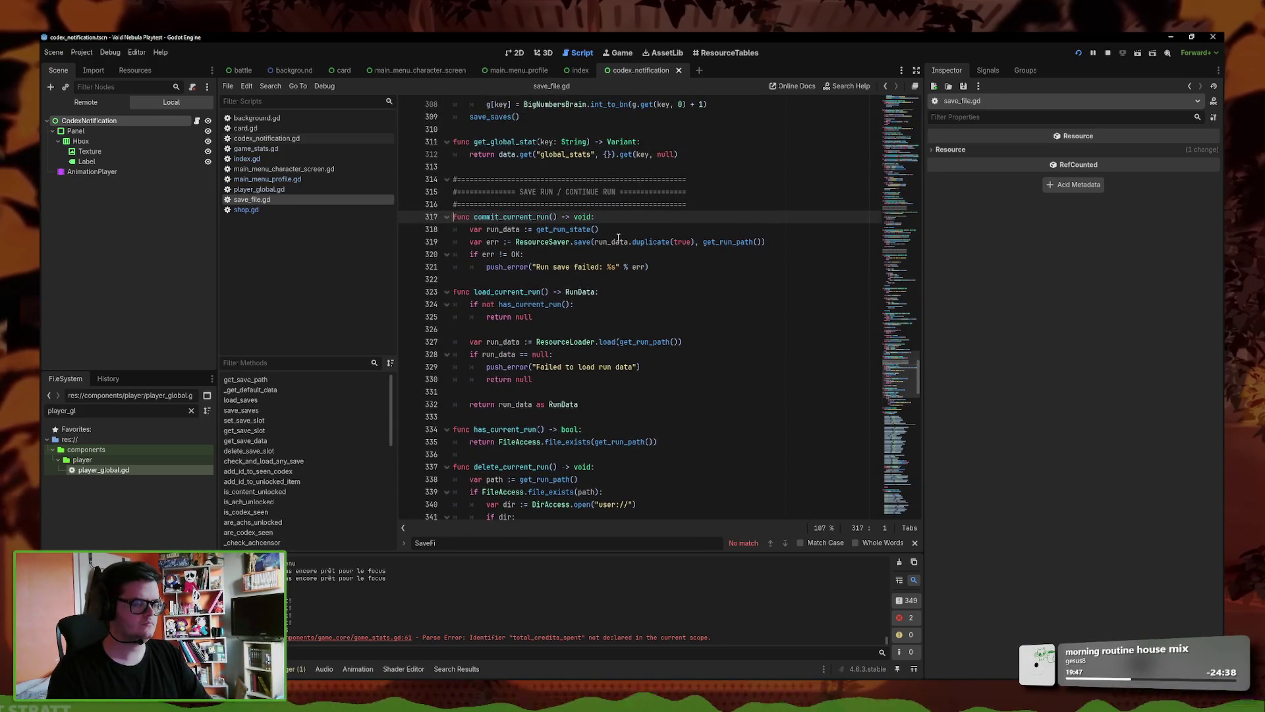
{"action": "key", "text": "Return"}
{"action": "key", "text": "ctrl+v"}
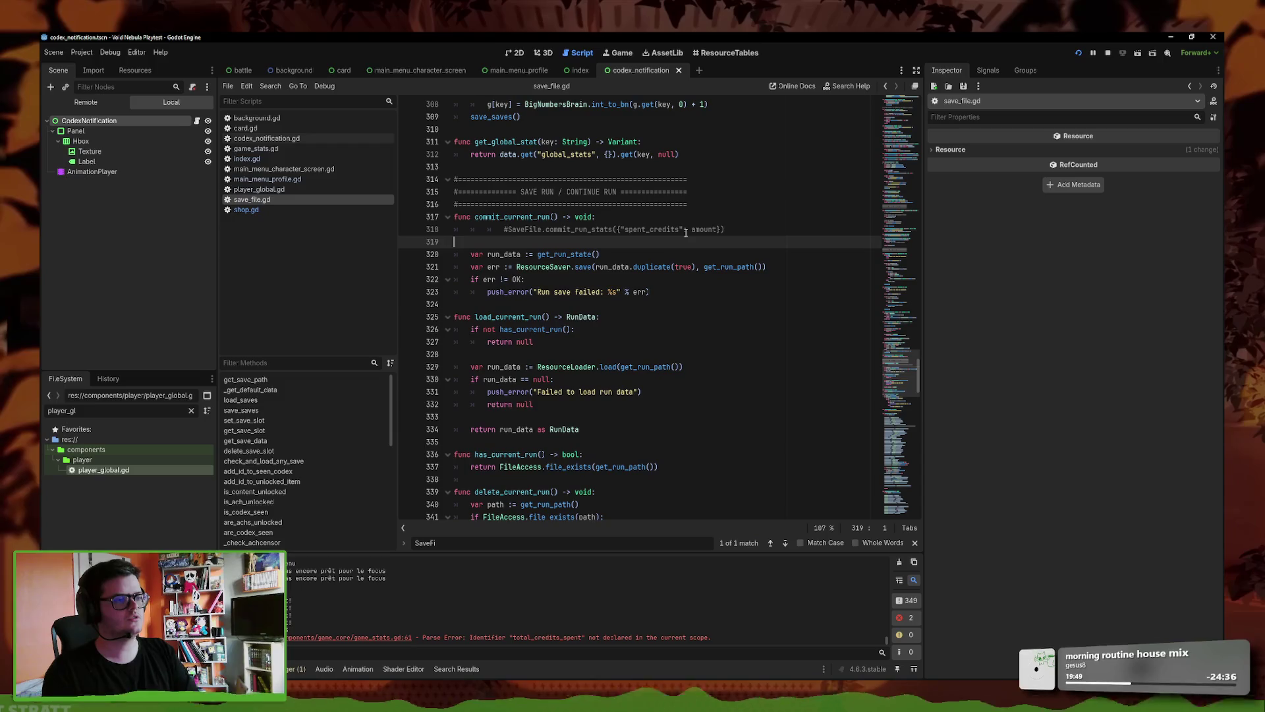
{"action": "key", "text": "BackSpace"}
{"action": "key", "text": "Home"}
{"action": "key", "text": "BackSpace"}
{"action": "key", "text": "BackSpace"}
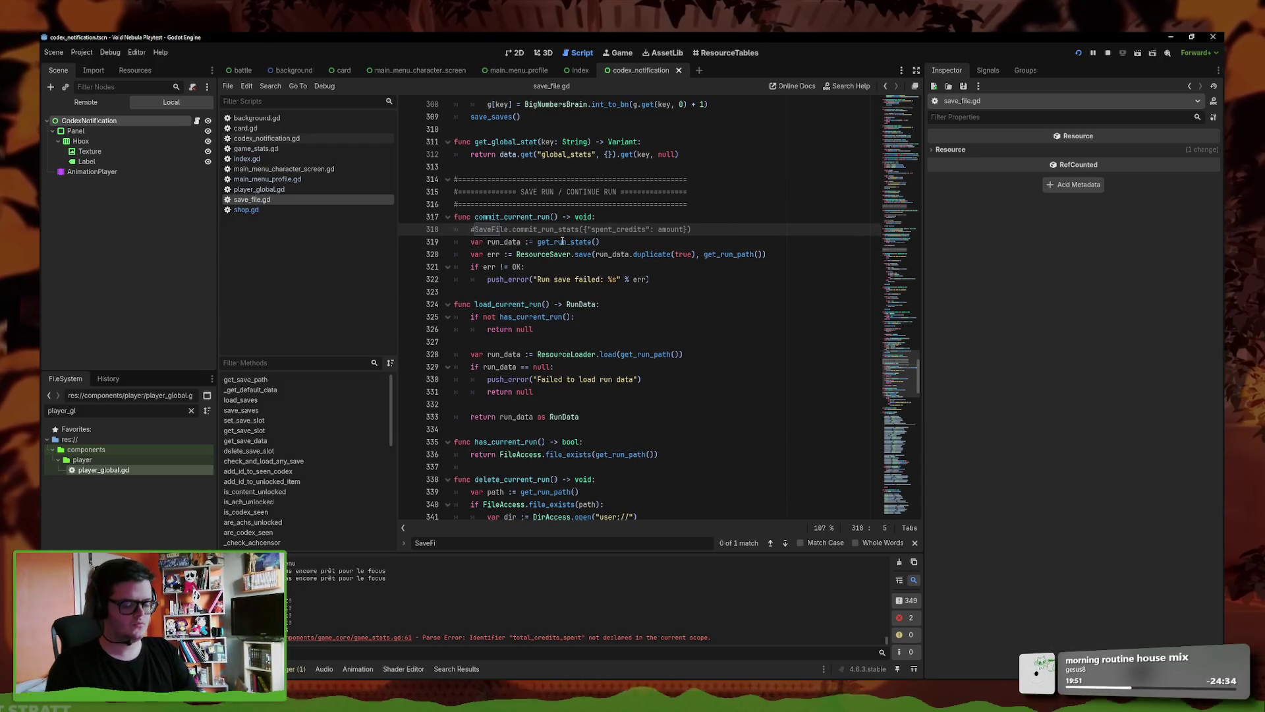
{"action": "key", "text": "Return"}
- Pass GameStats.credits_spent instead of amount, add GameStats.credits_spent = 0, and save save_file.gd
{"action": "left_click", "coordinate": [683, 230]}
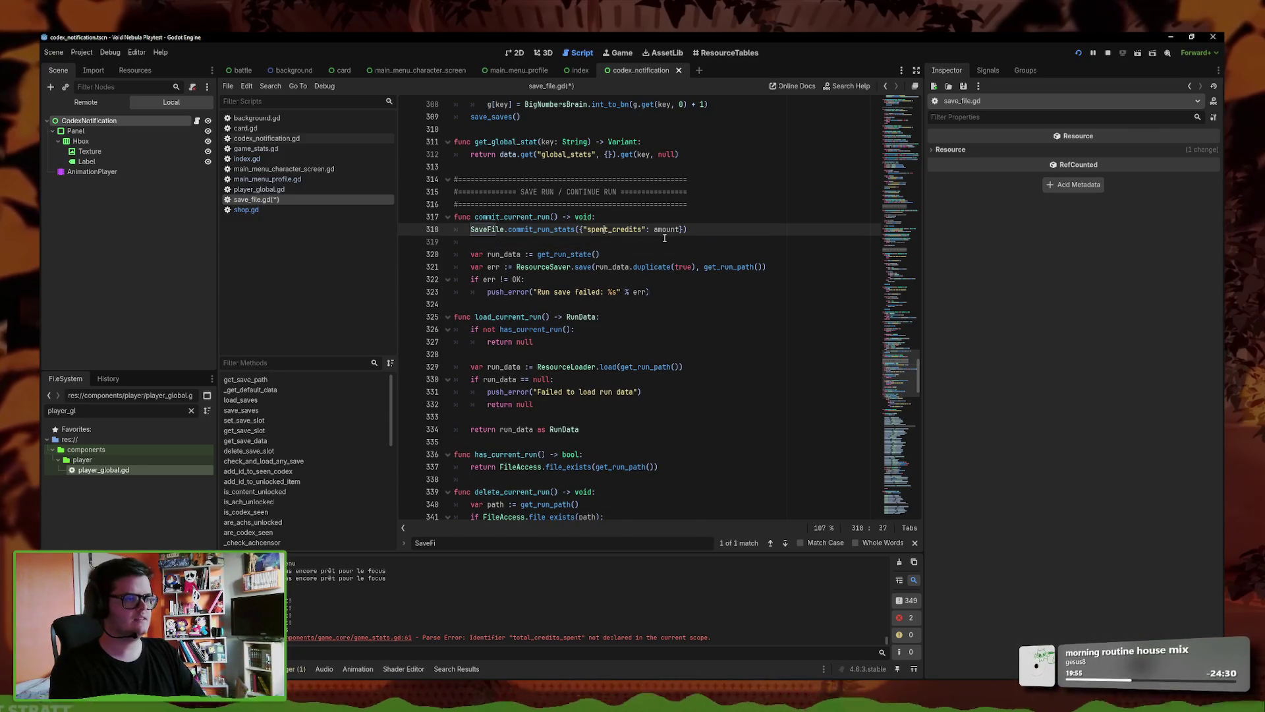
{"action": "left_click_drag", "start_coordinate": [678, 230], "coordinate": [653, 230]}
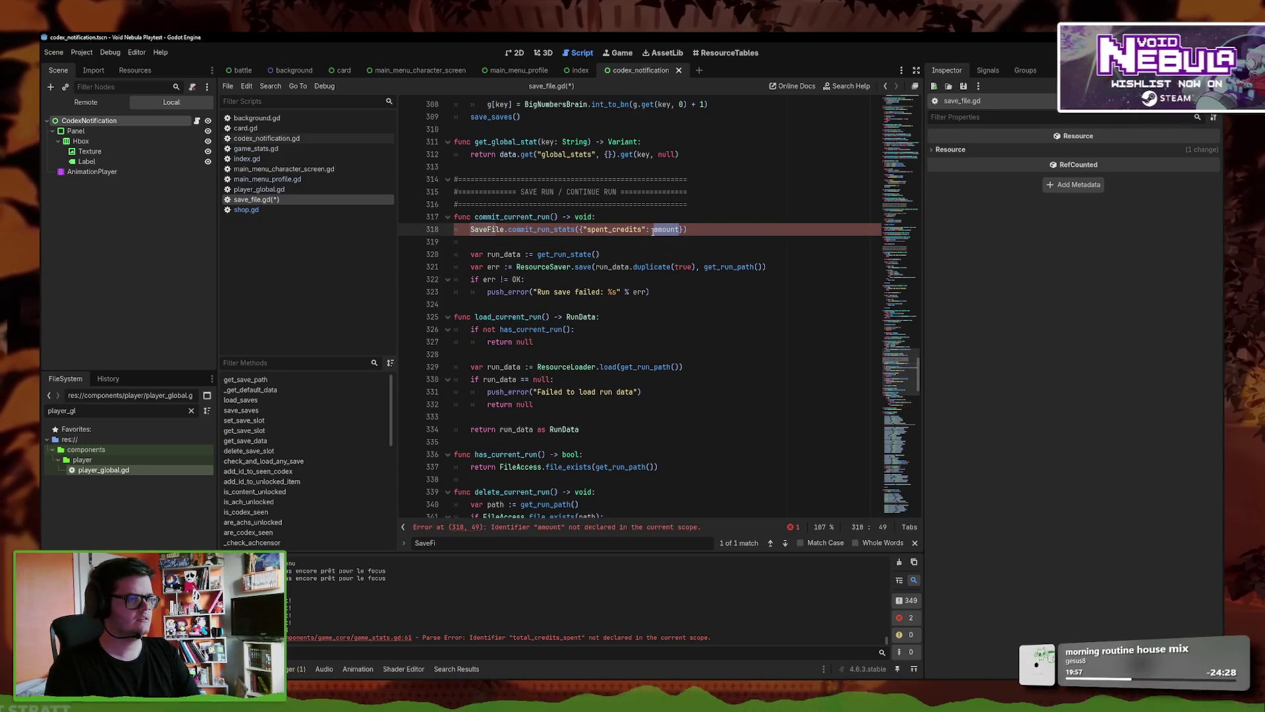
{"action": "type", "text": "GameStats.credits_spent"}
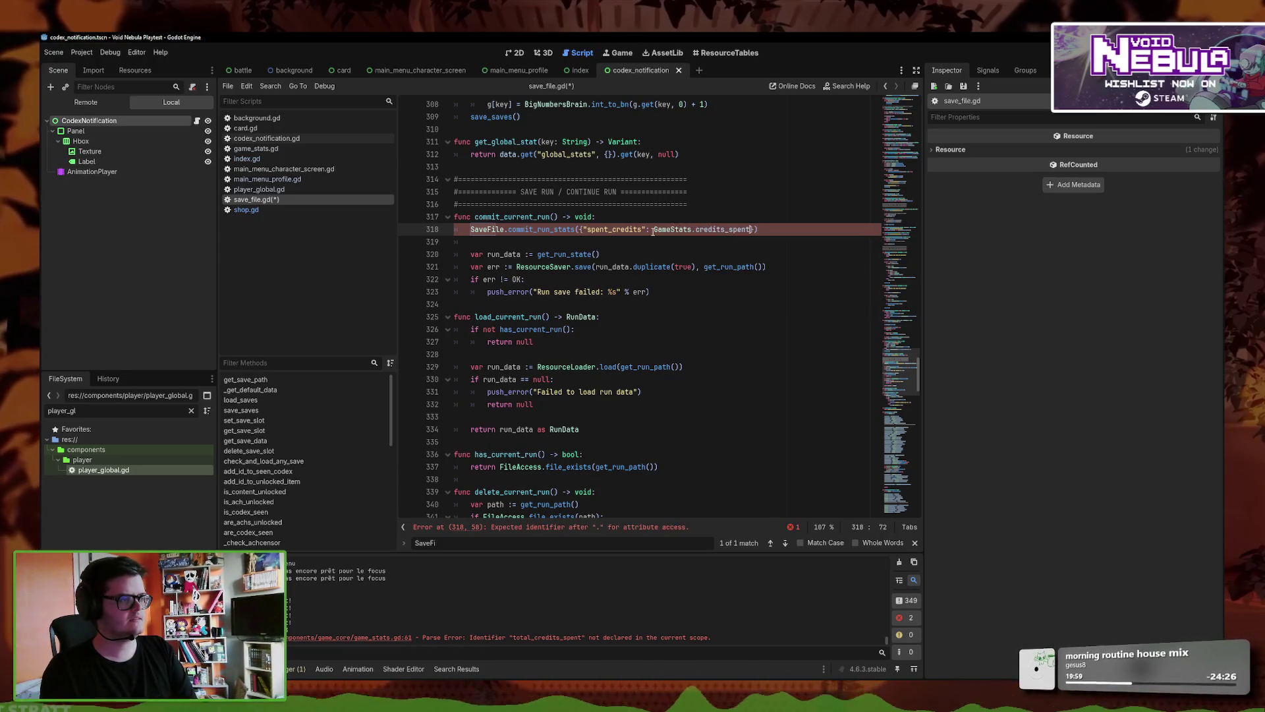
{"action": "left_click", "coordinate": [786, 229]}
{"action": "key", "text": "Return"}
{"action": "type", "text": "GameStats.credits_spent"}
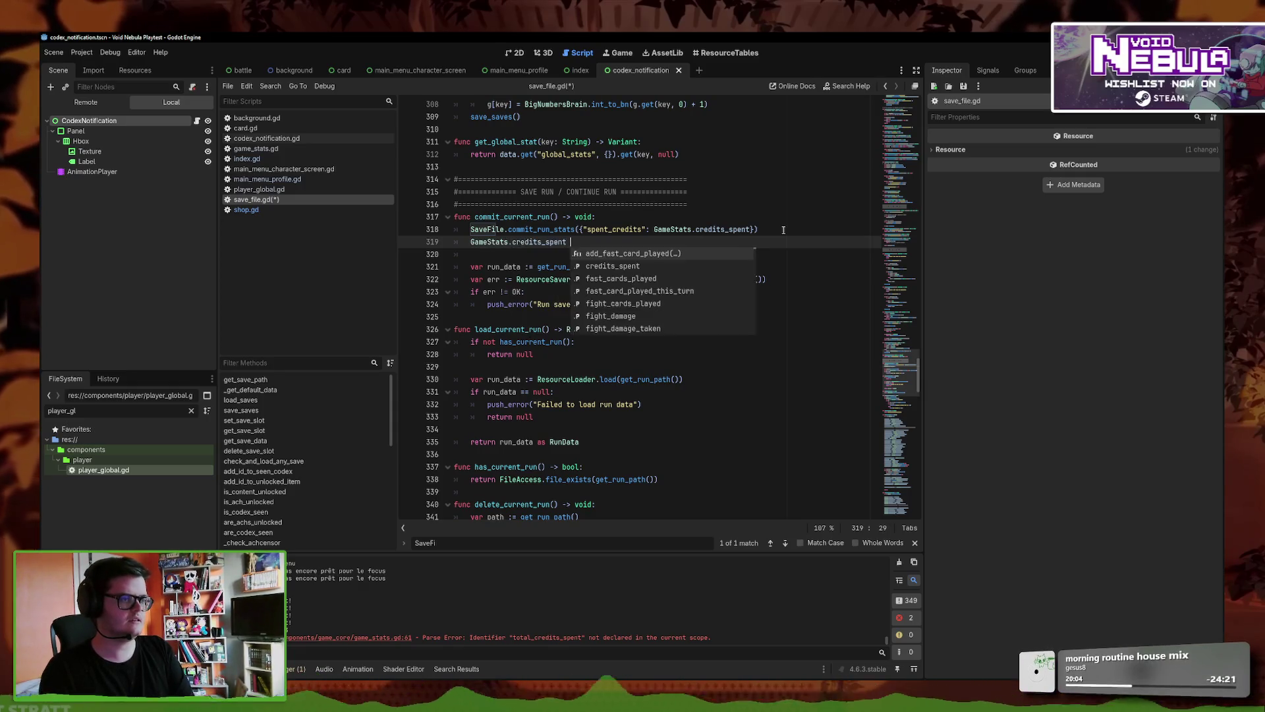
{"action": "key", "text": "Return"}
{"action": "type", "text": "= 0"}
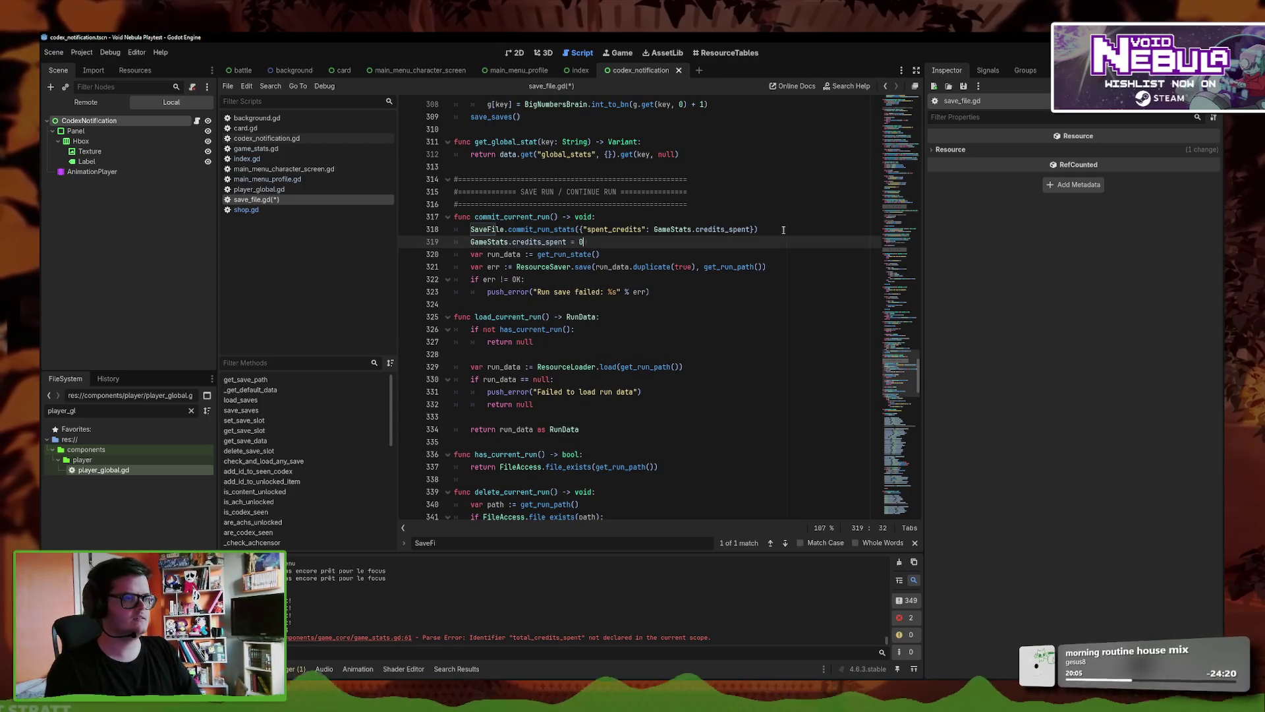
{"action": "key", "text": "Return"}
{"action": "key", "text": "ctrl+s"}
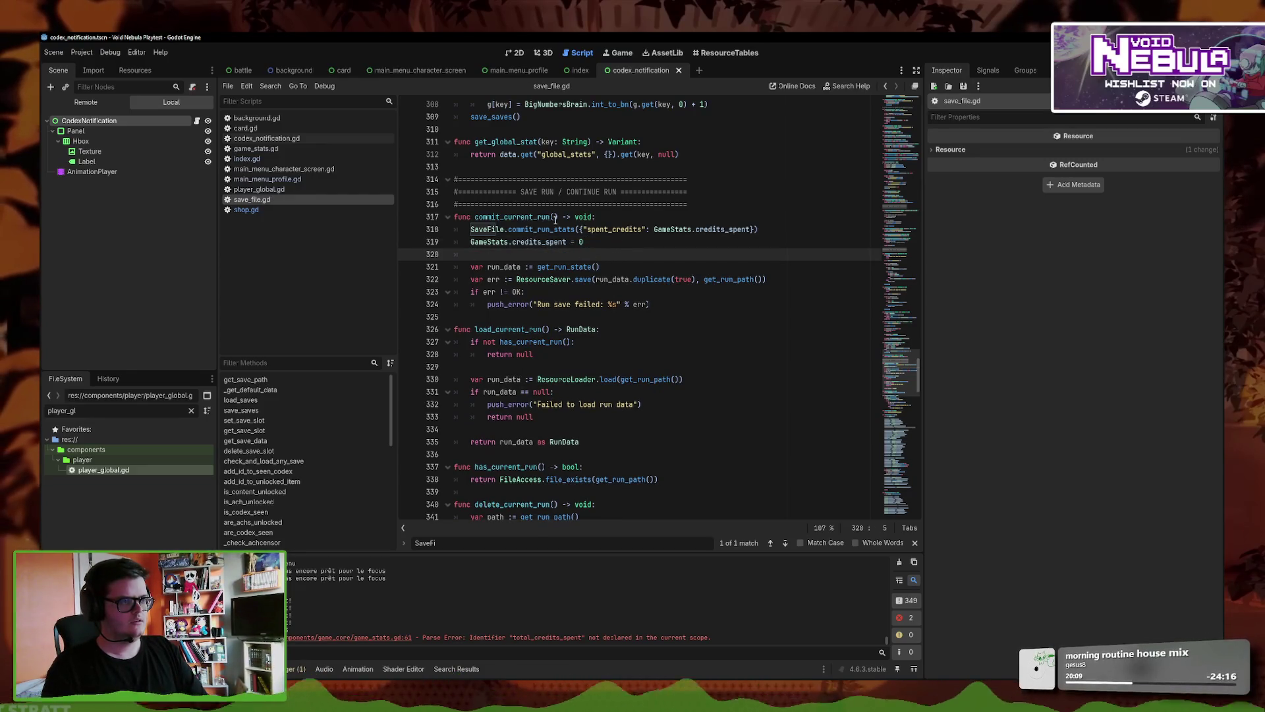
- Select the commit_current_run name and start a project-wide text search
{"action": "double_click", "coordinate": [555, 220]}
{"action": "left_click", "coordinate": [270, 85]}
{"action": "left_click", "coordinate": [288, 151]}
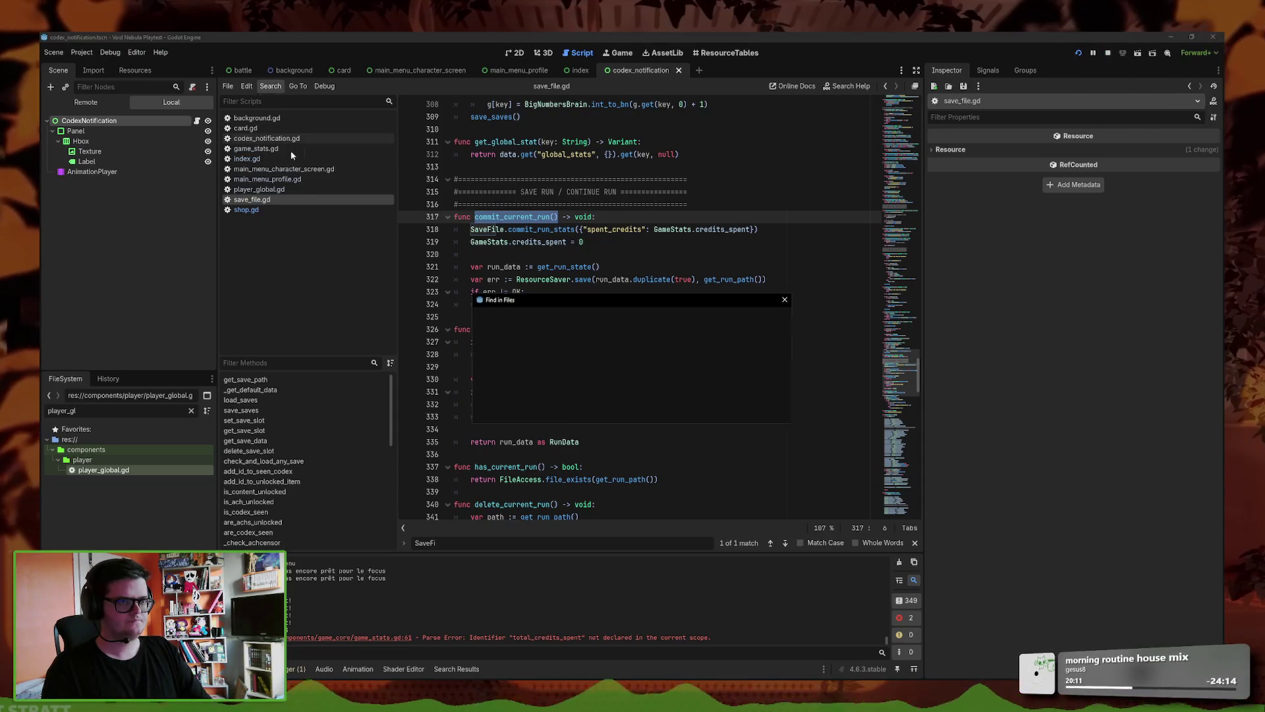
- Find all commit_current_run() references, review the shop.gd and enemy_radar.gd matches, then run the game
{"action": "left_click", "coordinate": [636, 408]}
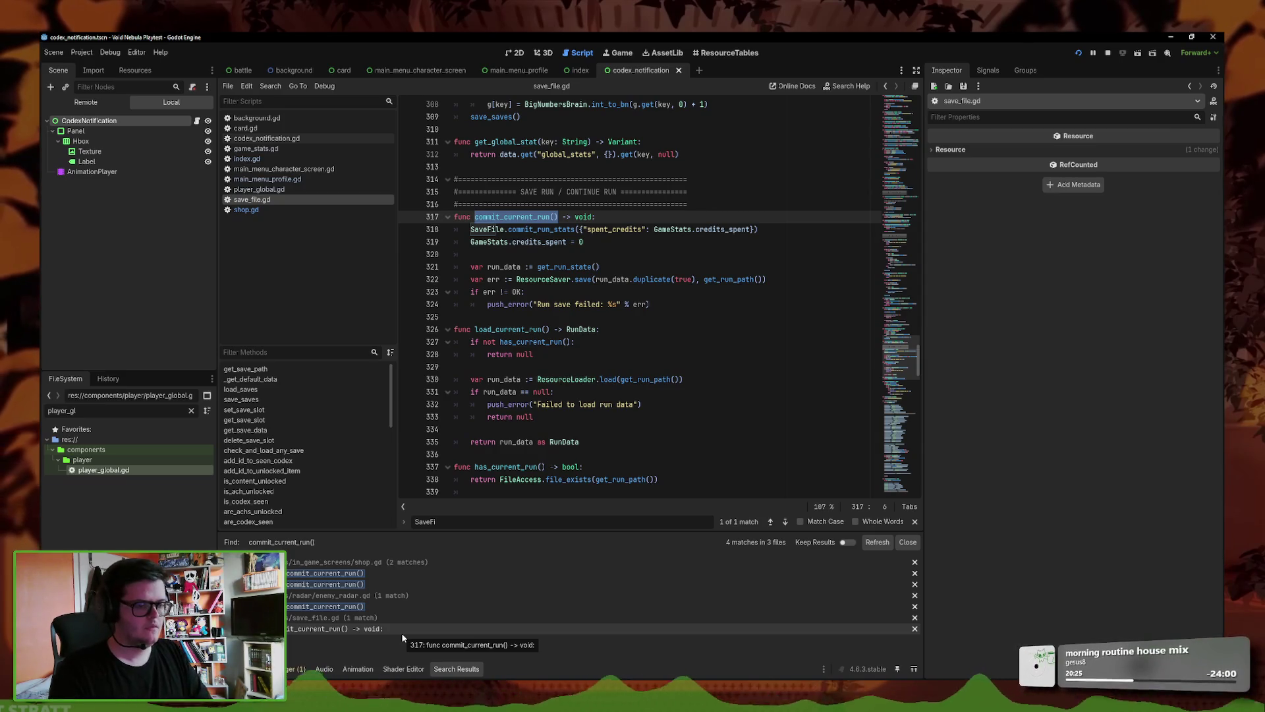
{"action": "left_click", "coordinate": [378, 607]}
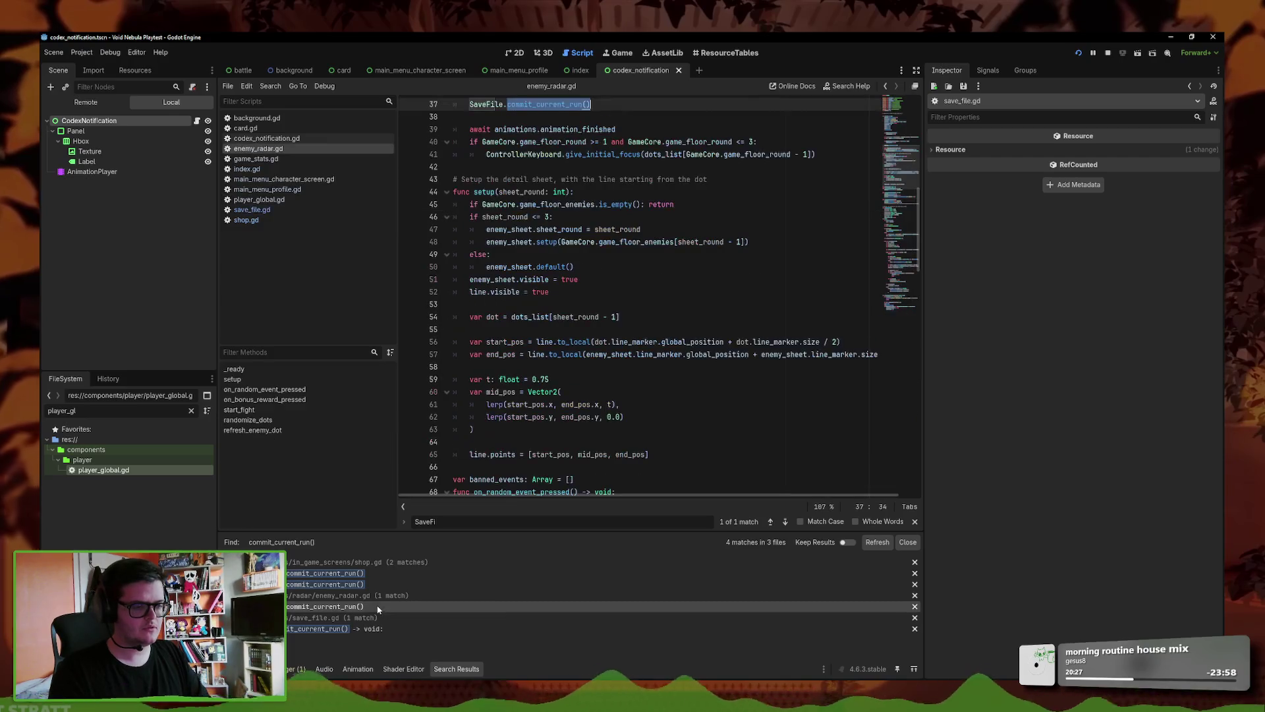
{"action": "scroll", "coordinate": [584, 386], "scroll_direction": "up", "scroll_amount": 6}
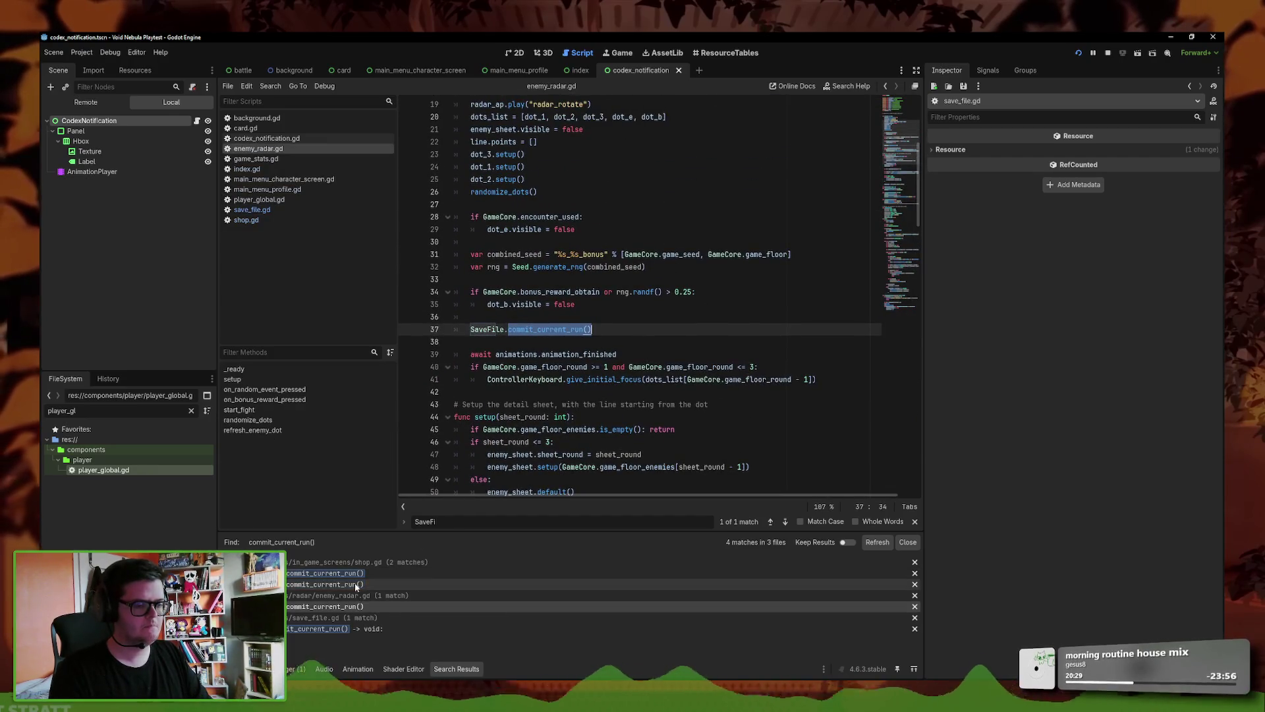
{"action": "left_click", "coordinate": [341, 581]}
{"action": "left_click", "coordinate": [359, 573]}
{"action": "scroll", "coordinate": [457, 354], "scroll_direction": "up", "scroll_amount": 2}
{"action": "scroll", "coordinate": [456, 353], "scroll_direction": "up", "scroll_amount": 2}
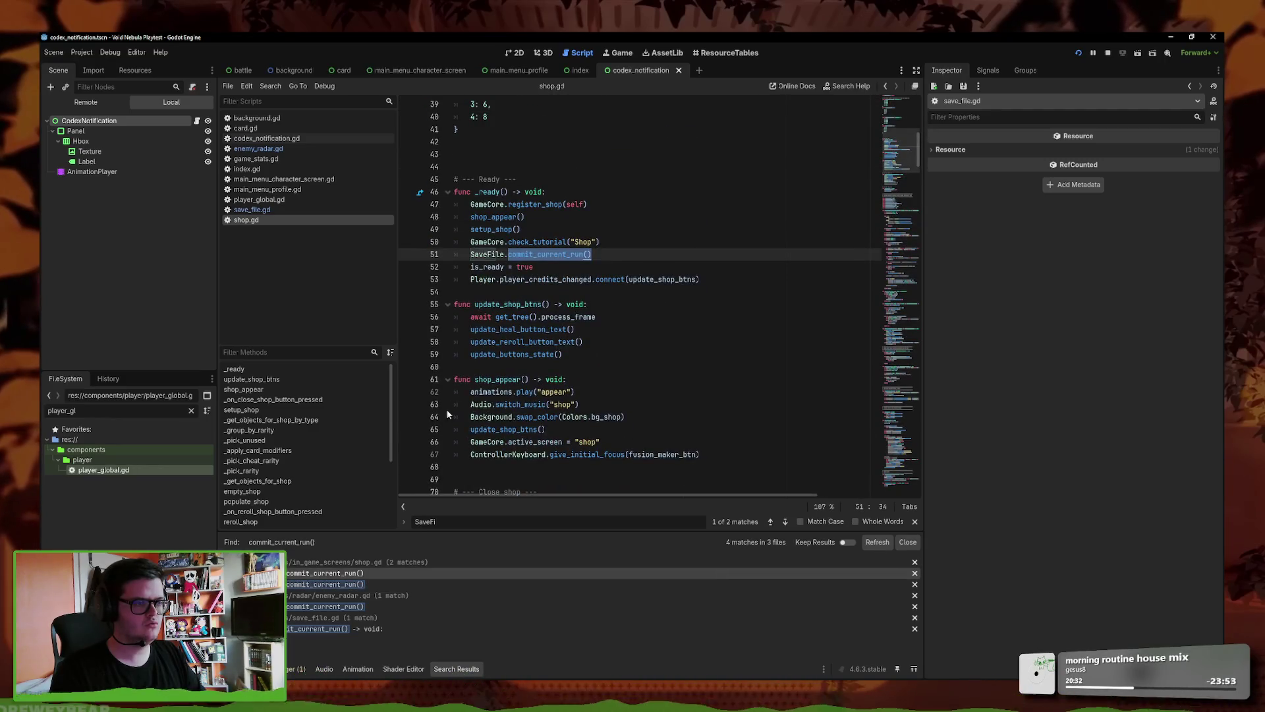
{"action": "left_click", "coordinate": [360, 608]}
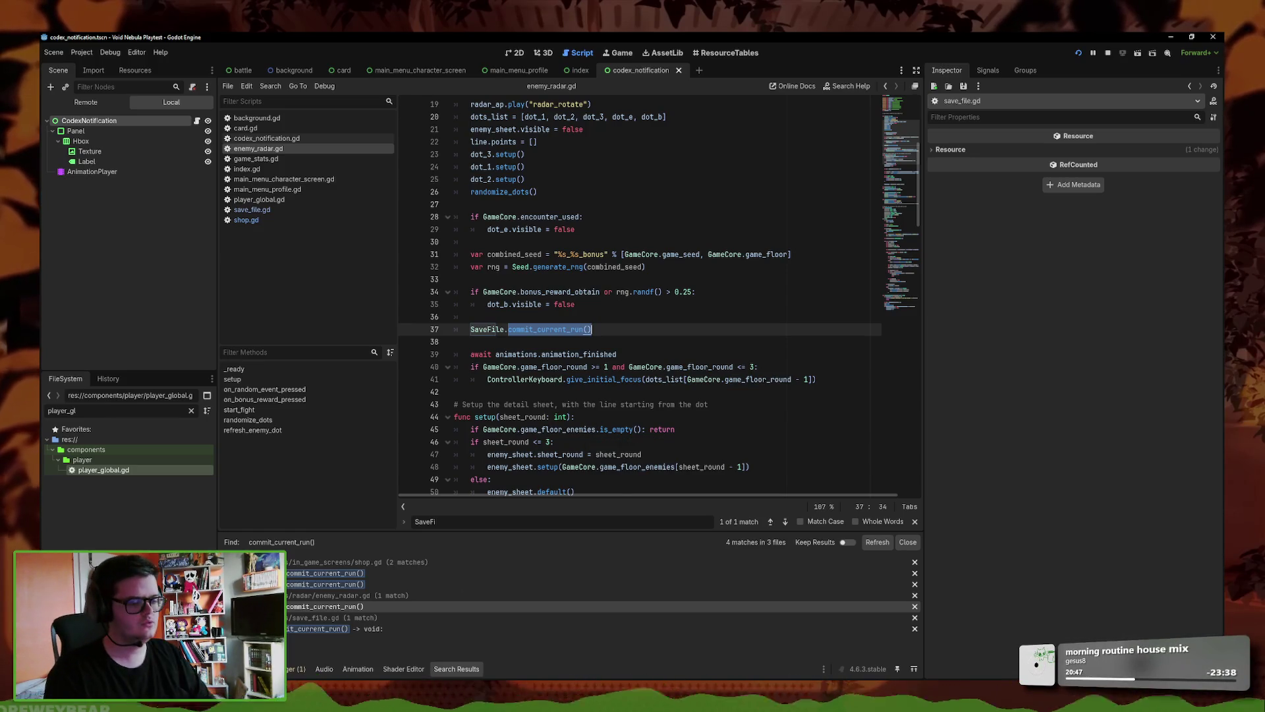
{"action": "key", "text": "alt+Tab"}
- Leave the shop, investigate the ??? radar contact and take the shiny Energy Orb
{"action": "left_click", "coordinate": [872, 516]}
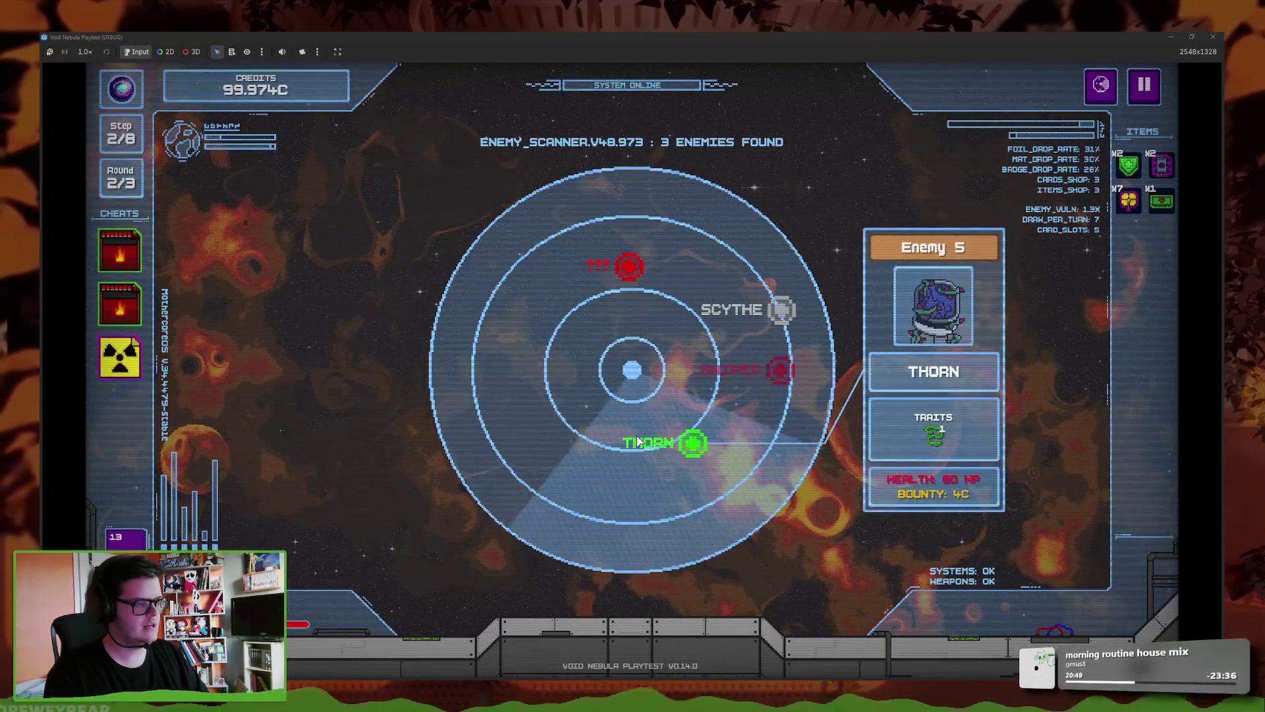
{"action": "left_click", "coordinate": [627, 267]}
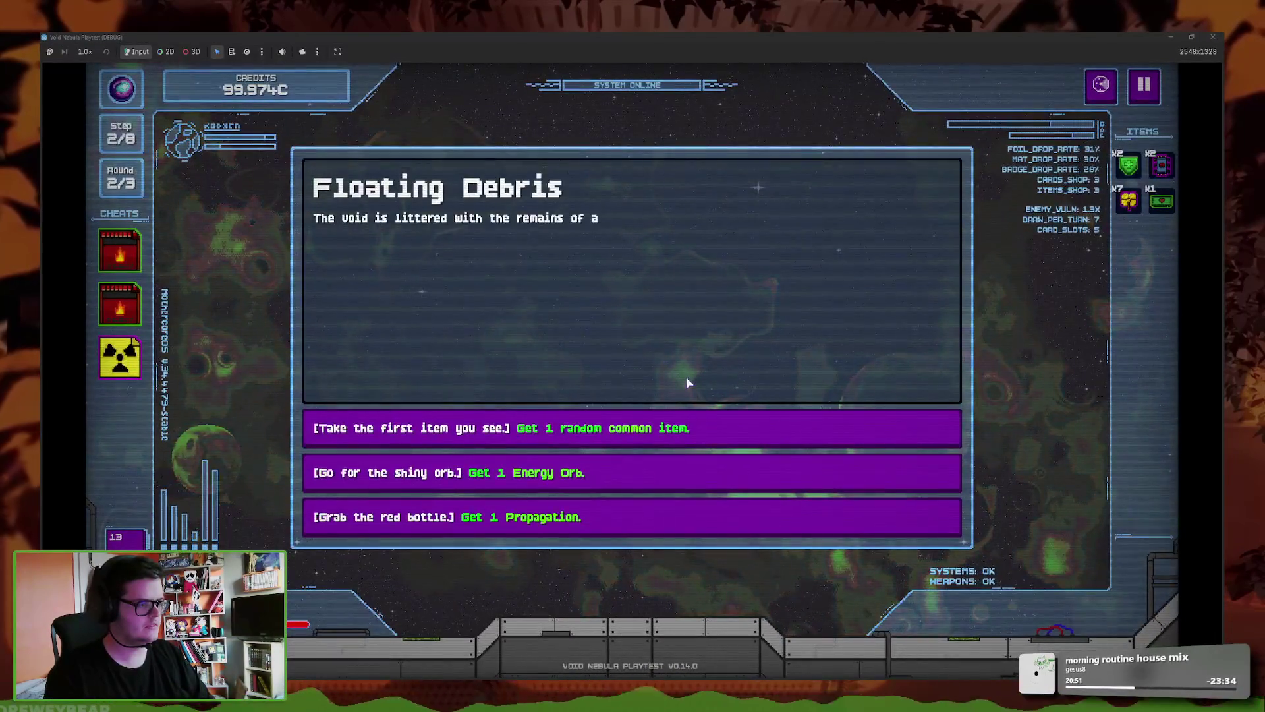
{"action": "left_click", "coordinate": [729, 471]}
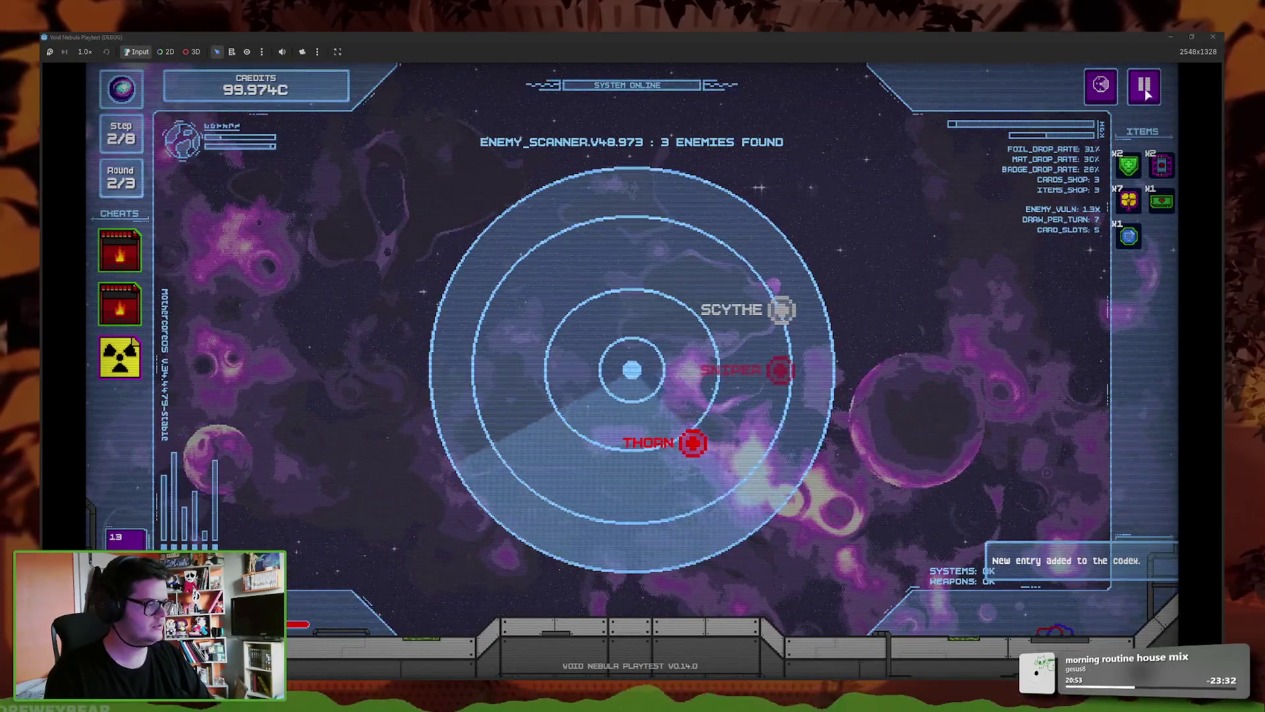
- Quit to the main menu, continue the saved run, then stop the game
{"action": "left_click", "coordinate": [1145, 86]}
{"action": "left_click", "coordinate": [630, 438]}
{"action": "left_click", "coordinate": [631, 437]}
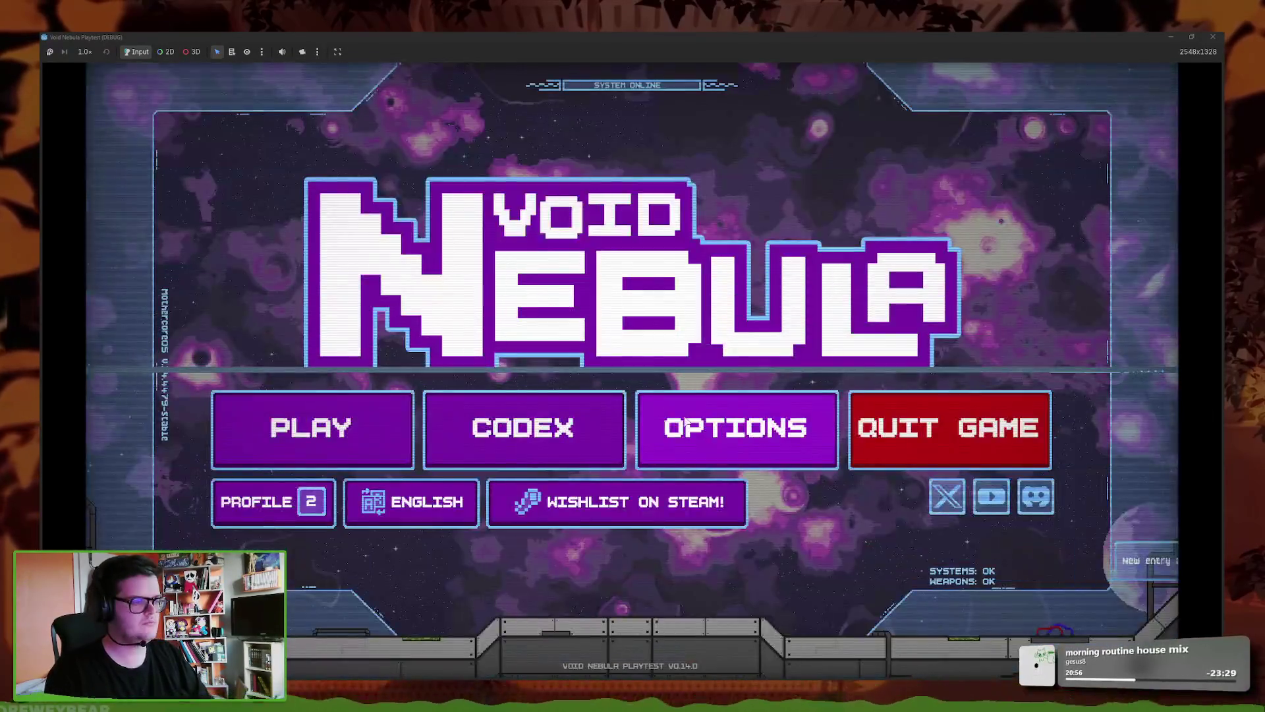
{"action": "left_click", "coordinate": [323, 431]}
{"action": "left_click", "coordinate": [664, 458]}
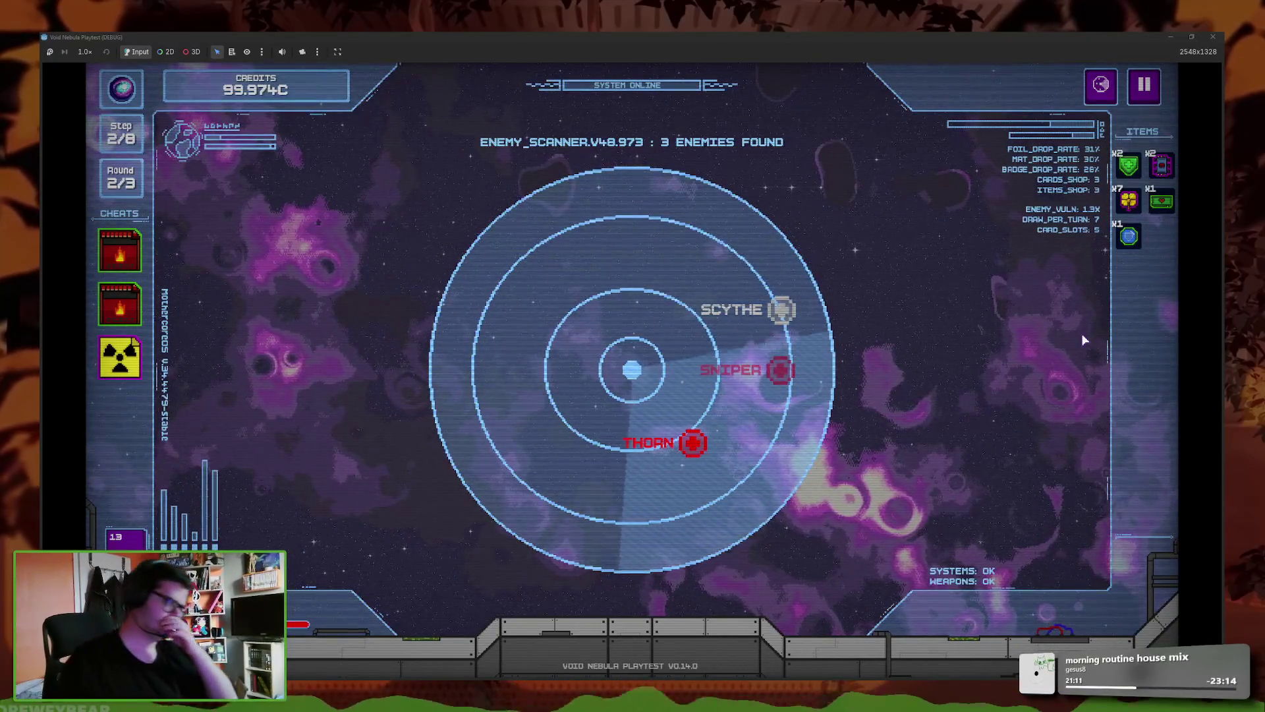
{"action": "key", "text": "alt+Tab"}
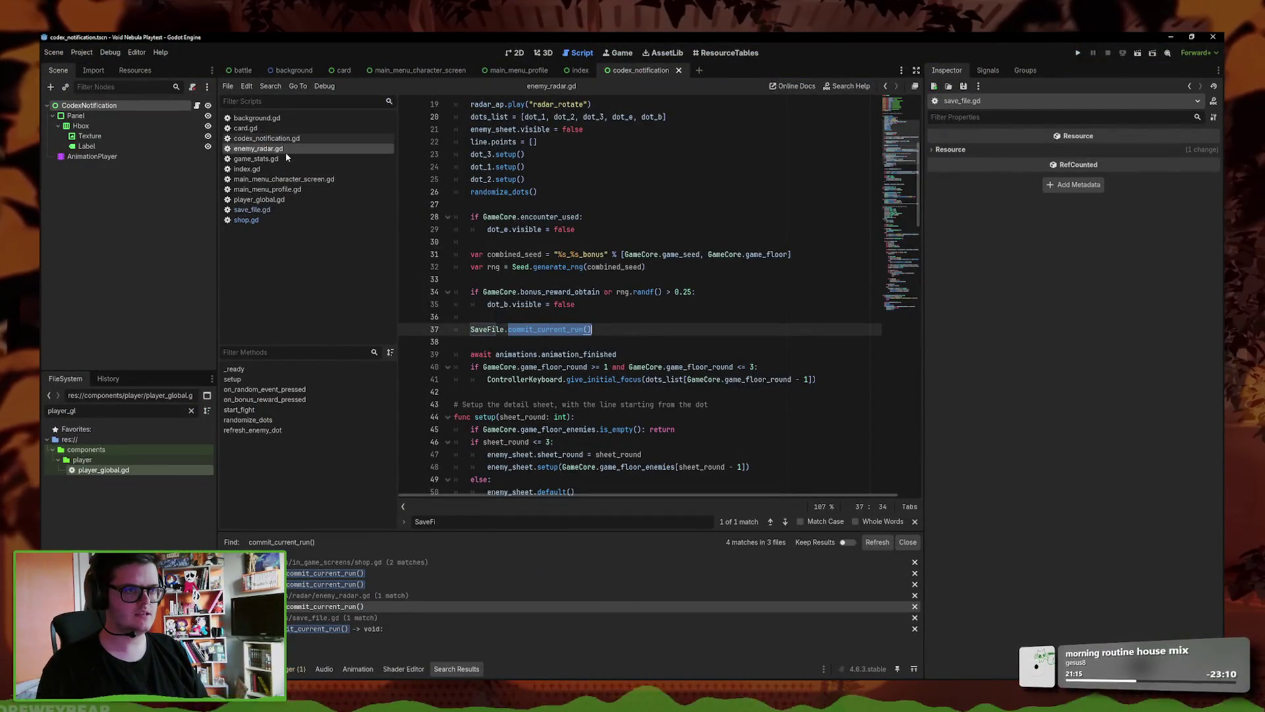
- In player_global.gd, start a project search for the increment_credits_spent call, then cancel it
{"action": "left_click", "coordinate": [287, 198]}
{"action": "left_click", "coordinate": [661, 442]}
{"action": "mouse_move", "coordinate": [666, 443]}
{"action": "left_mouse_down"}
{"action": "mouse_move", "coordinate": [626, 432]}
{"action": "mouse_move", "coordinate": [528, 451]}
{"action": "mouse_move", "coordinate": [485, 441]}
{"action": "left_mouse_up"}
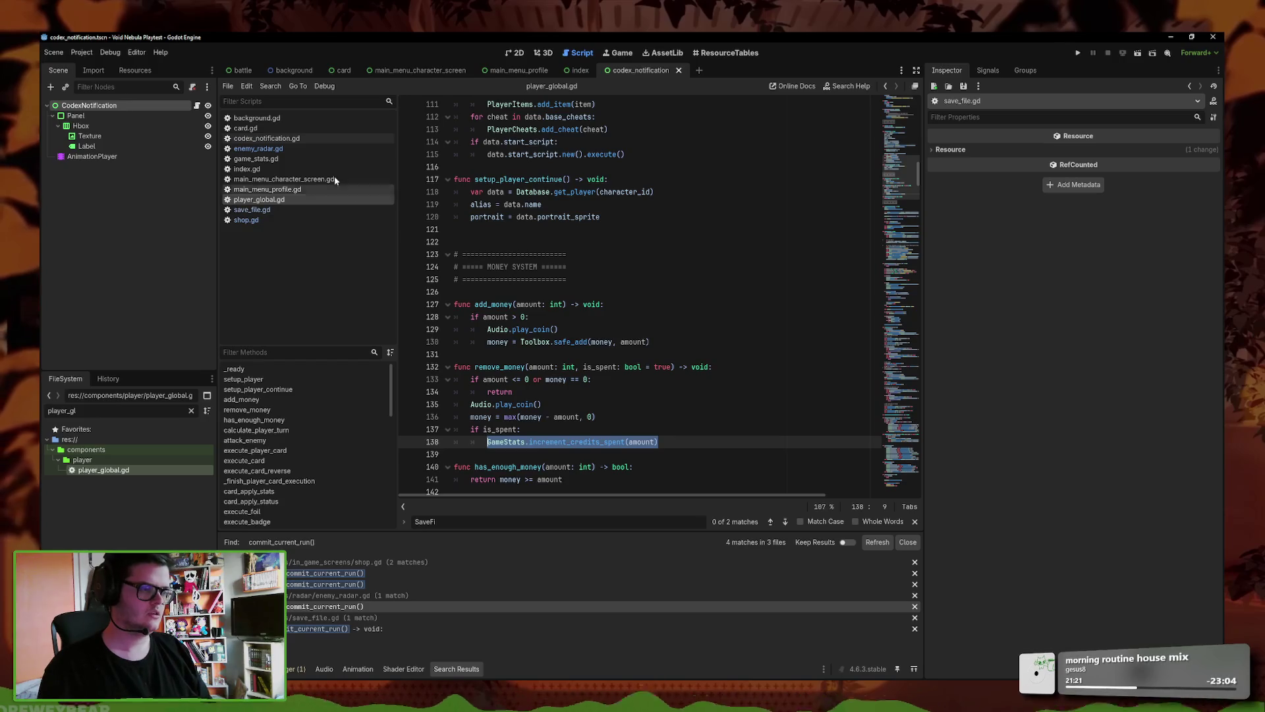
{"action": "left_click", "coordinate": [273, 89]}
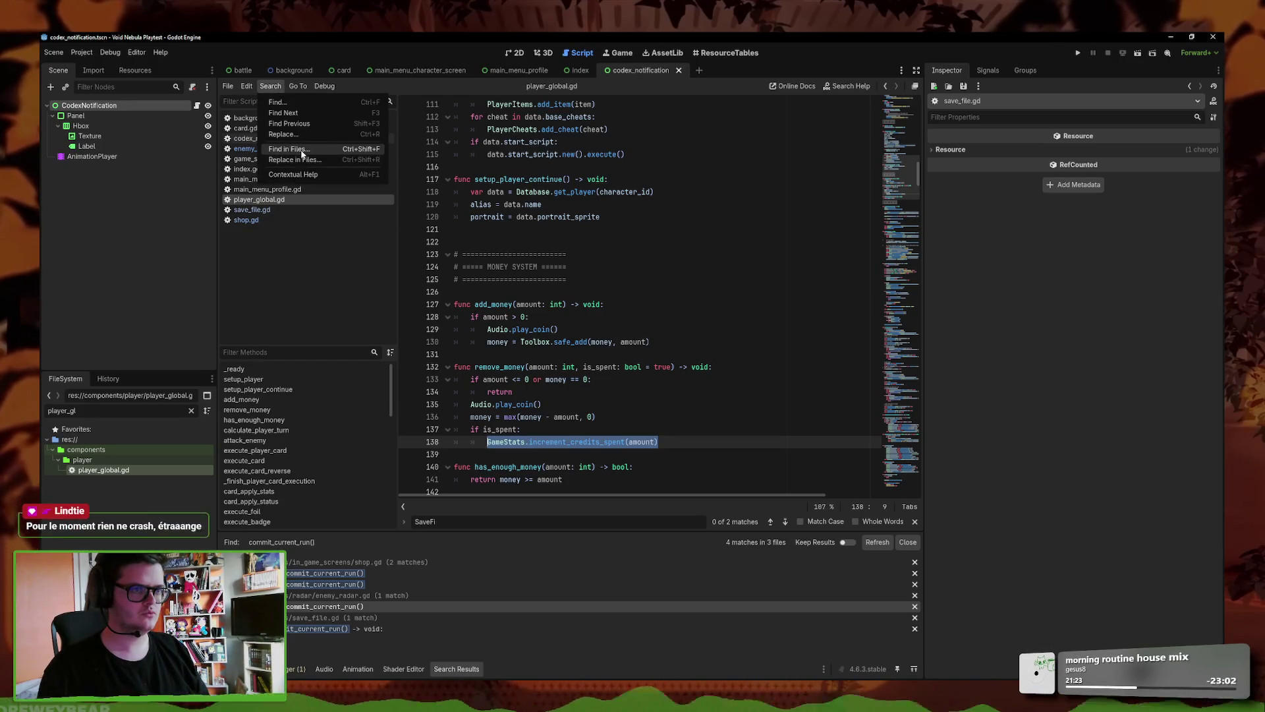
{"action": "left_click", "coordinate": [299, 147]}
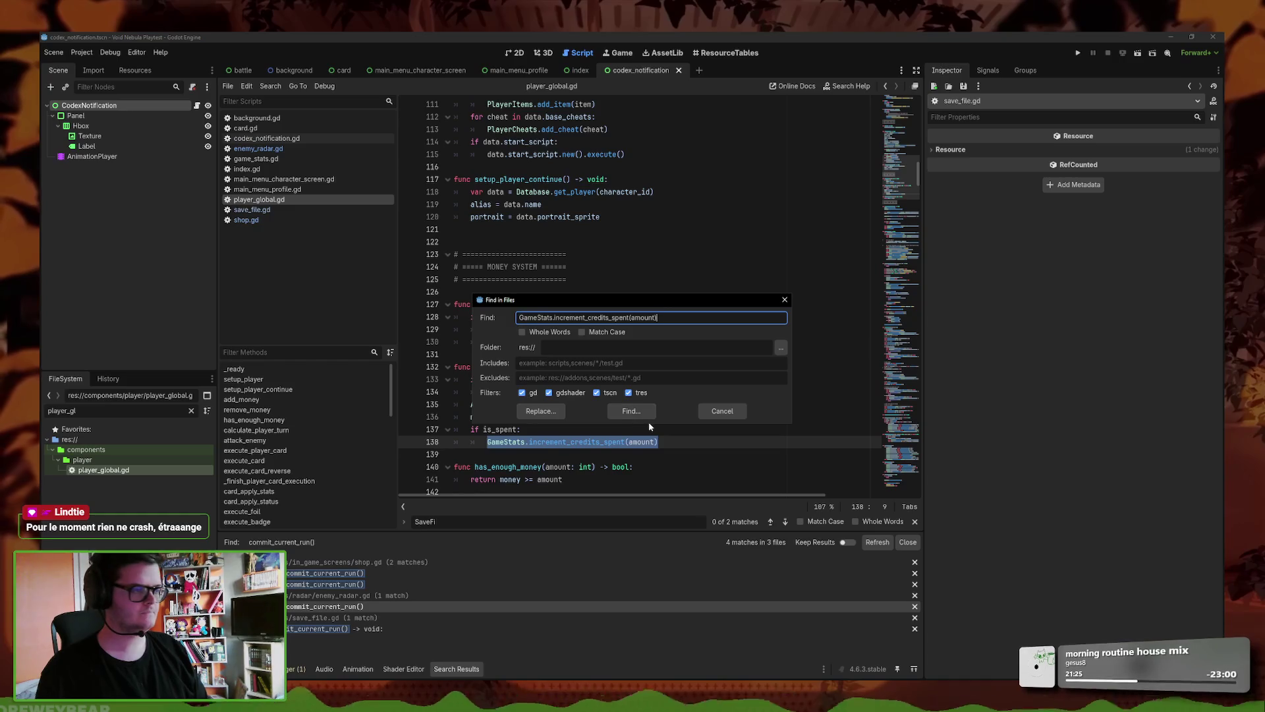
{"action": "left_click", "coordinate": [789, 303]}
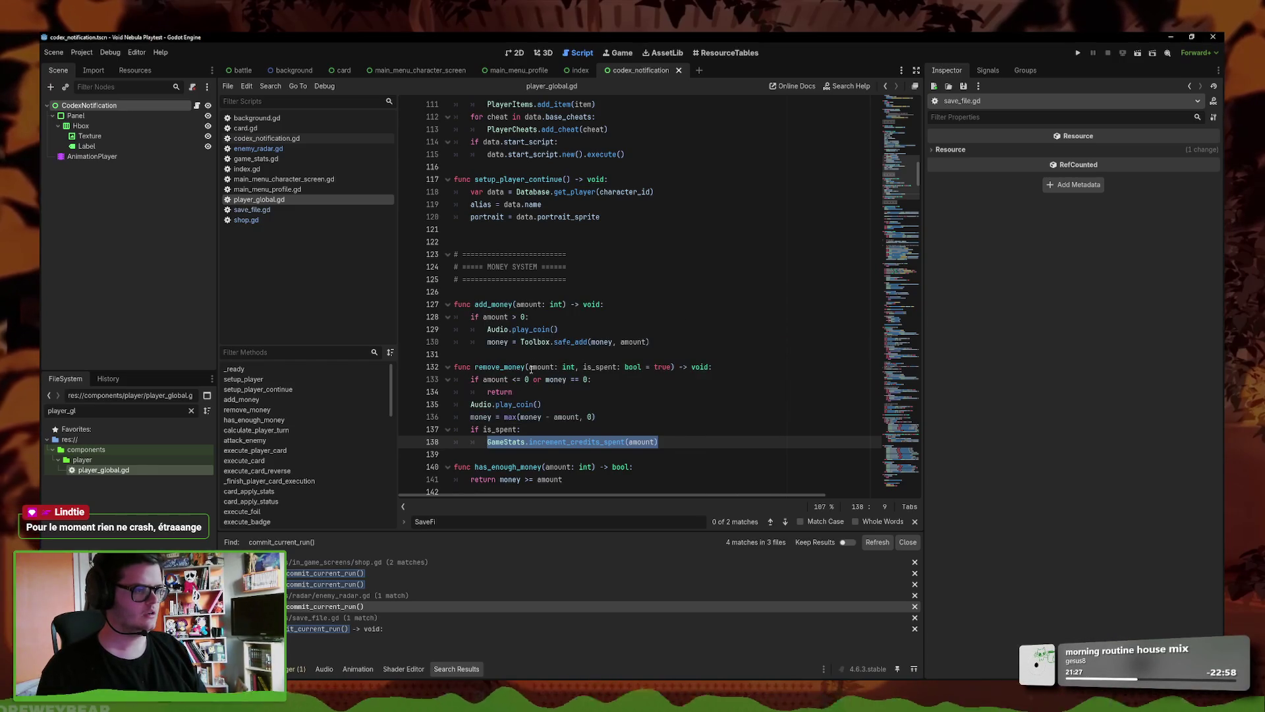
- Search the whole project for remove_money and scroll through the 21 matches in 17 files
{"action": "double_click", "coordinate": [522, 368]}
{"action": "left_click", "coordinate": [270, 86]}
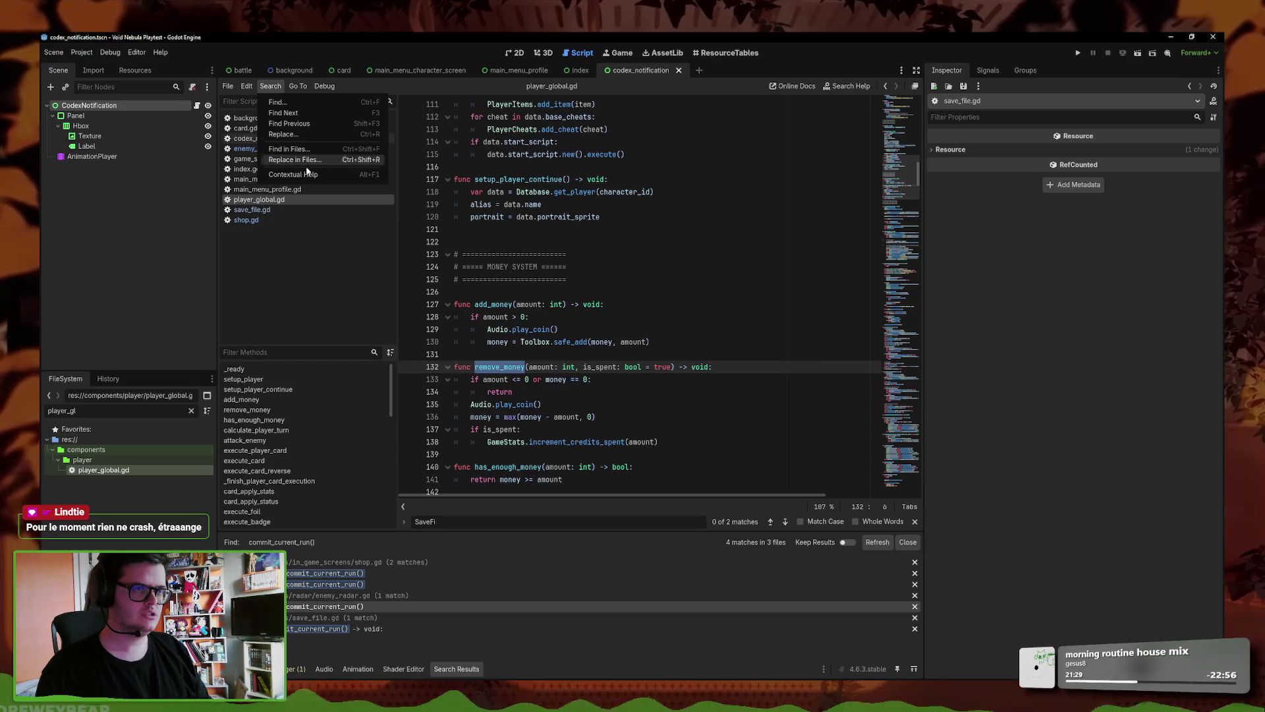
{"action": "left_click", "coordinate": [299, 148]}
{"action": "left_click", "coordinate": [631, 411]}
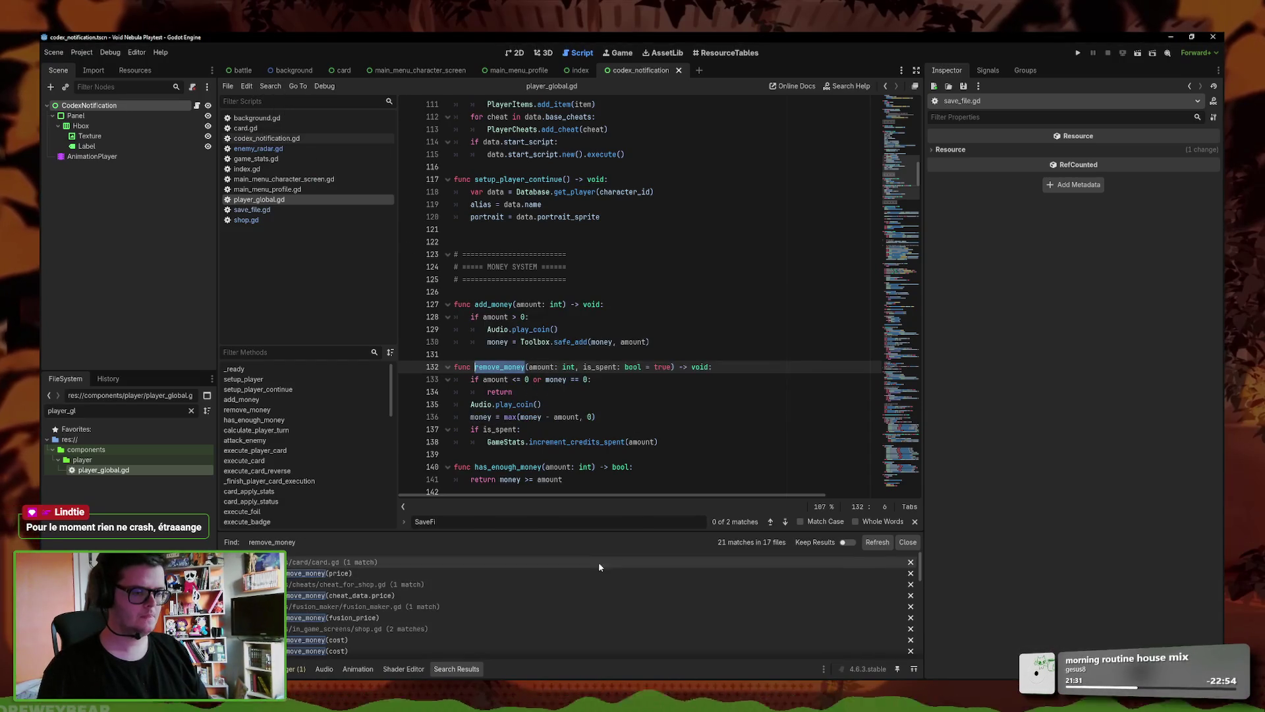
{"action": "left_click_drag", "start_coordinate": [615, 534], "coordinate": [576, 372]}
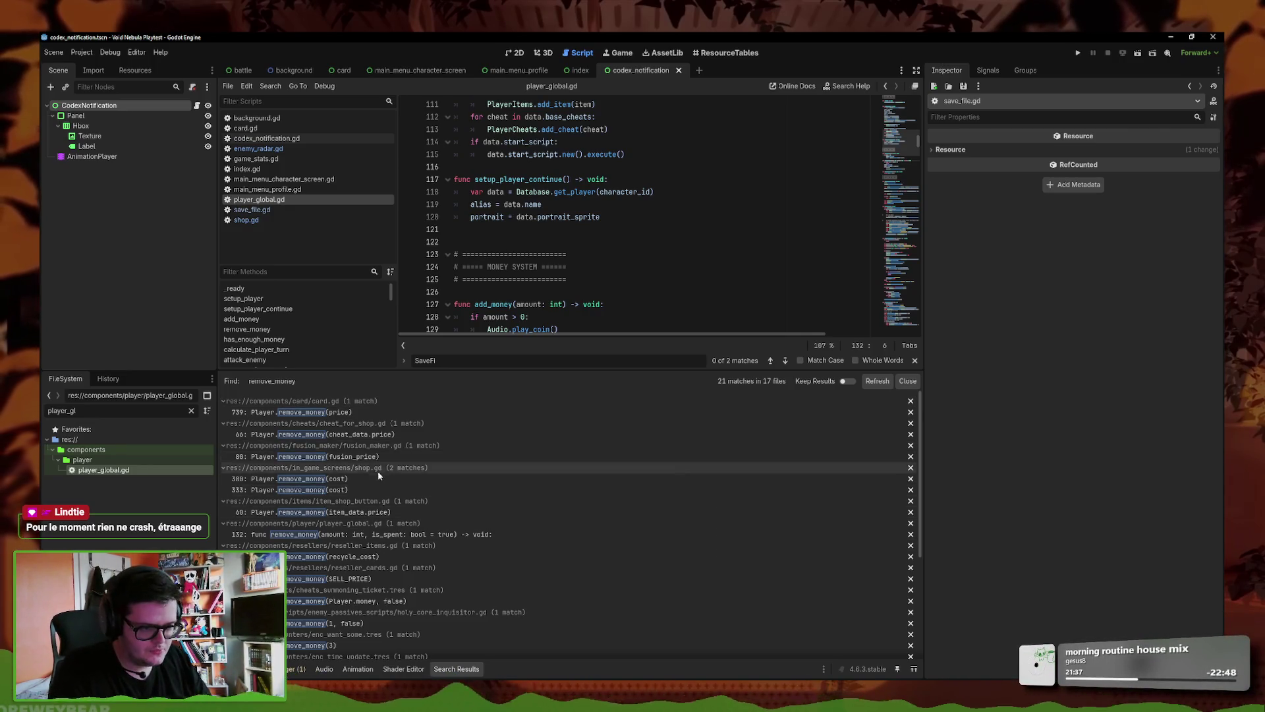
{"action": "scroll", "coordinate": [379, 472], "scroll_direction": "down", "scroll_amount": 1}
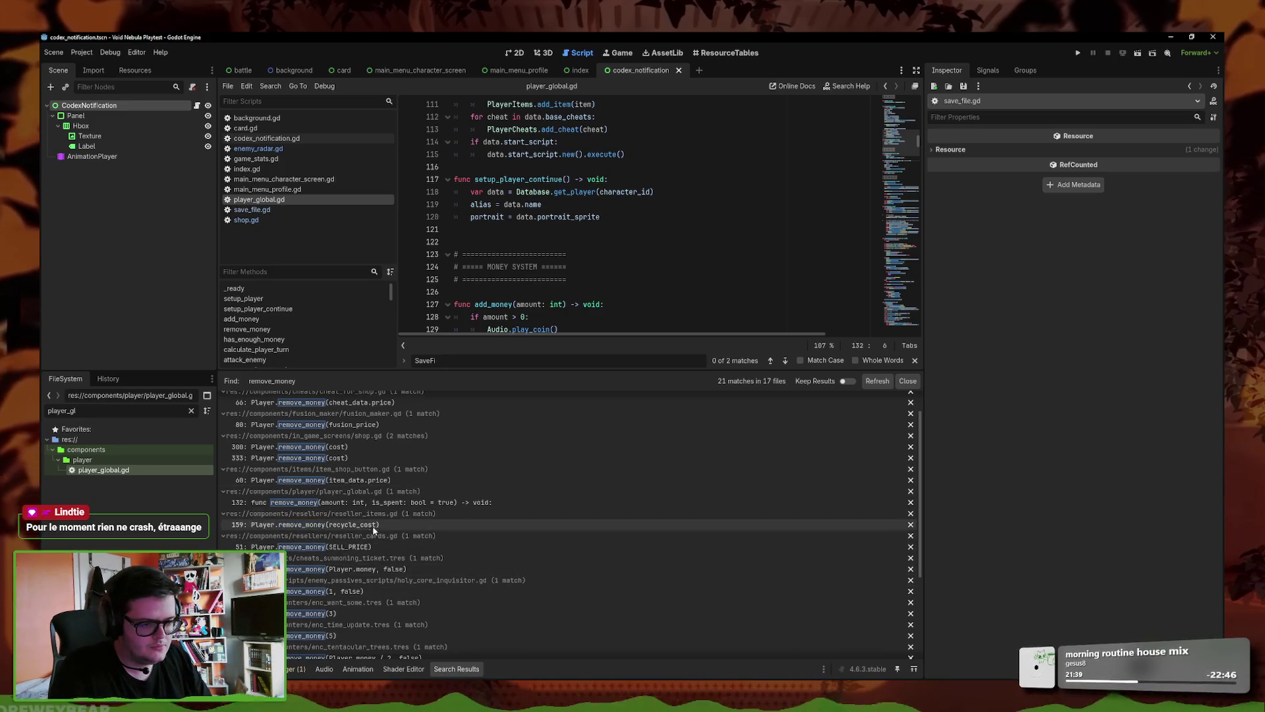
{"action": "scroll", "coordinate": [374, 576], "scroll_direction": "down", "scroll_amount": 1}
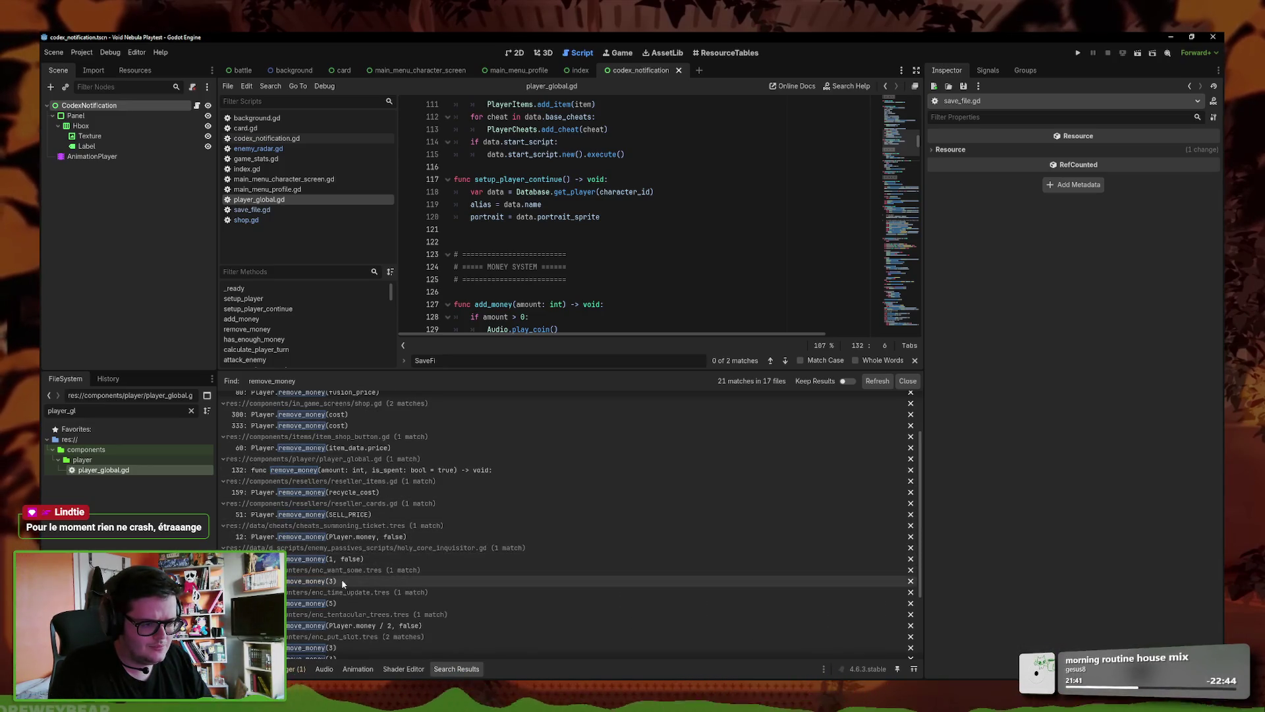
{"action": "scroll", "coordinate": [342, 576], "scroll_direction": "down", "scroll_amount": 3}
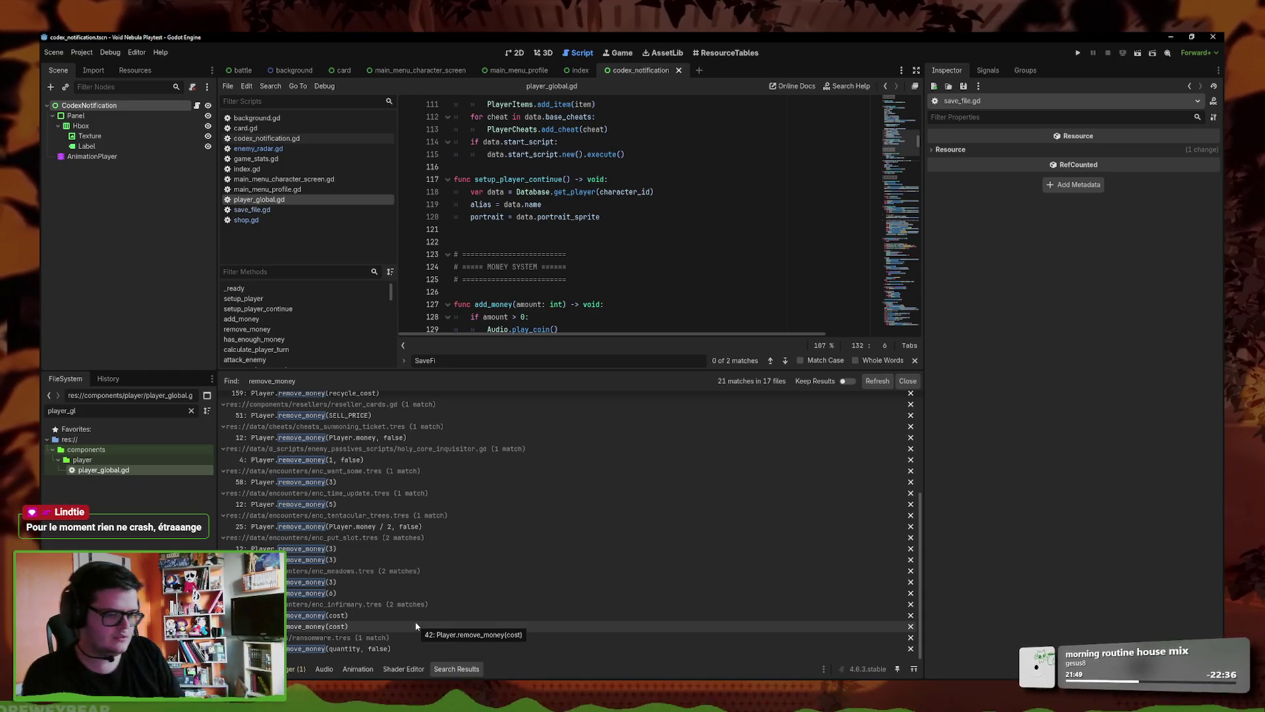
- Dismiss the SaveFi search, shrink the results panel, and open the user data folder
{"action": "left_click", "coordinate": [915, 360]}
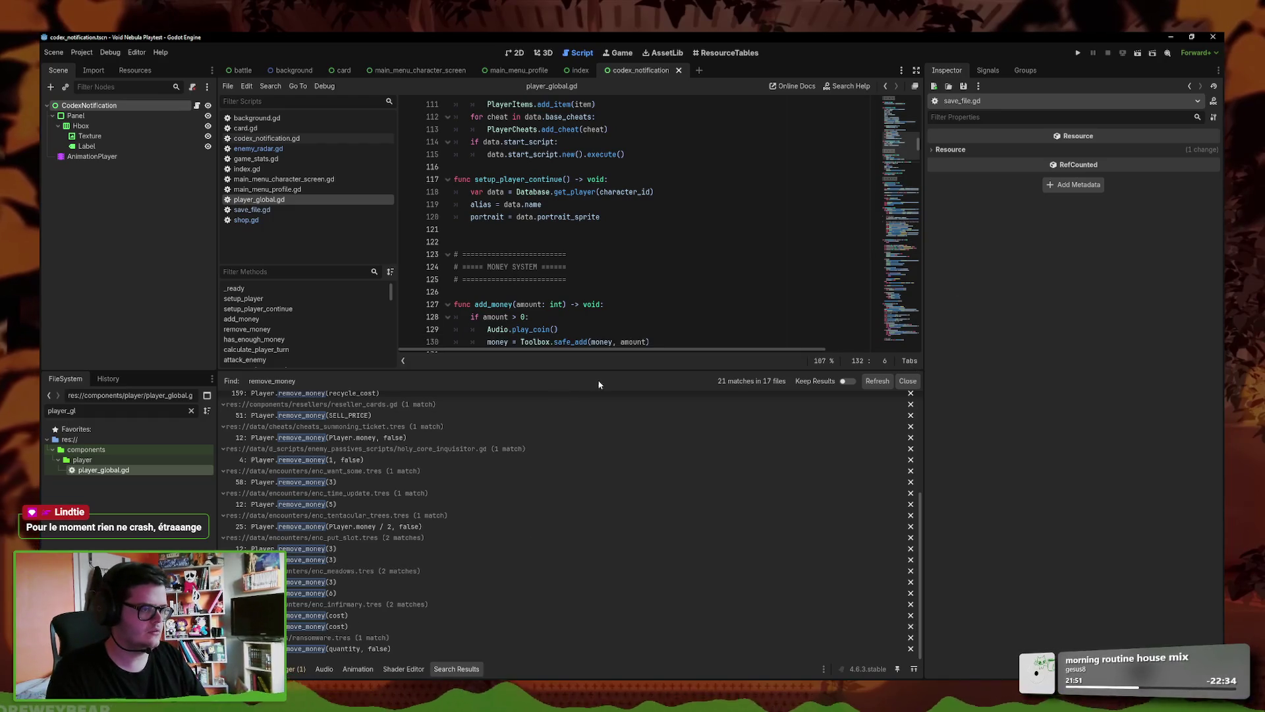
{"action": "left_click_drag", "start_coordinate": [561, 371], "coordinate": [566, 565]}
{"action": "left_click", "coordinate": [577, 454]}
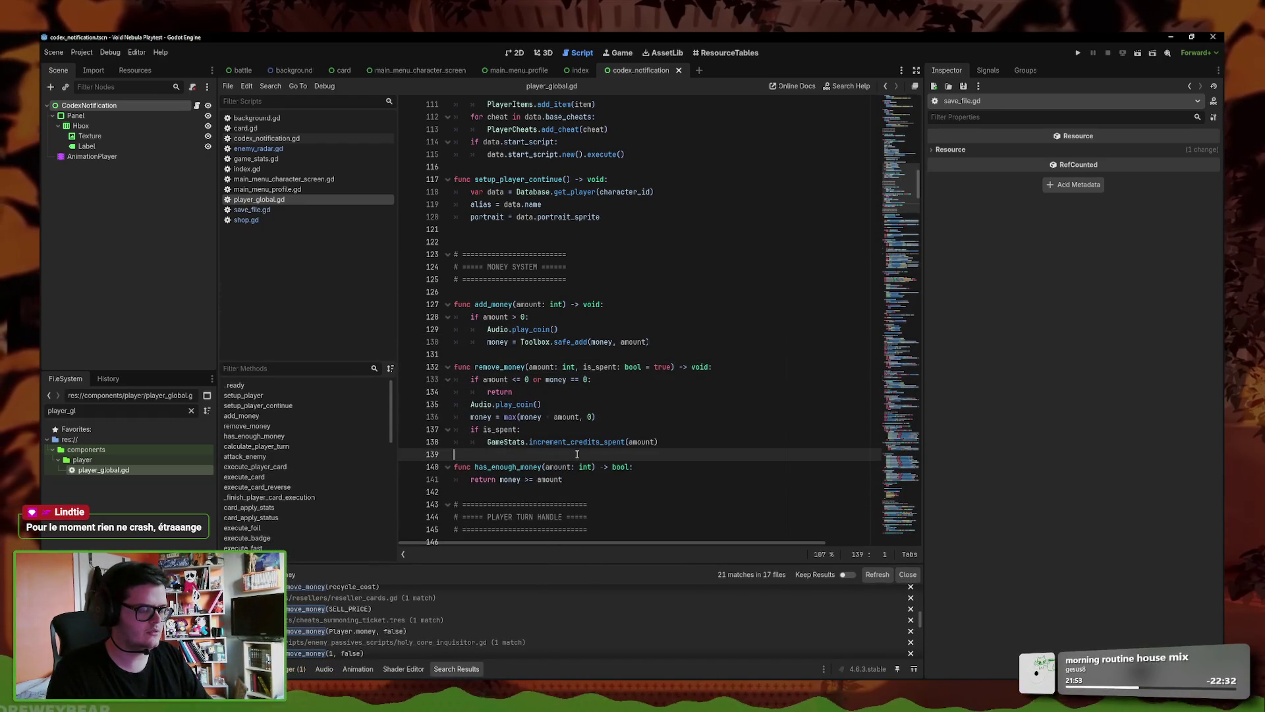
{"action": "left_click", "coordinate": [82, 52]}
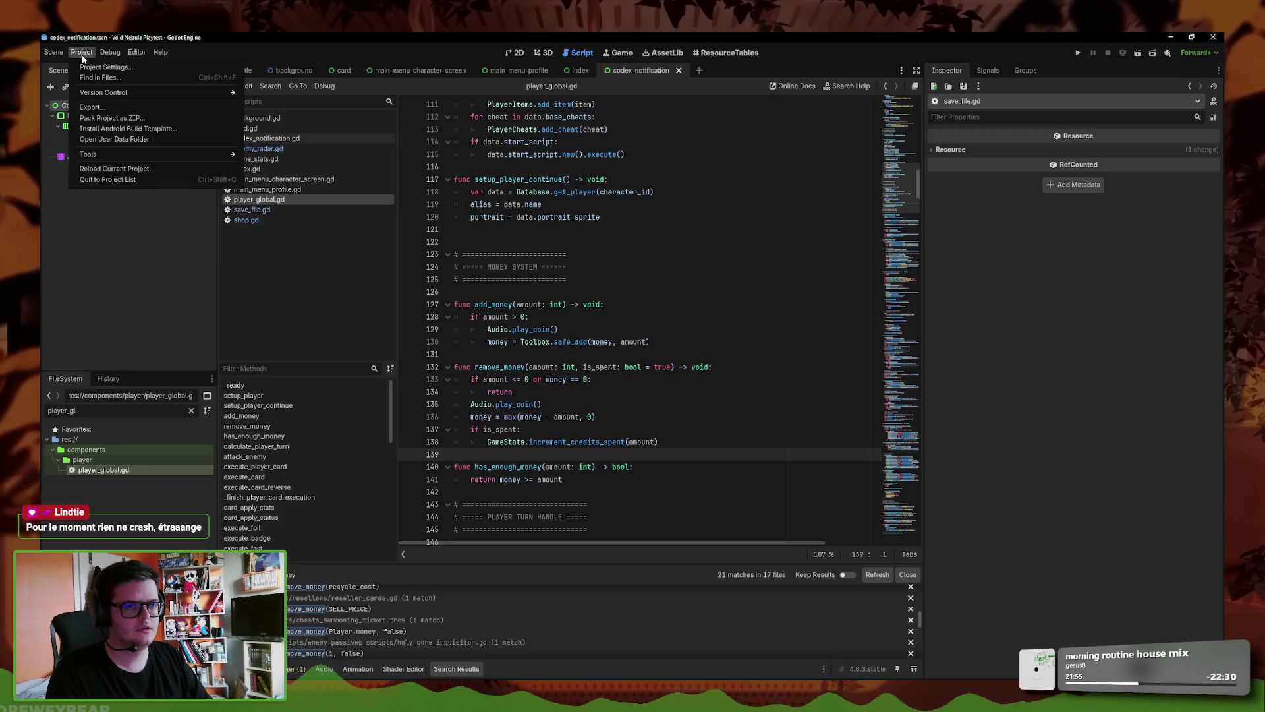
{"action": "left_click", "coordinate": [130, 151]}
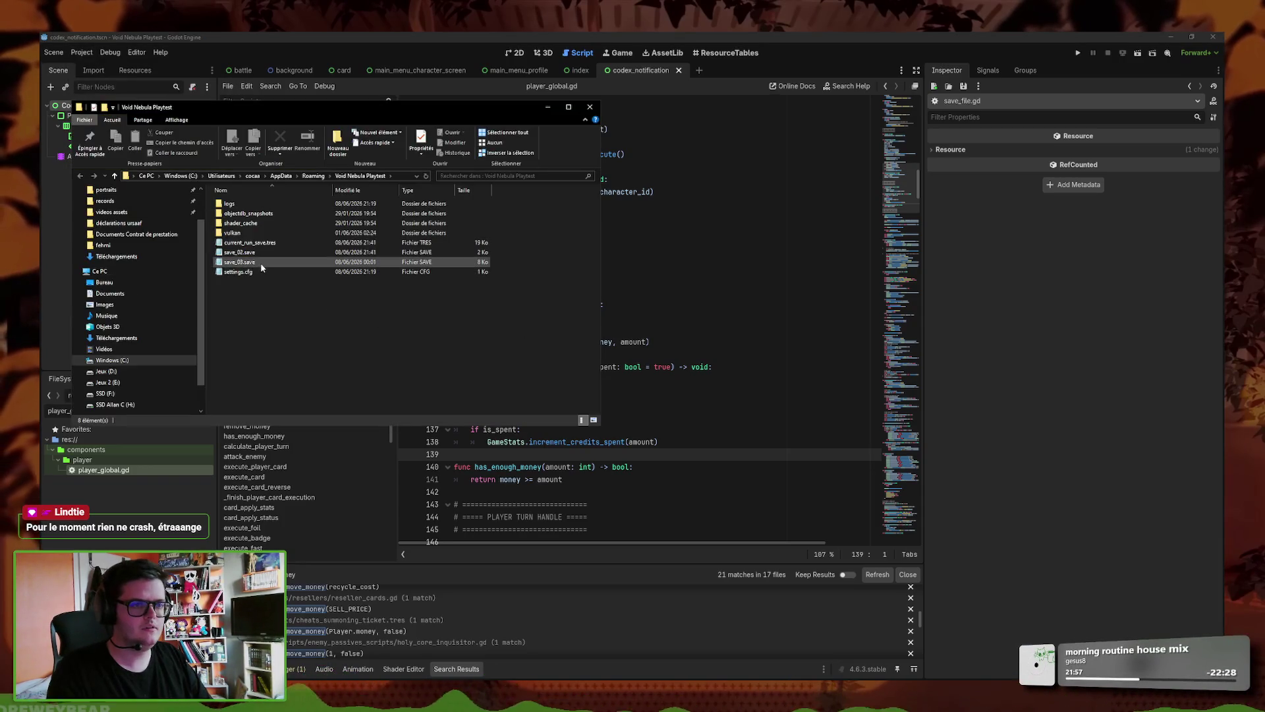
- Close the save folder window and run Void Nebula in debug mode with F5
{"action": "left_click", "coordinate": [354, 562]}
{"action": "key", "text": "F5"}
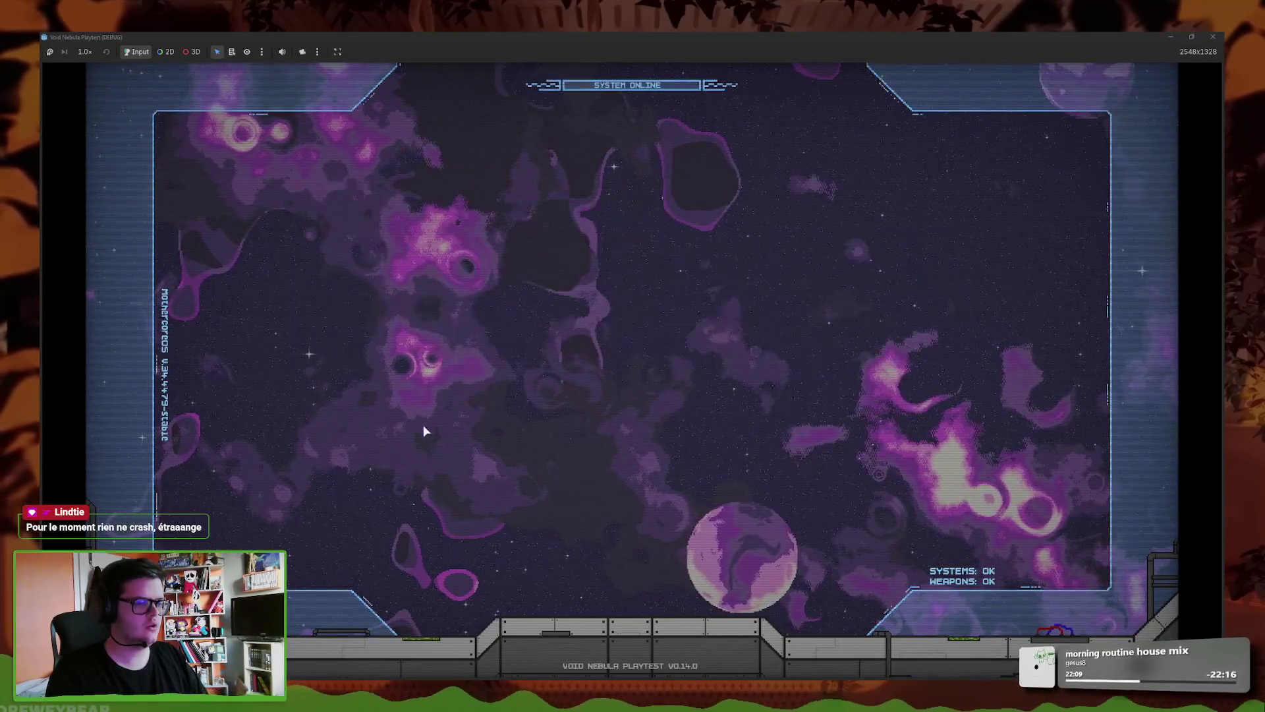
- Continue the saved Faceless run from the title screen
{"action": "left_click", "coordinate": [367, 413]}
{"action": "left_click", "coordinate": [613, 172]}
{"action": "left_click", "coordinate": [527, 181]}
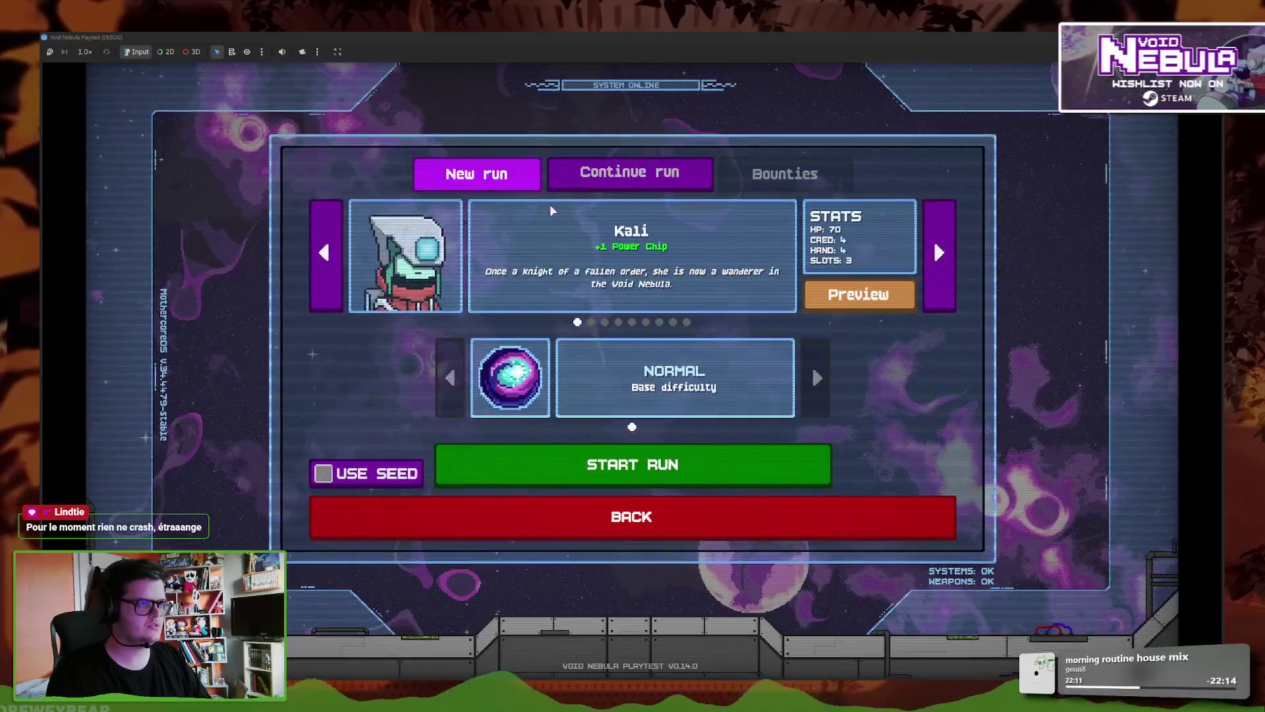
{"action": "left_click", "coordinate": [639, 178]}
{"action": "left_click", "coordinate": [630, 446]}
{"action": "mouse_move", "coordinate": [498, 670]}
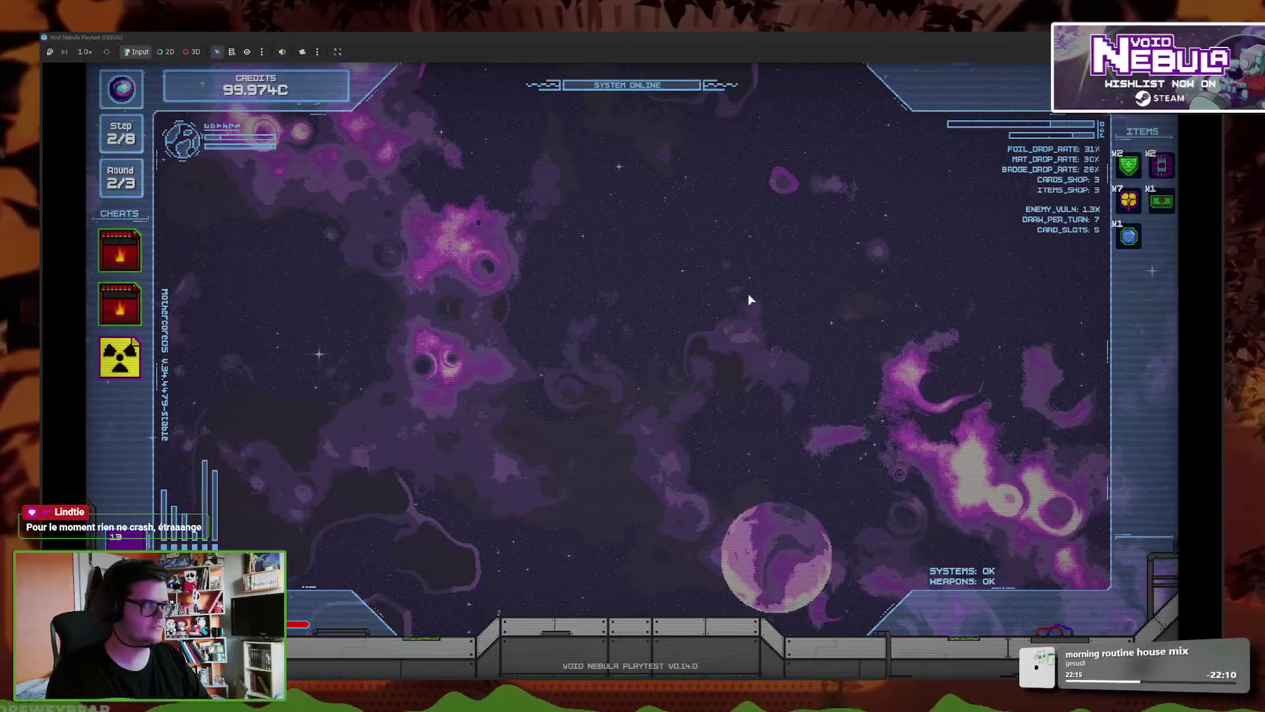
- Sell the radioactive cheat for 2C and play Vicious Kick into the first slot against Thorn
{"action": "left_click", "coordinate": [119, 357]}
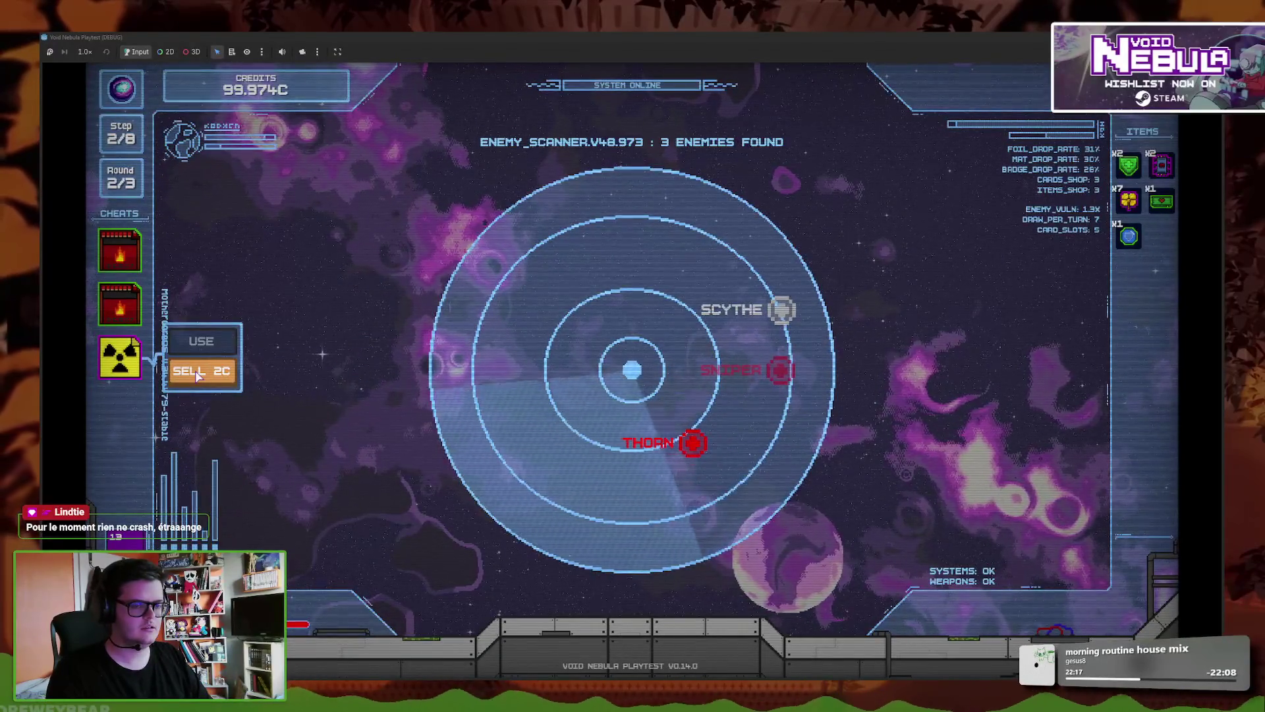
{"action": "left_click_drag", "start_coordinate": [404, 36], "coordinate": [896, 134]}
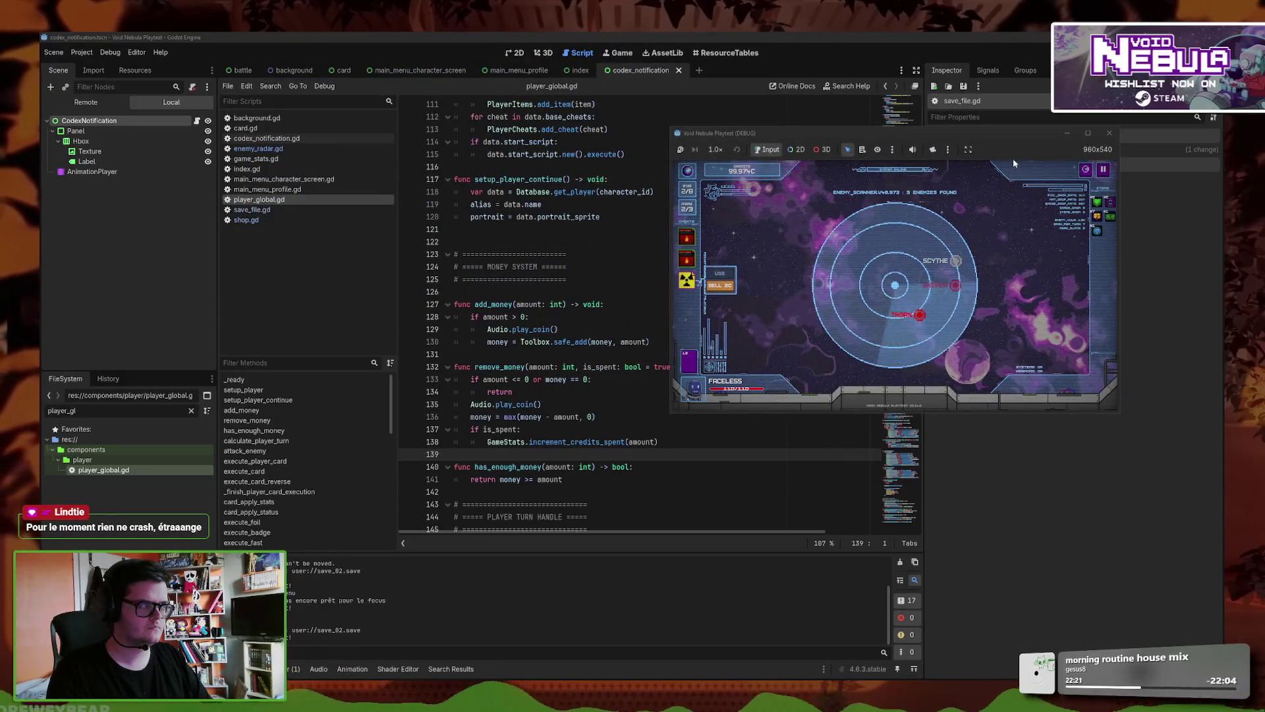
{"action": "left_click", "coordinate": [1088, 133]}
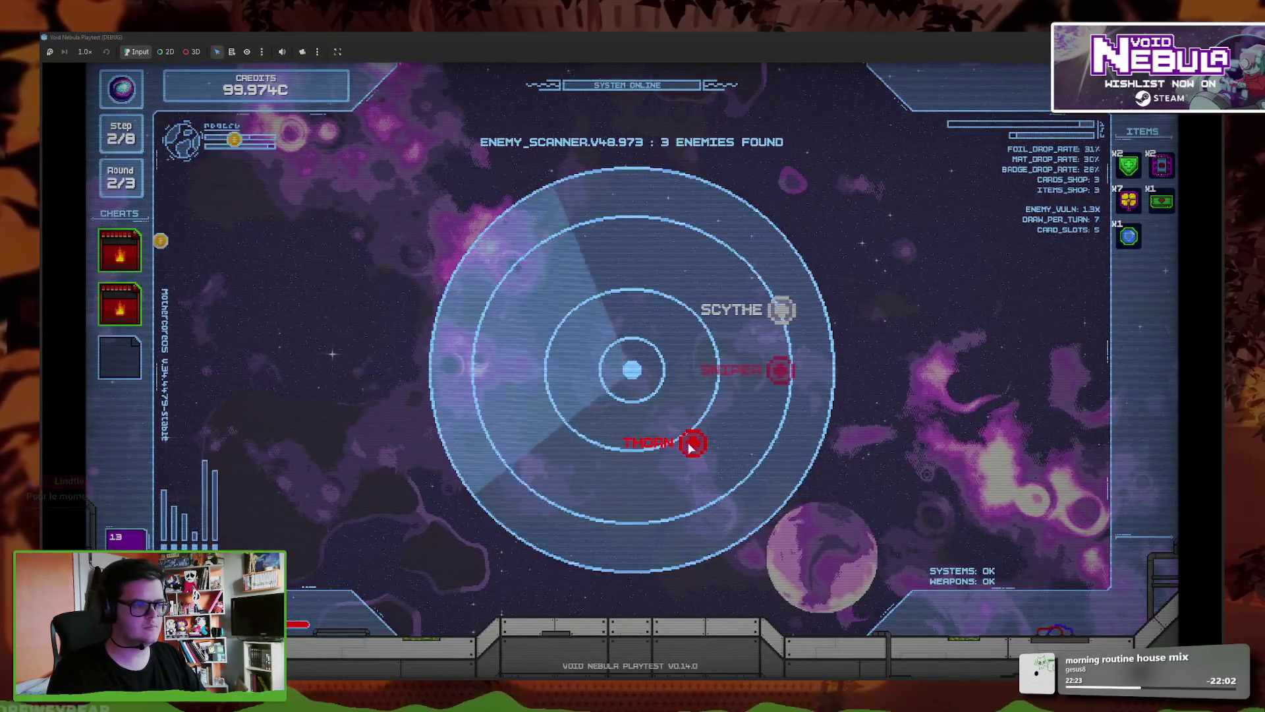
{"action": "left_click", "coordinate": [389, 606]}
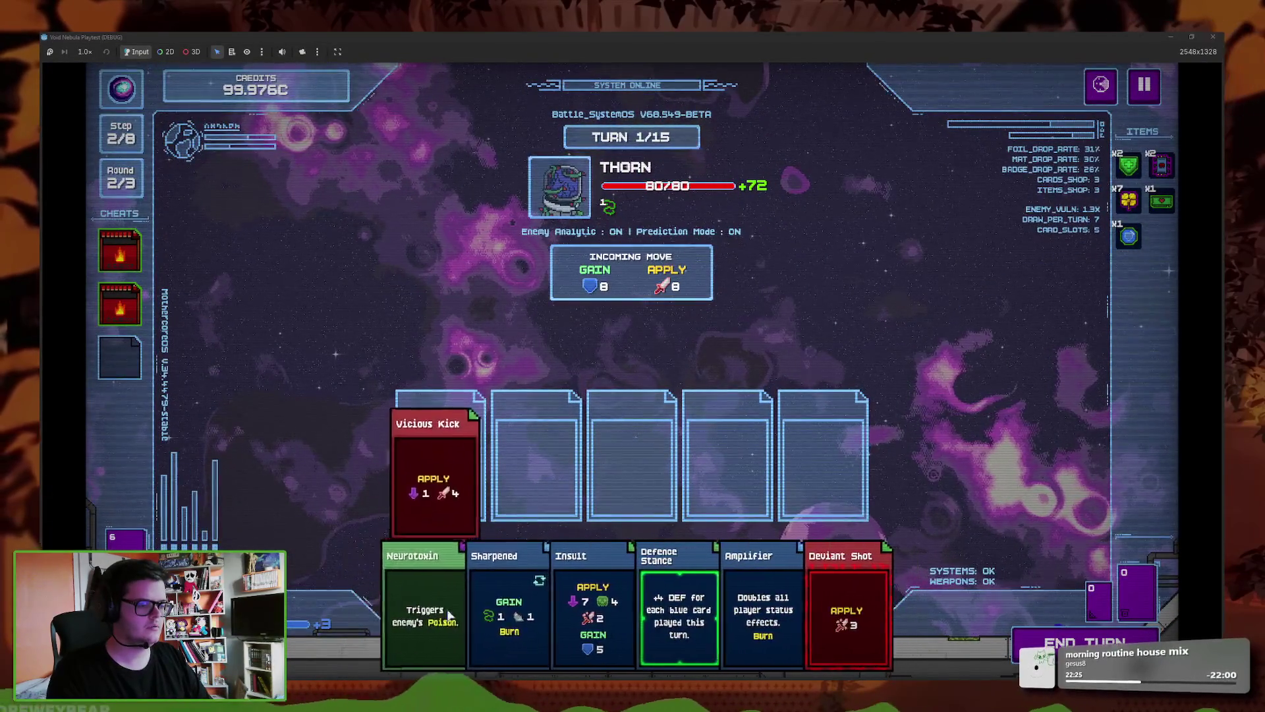
- Slot Sharpened, Amplifier and Deviant Shot and end the first turn
{"action": "left_click", "coordinate": [573, 606]}
{"action": "left_click", "coordinate": [703, 613]}
{"action": "left_click", "coordinate": [789, 613]}
{"action": "left_click", "coordinate": [1028, 640]}
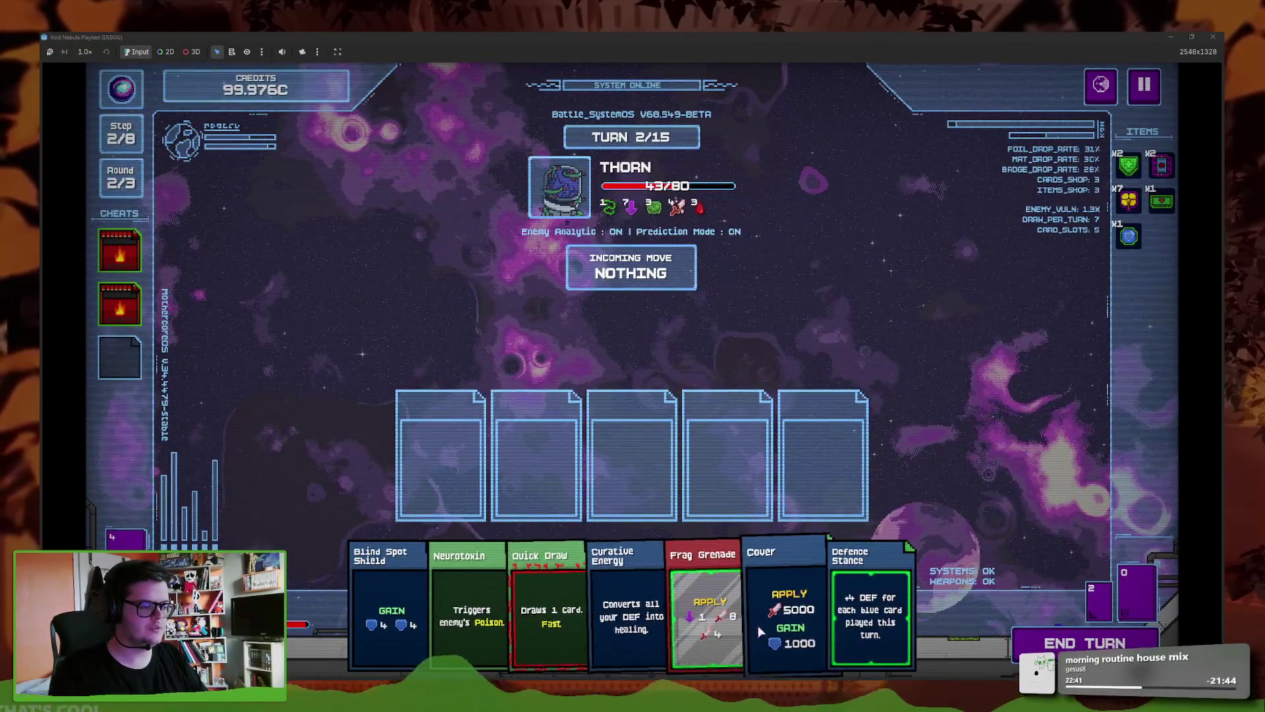
- Play Curative Energy, Quick Draw, Cover, Defence Stance and Neurotoxin, end the turn, and cash out 13C
{"action": "left_click", "coordinate": [623, 598]}
{"action": "left_click", "coordinate": [580, 607]}
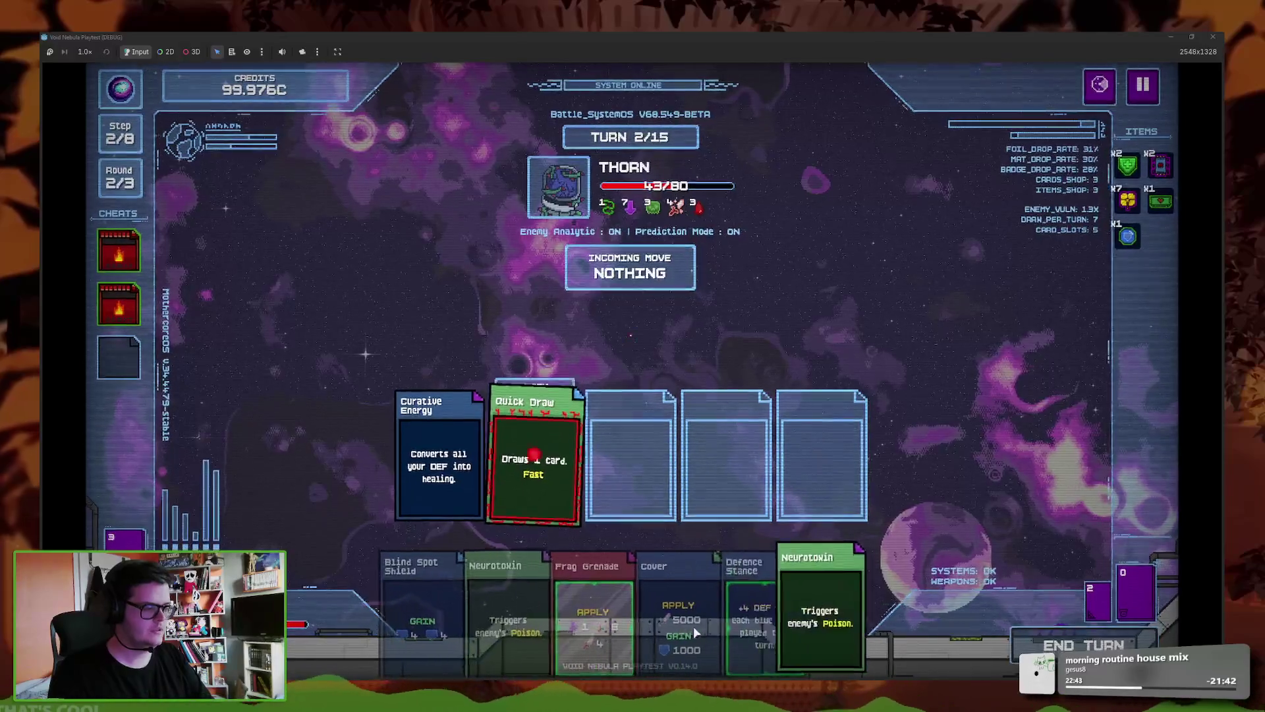
{"action": "left_click", "coordinate": [691, 633]}
{"action": "left_click", "coordinate": [728, 620]}
{"action": "left_click", "coordinate": [752, 613]}
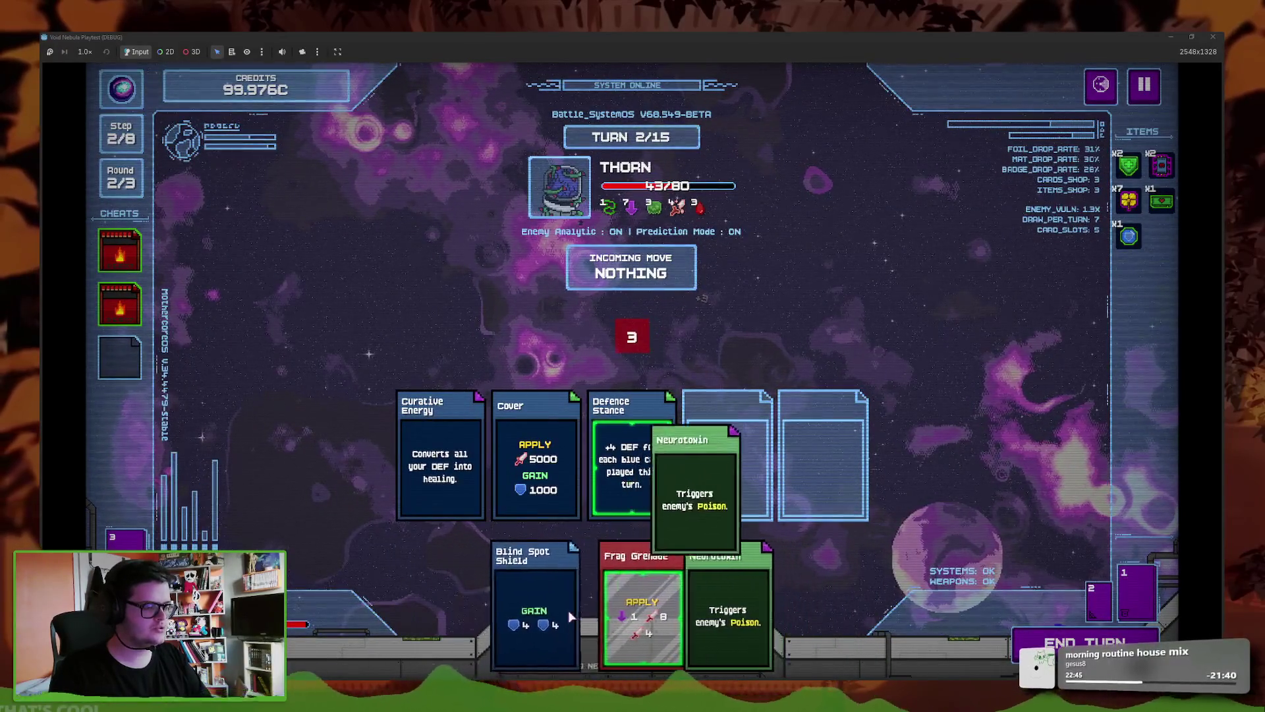
{"action": "left_click", "coordinate": [747, 612]}
{"action": "left_click", "coordinate": [1055, 639]}
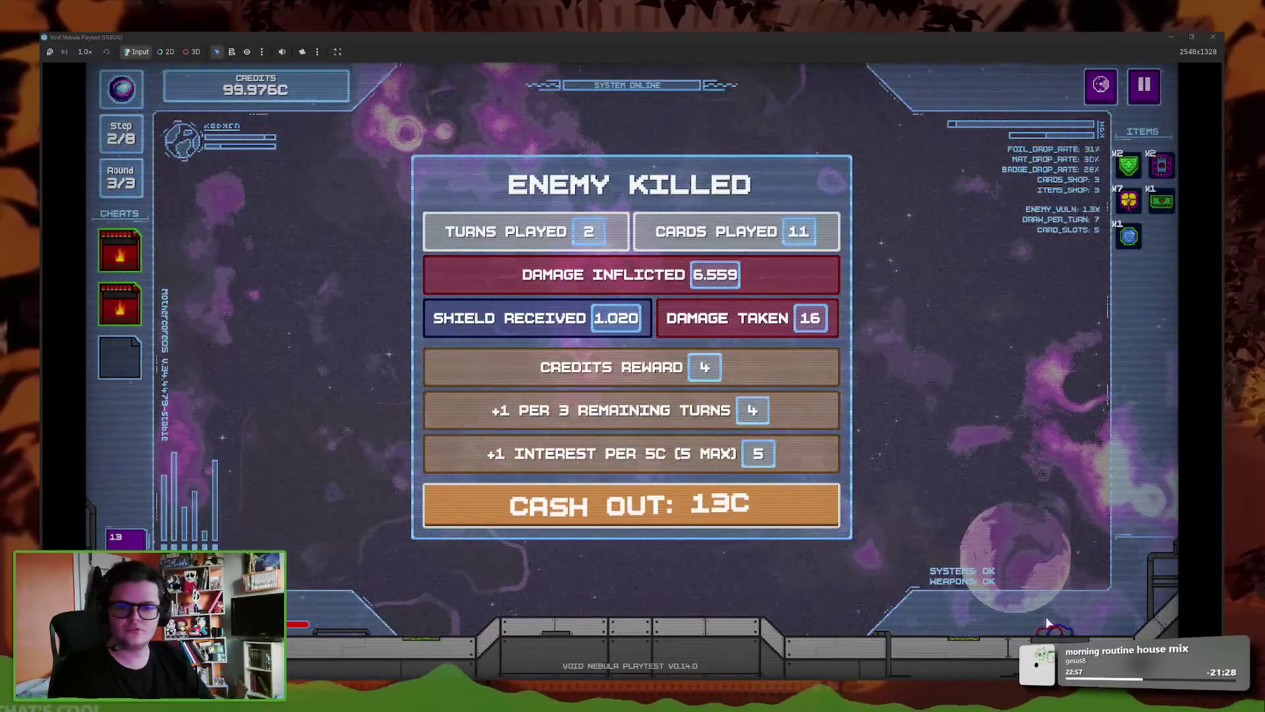
{"action": "left_click", "coordinate": [679, 514]}
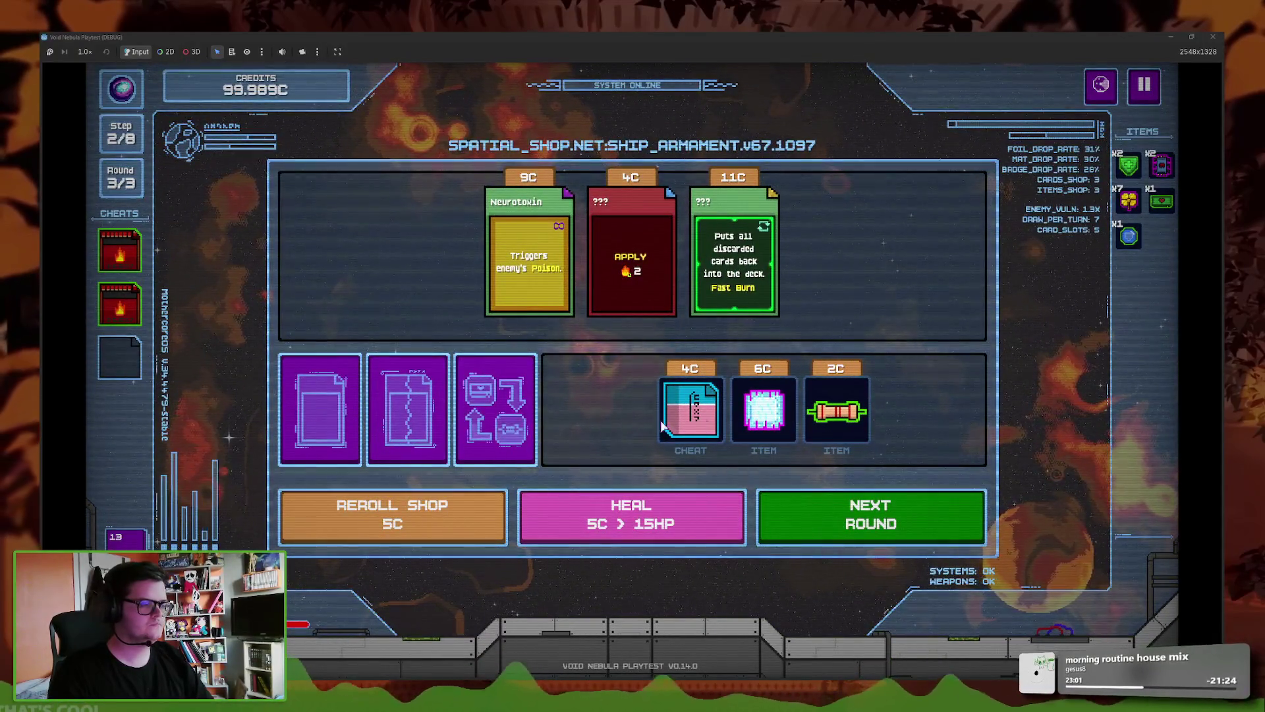
- Buy the 2C and 6C shop items and bring the save folder over the game
{"action": "left_click", "coordinate": [825, 432]}
{"action": "left_click", "coordinate": [815, 451]}
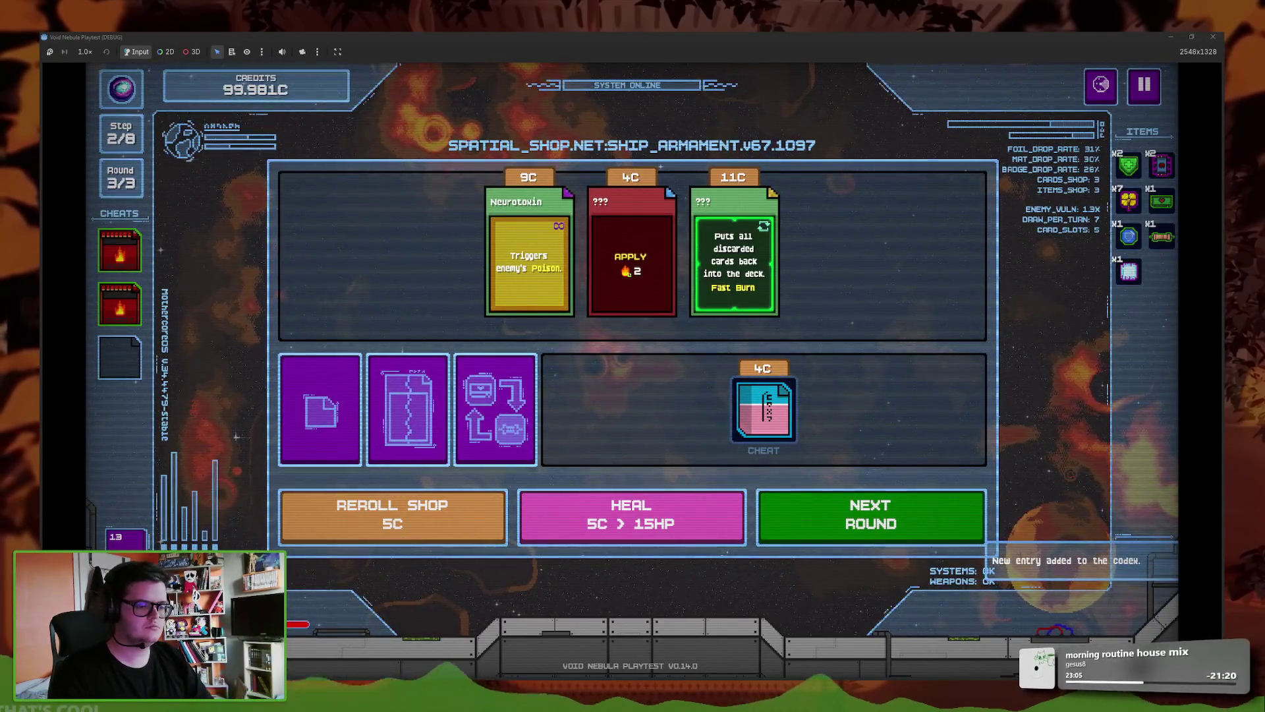
{"action": "key", "text": "alt+Tab"}
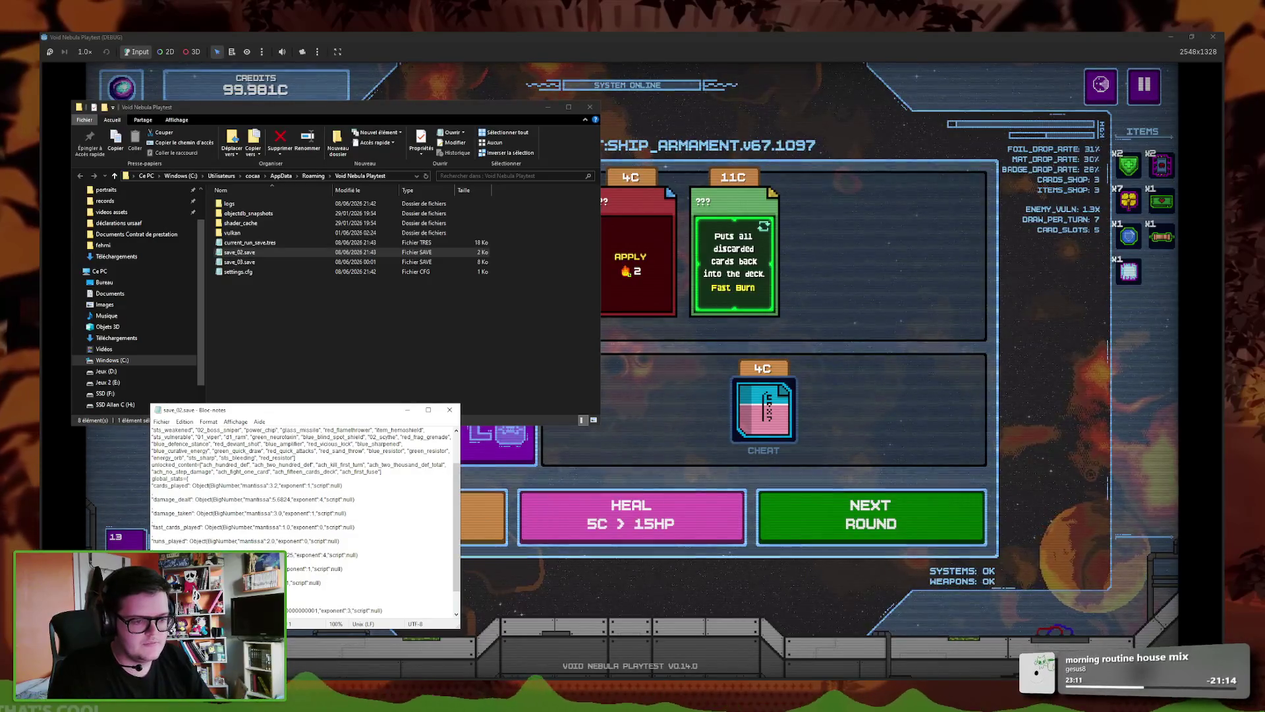
- Buy the 4C cheat card and reopen save_02.save in Notepad to check the run stats
{"action": "left_click", "coordinate": [450, 410]}
{"action": "left_click", "coordinate": [655, 418]}
{"action": "left_click", "coordinate": [763, 412]}
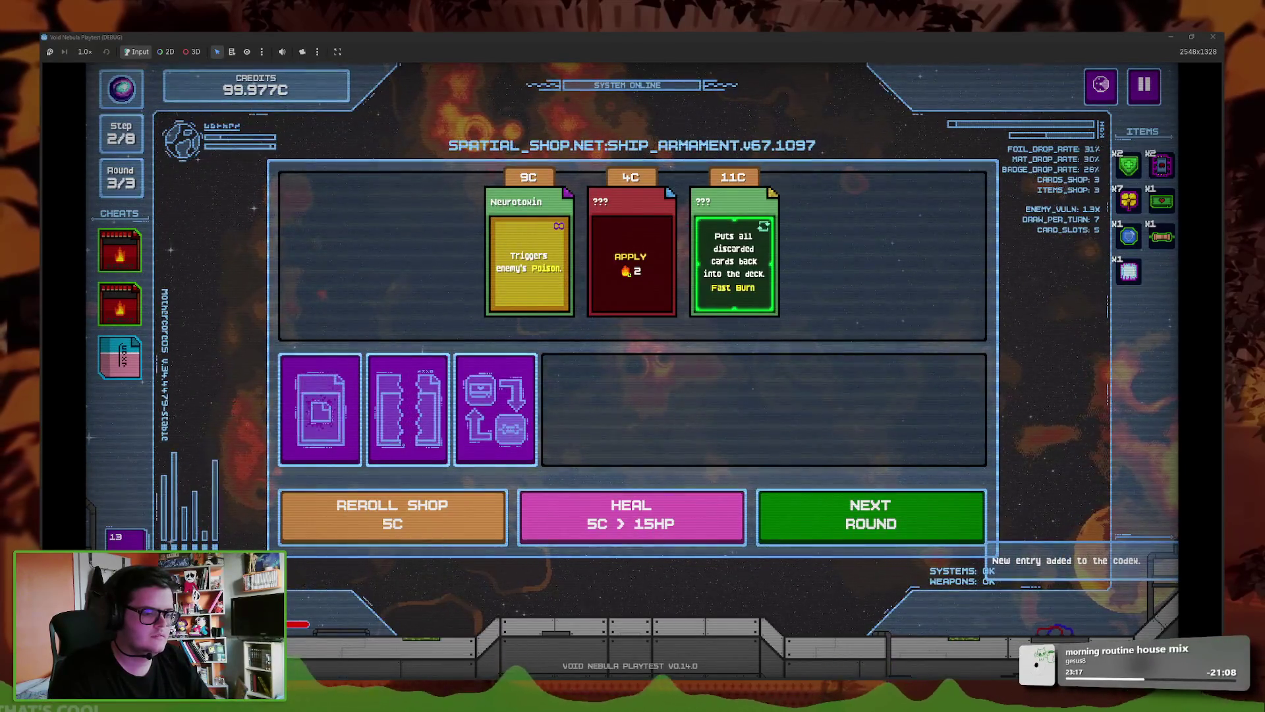
{"action": "key", "text": "alt+Tab"}
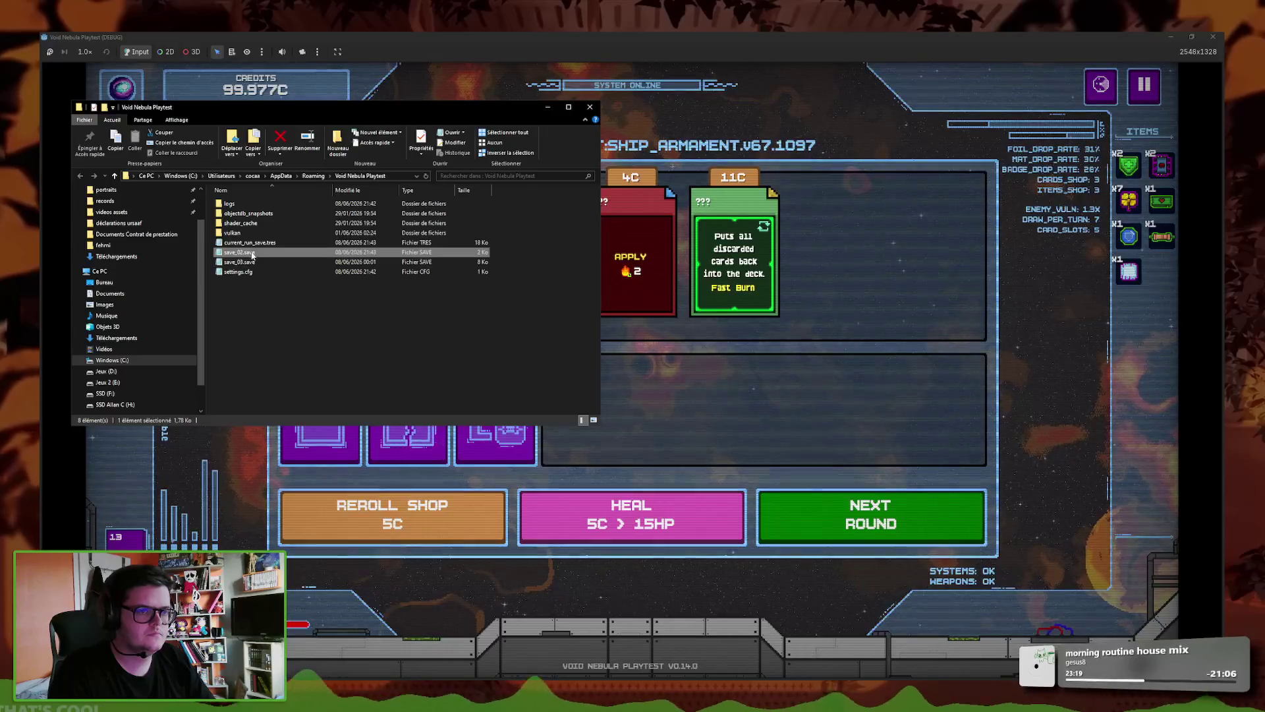
{"action": "double_click", "coordinate": [250, 254]}
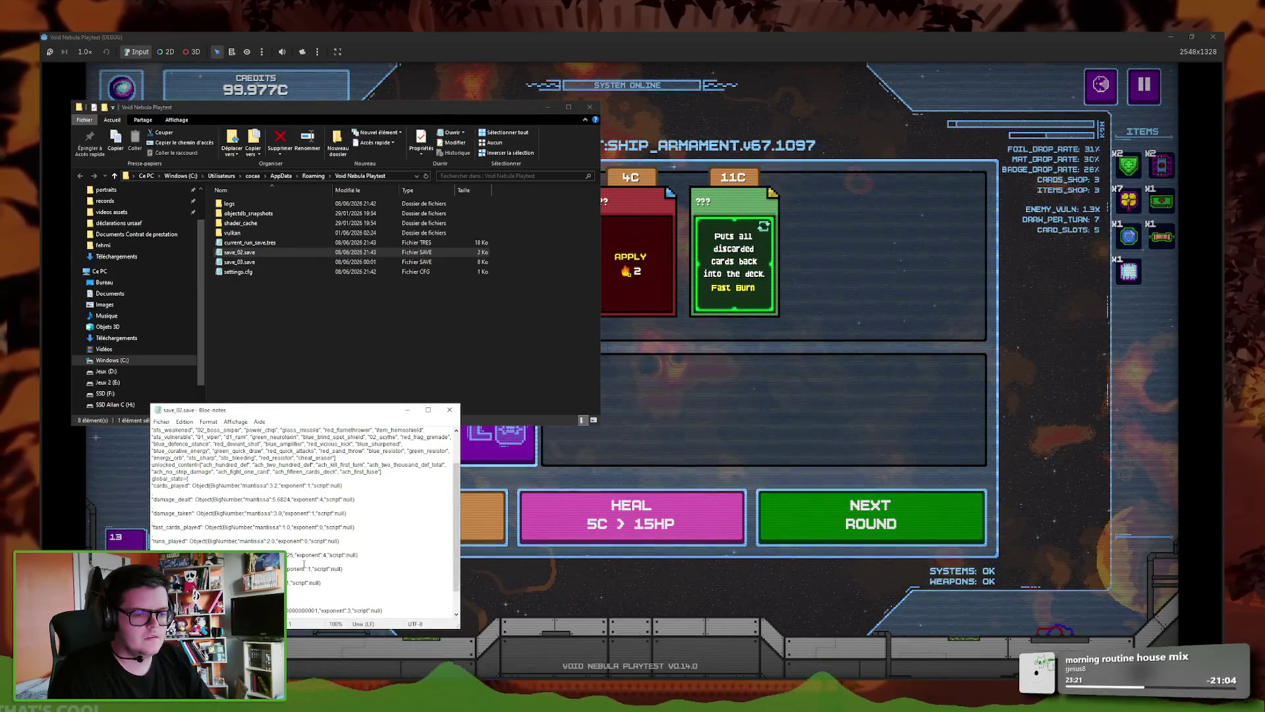
{"action": "left_click", "coordinate": [738, 459]}
- Advance to the next round, recheck the save file, and choose Sniper as the enemy
{"action": "left_click", "coordinate": [870, 514]}
{"action": "key", "text": "alt+Tab"}
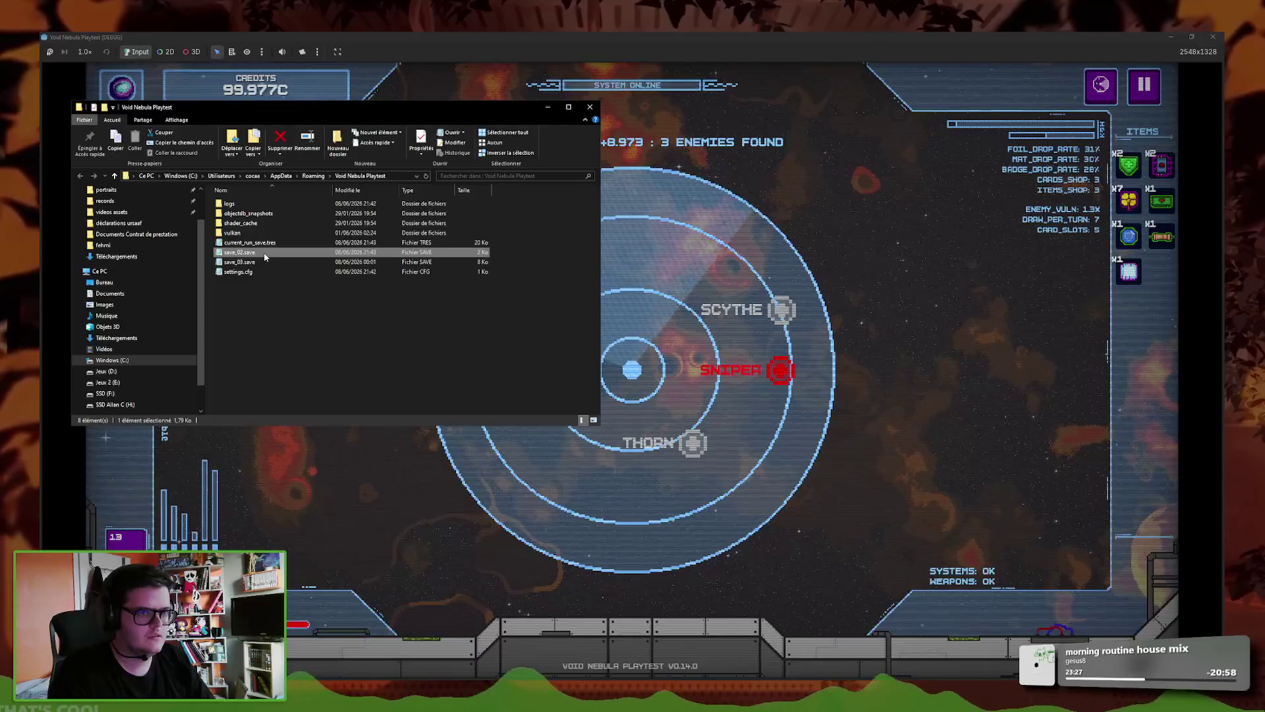
{"action": "key", "text": "alt+Tab"}
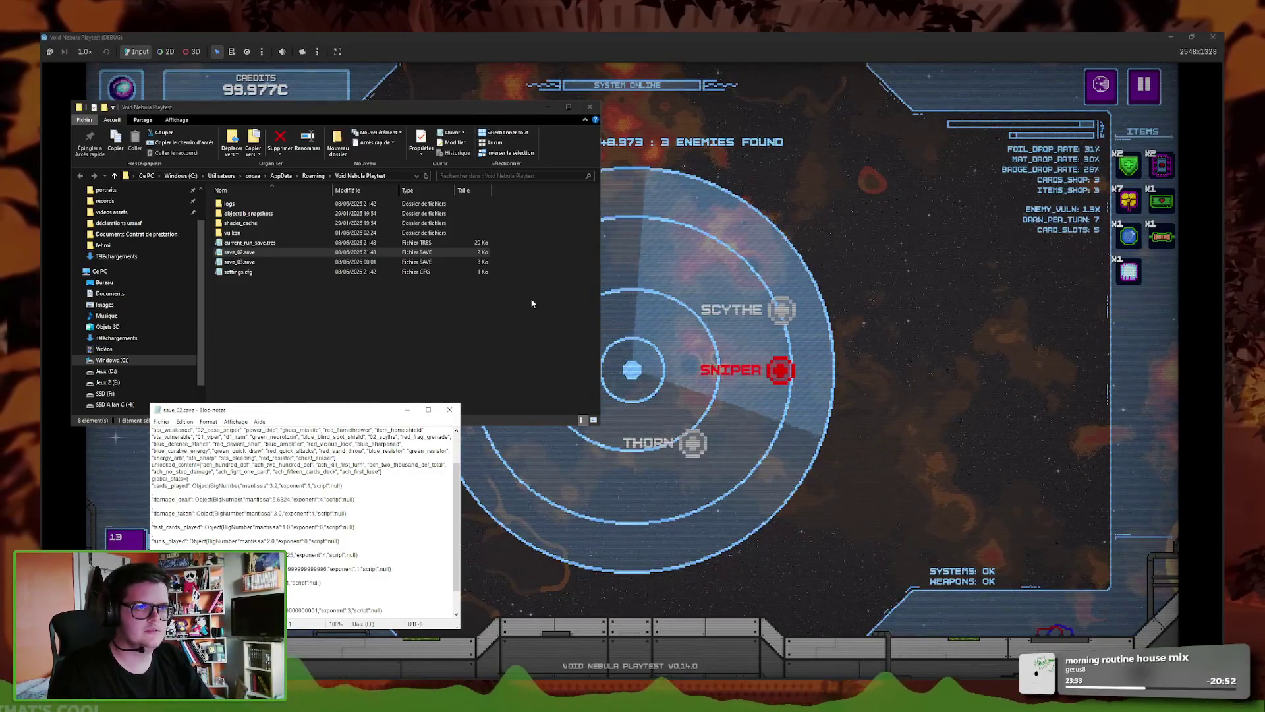
{"action": "left_click", "coordinate": [355, 325]}
{"action": "left_click", "coordinate": [714, 368]}
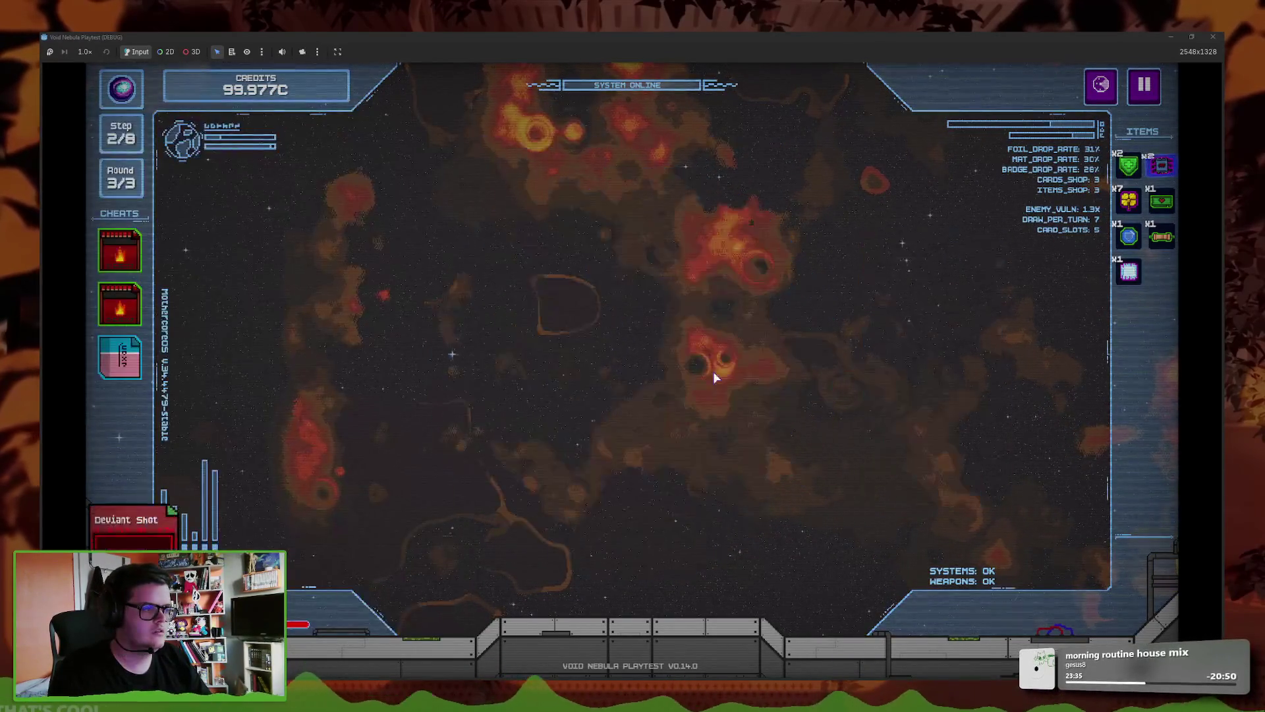
- Slot Vicious Kick, Defence Stance, Quick Draw, Deviant Shot, Insult and Sharpened, then end turn 1
{"action": "left_click", "coordinate": [870, 613]}
{"action": "left_click", "coordinate": [666, 613]}
{"action": "left_click", "coordinate": [623, 608]}
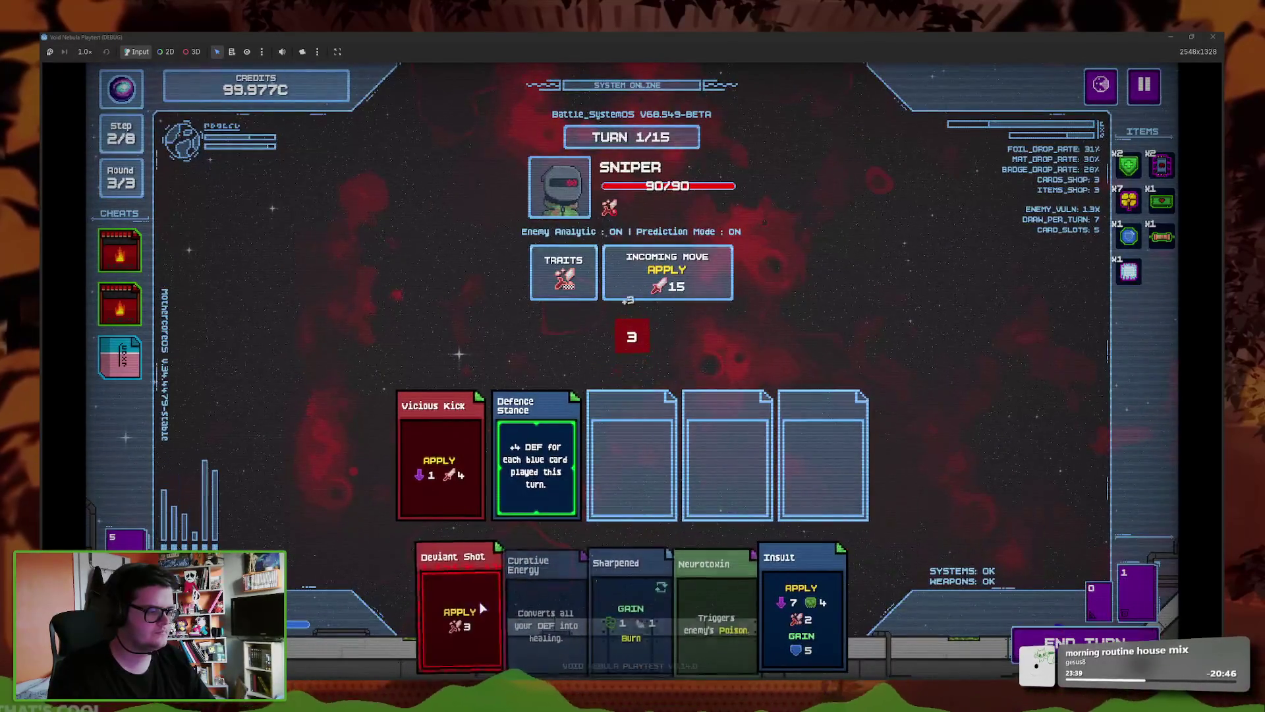
{"action": "left_click", "coordinate": [468, 613]}
{"action": "left_click", "coordinate": [781, 606]}
{"action": "left_click", "coordinate": [619, 613]}
{"action": "left_click", "coordinate": [1048, 645]}
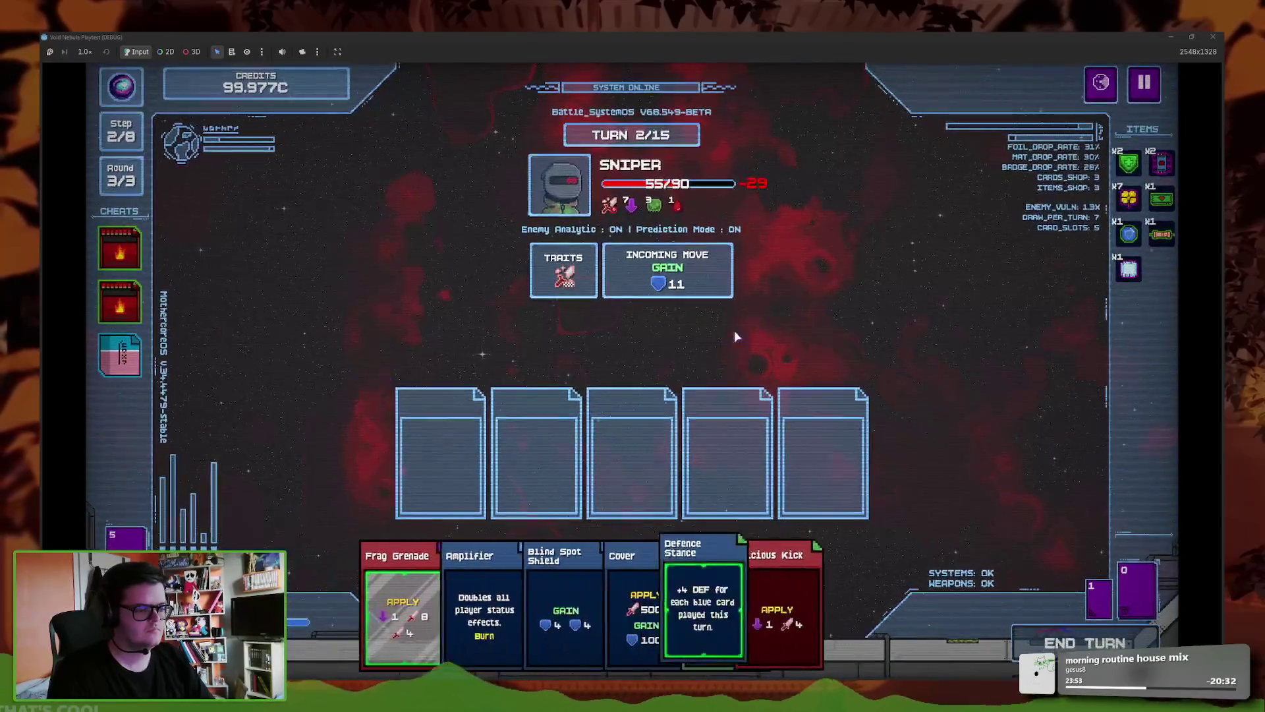
- Leave only Cover slotted and end turn 2 so its 5000 attack lands
{"action": "left_click", "coordinate": [787, 613]}
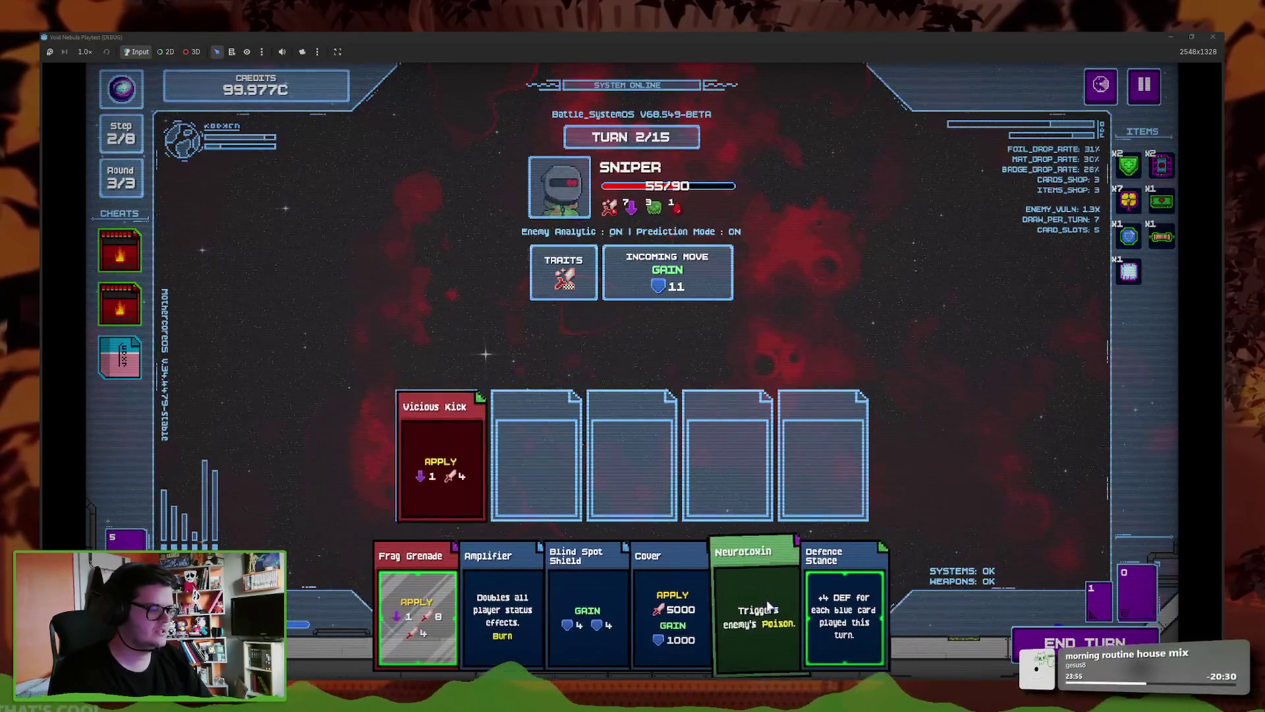
{"action": "left_click", "coordinate": [655, 613]}
{"action": "left_click", "coordinate": [468, 469]}
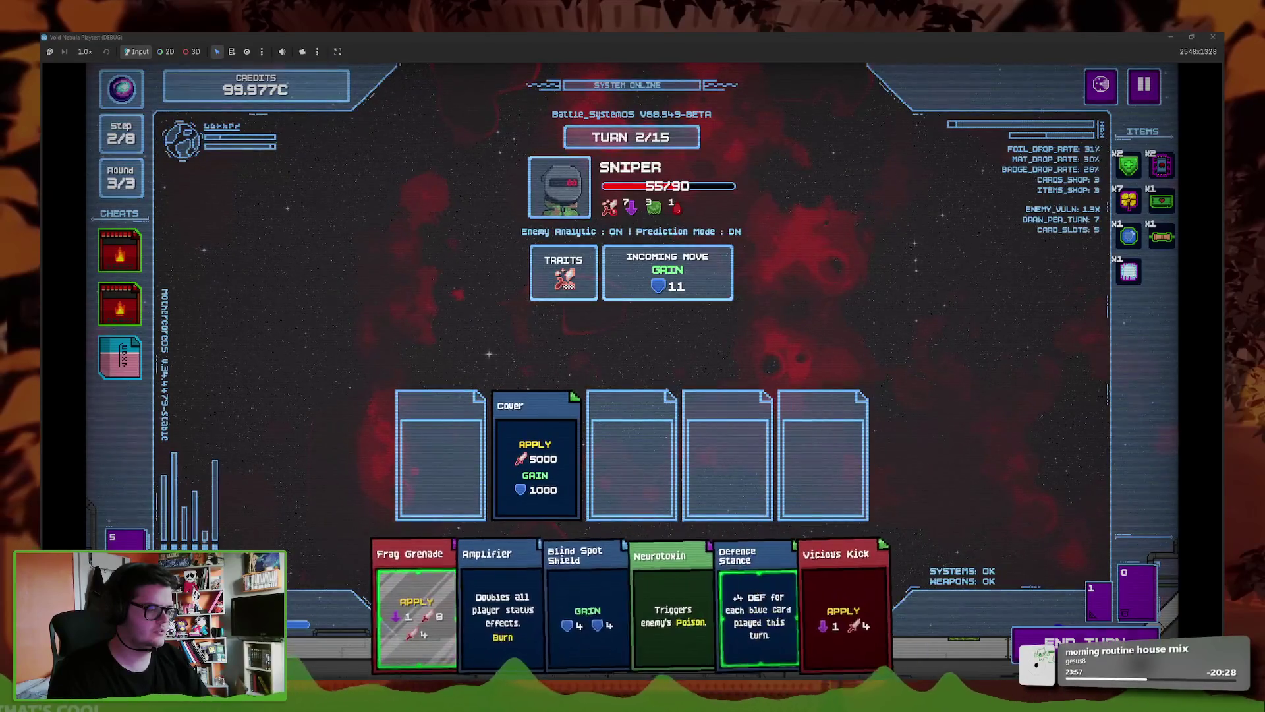
{"action": "left_click", "coordinate": [1049, 636]}
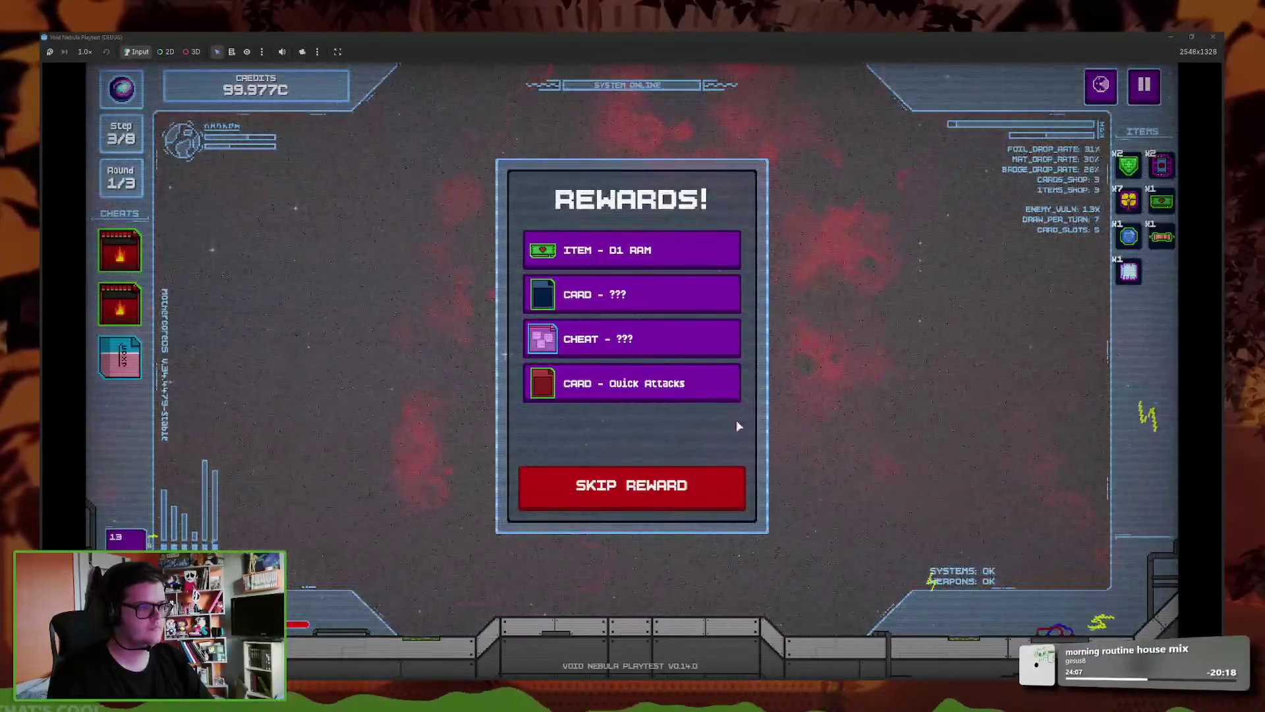
{"action": "left_click", "coordinate": [698, 485]}
{"action": "left_click", "coordinate": [711, 512]}
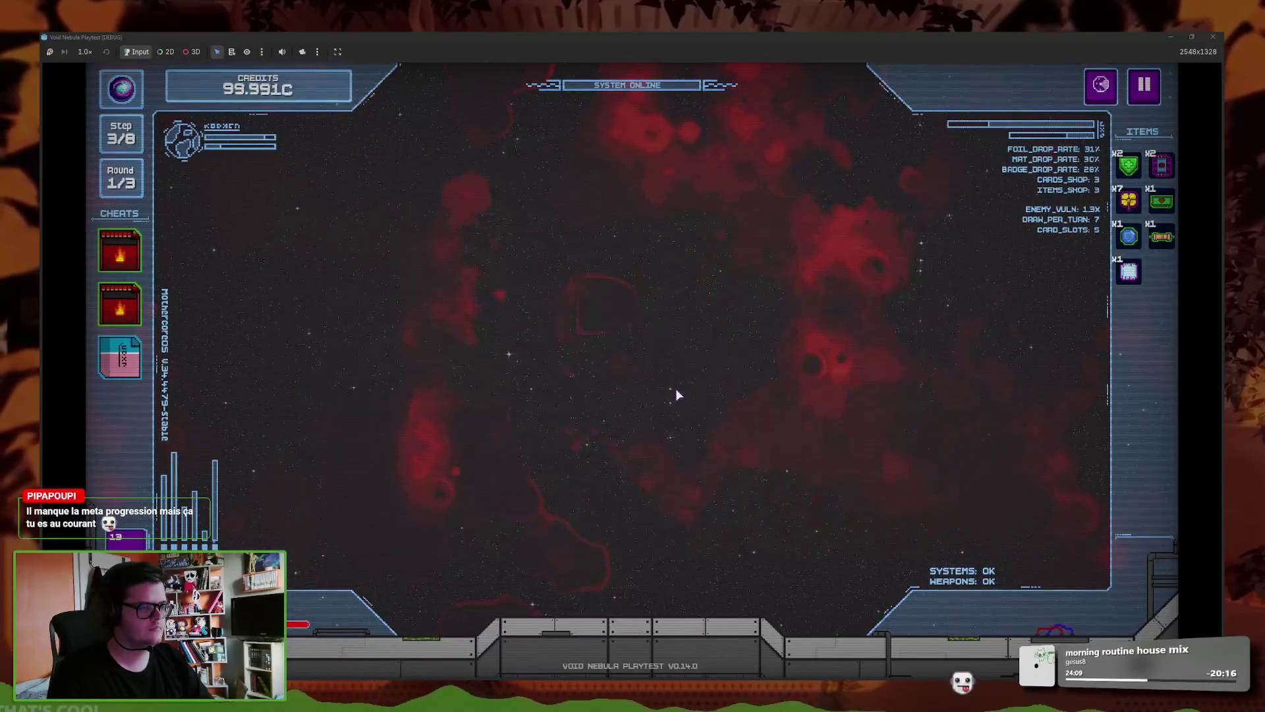
{"action": "key", "text": "alt+Tab"}
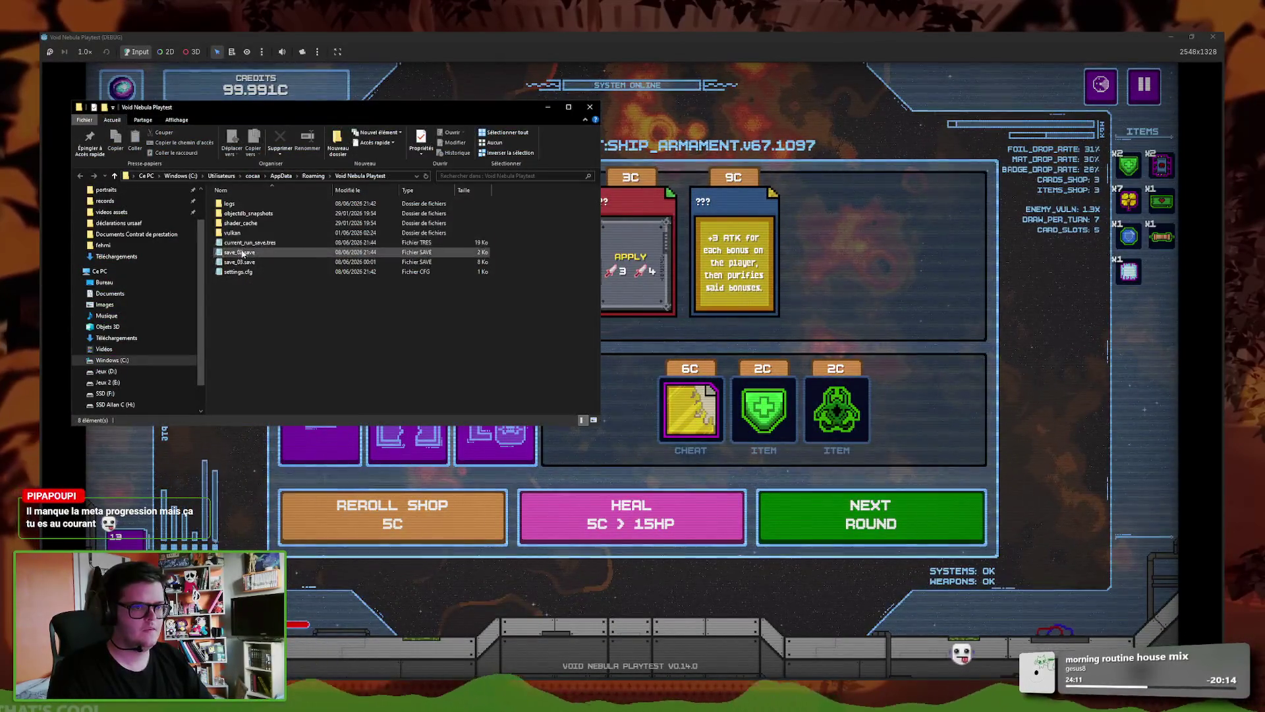
{"action": "double_click", "coordinate": [240, 252]}
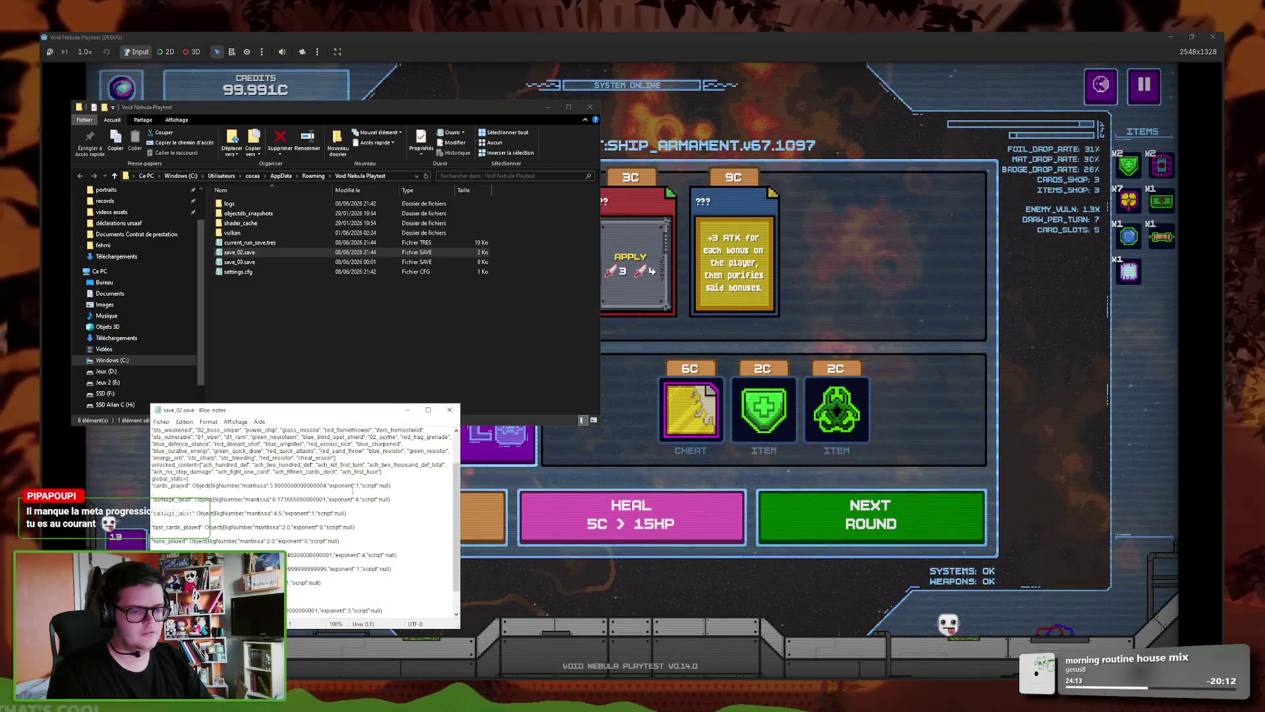
{"action": "left_click", "coordinate": [449, 410]}
{"action": "key", "text": "alt+Tab"}
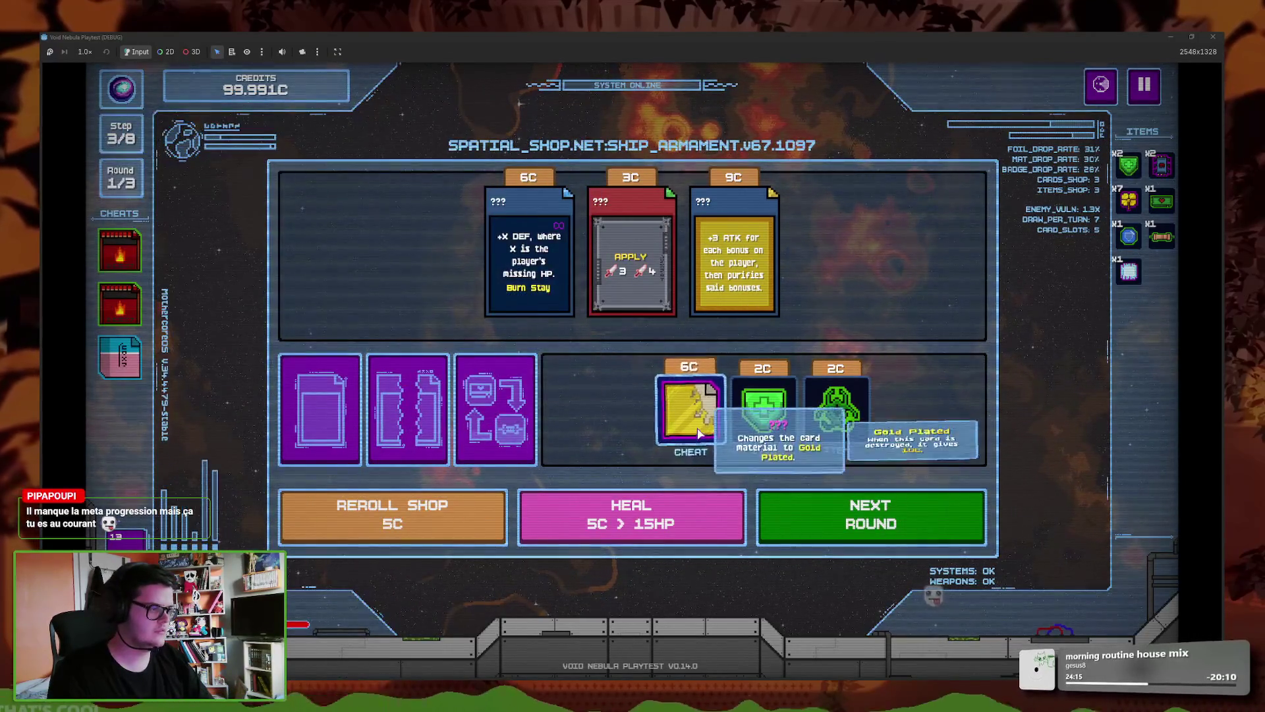
{"action": "mouse_move", "coordinate": [706, 462]}
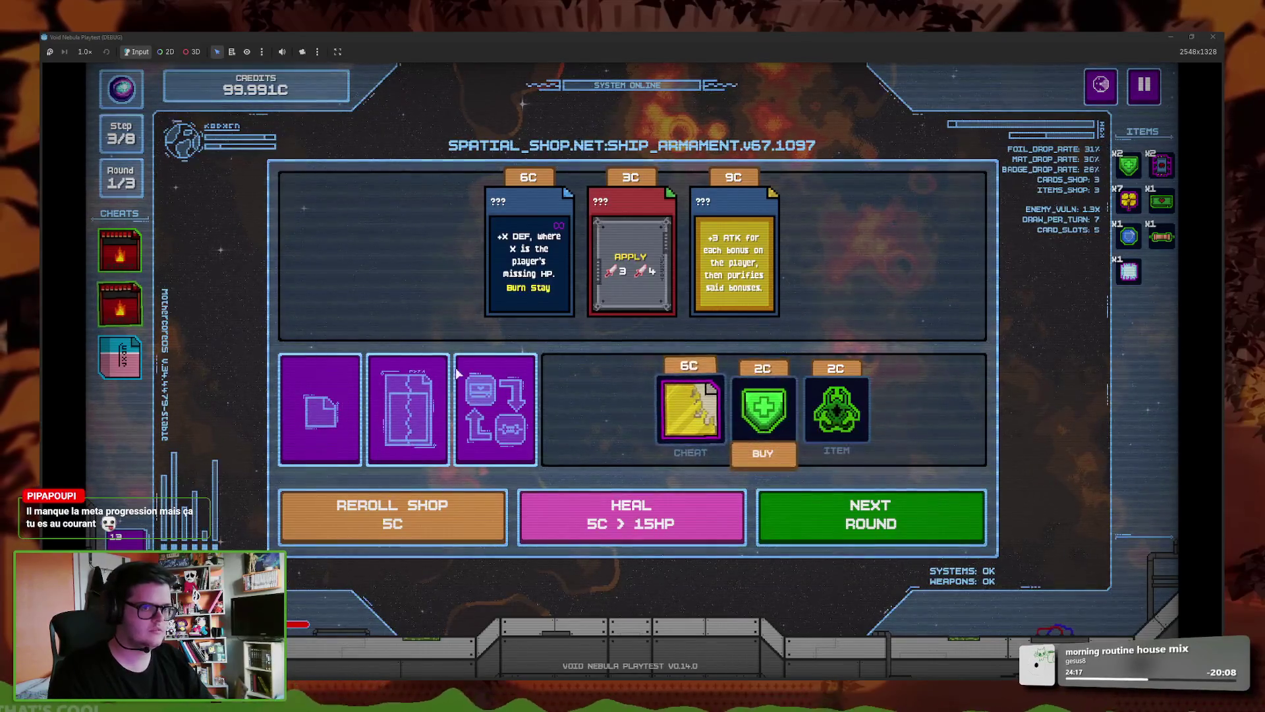
{"action": "left_click", "coordinate": [765, 454]}
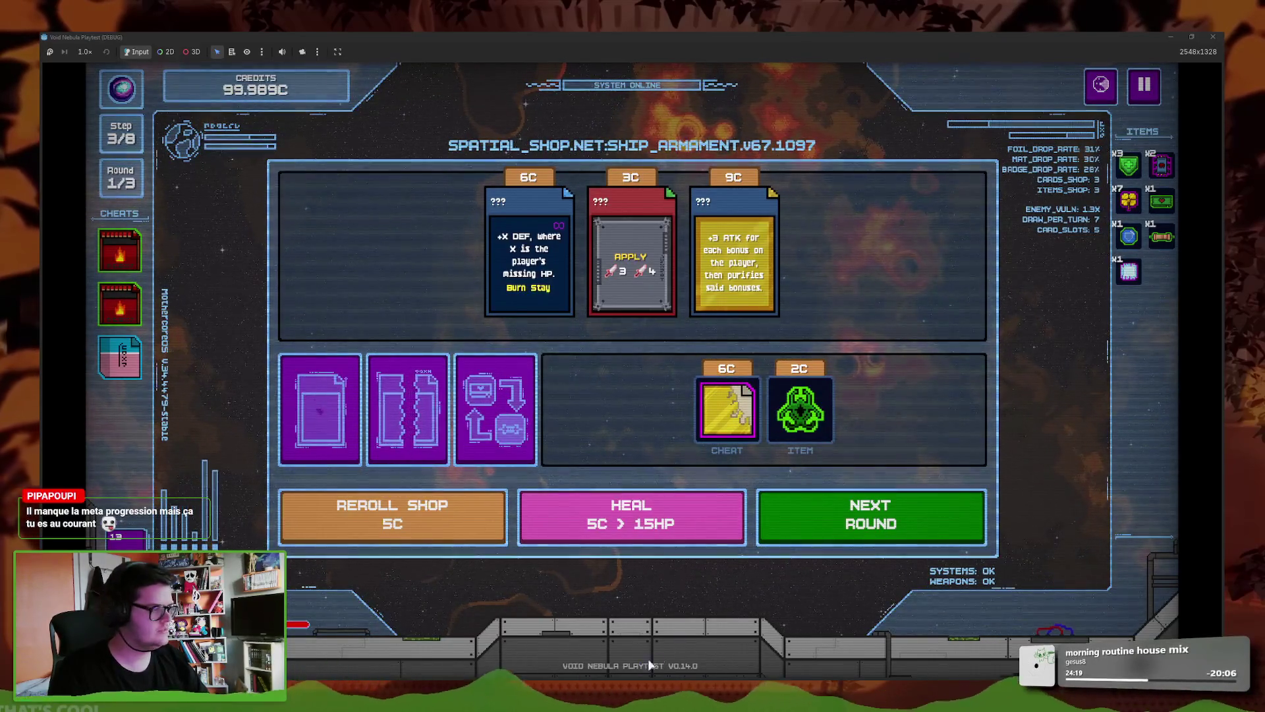
{"action": "key", "text": "alt+Tab"}
{"action": "left_click", "coordinate": [443, 413]}
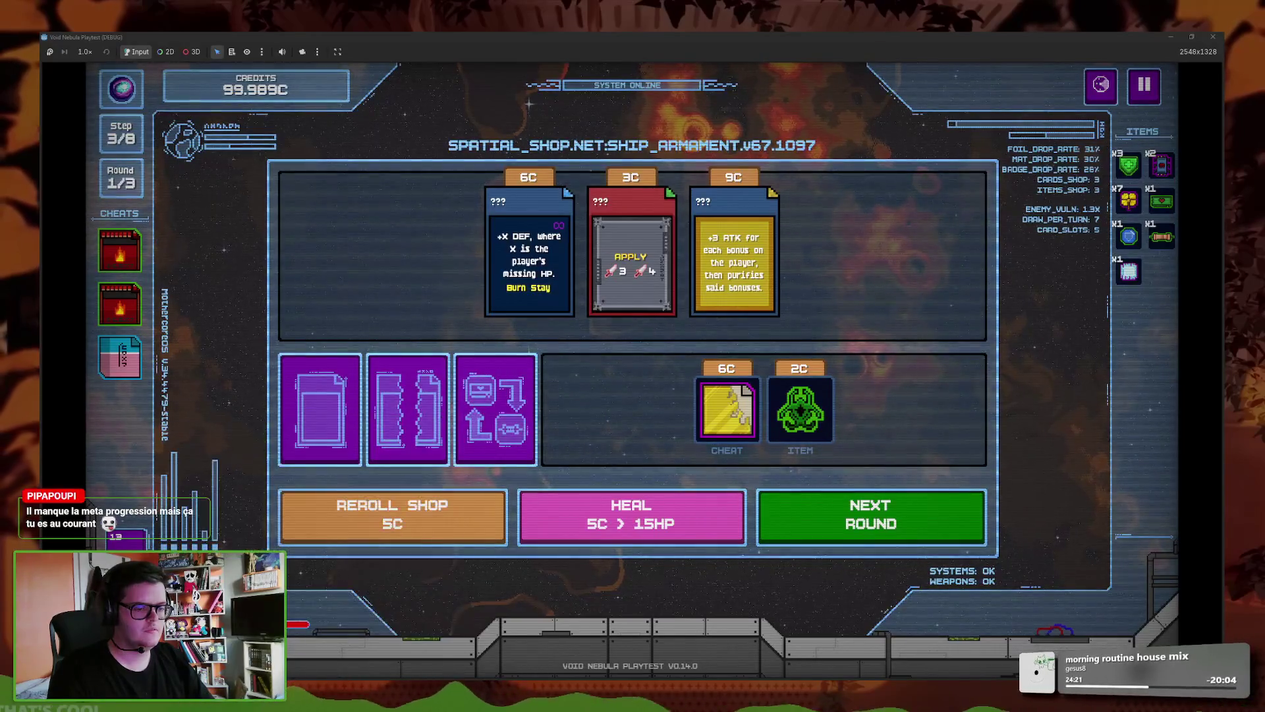
{"action": "key", "text": "alt+Tab"}
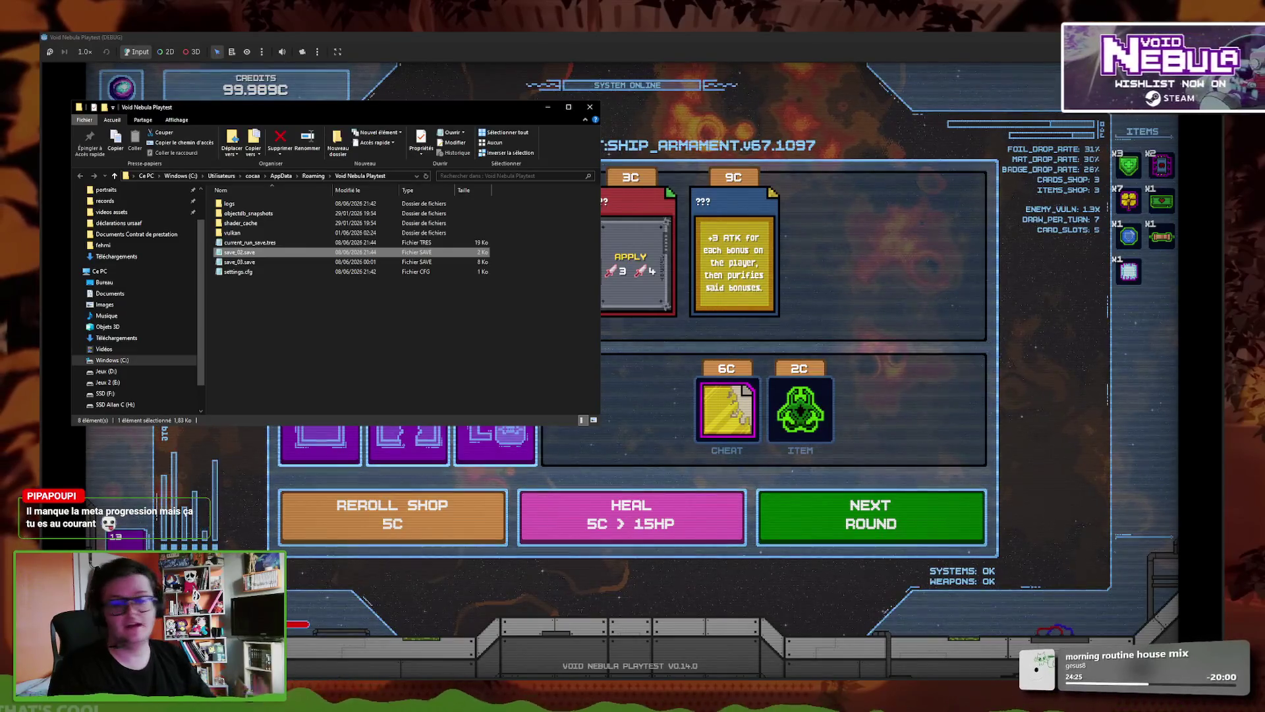
{"action": "double_click", "coordinate": [273, 253]}
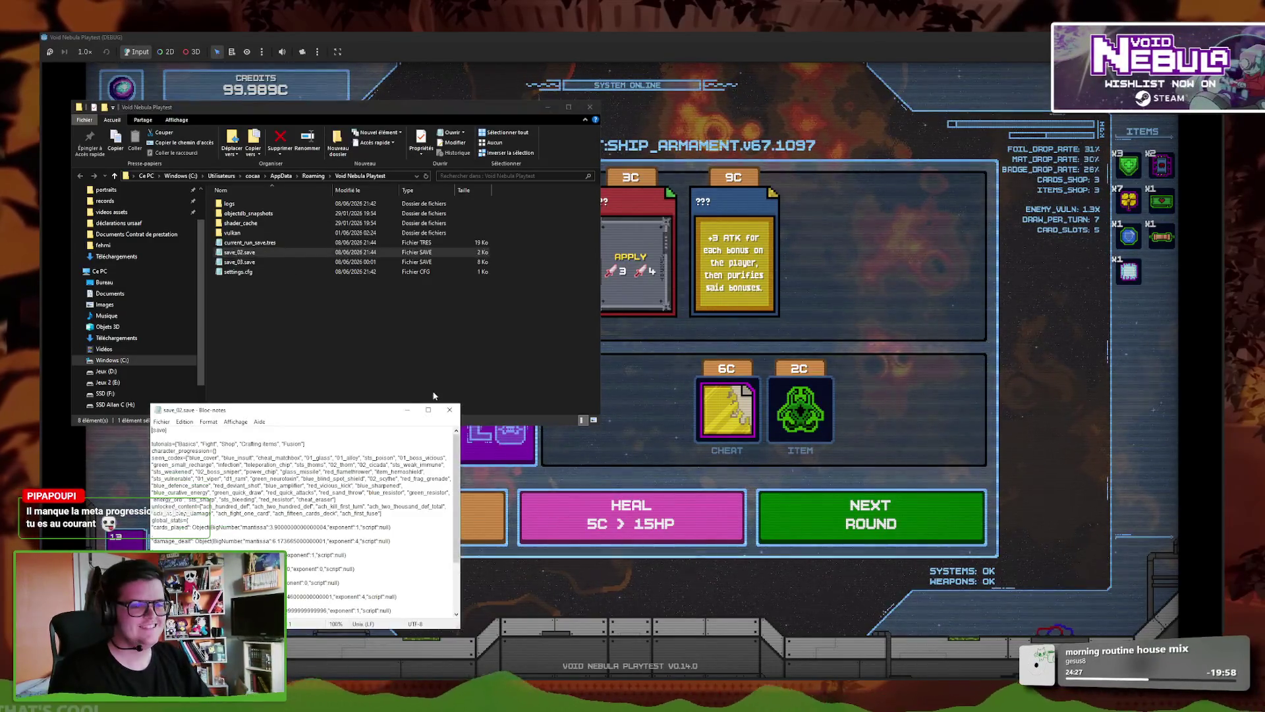
{"action": "scroll", "coordinate": [383, 587], "scroll_direction": "down", "scroll_amount": 3}
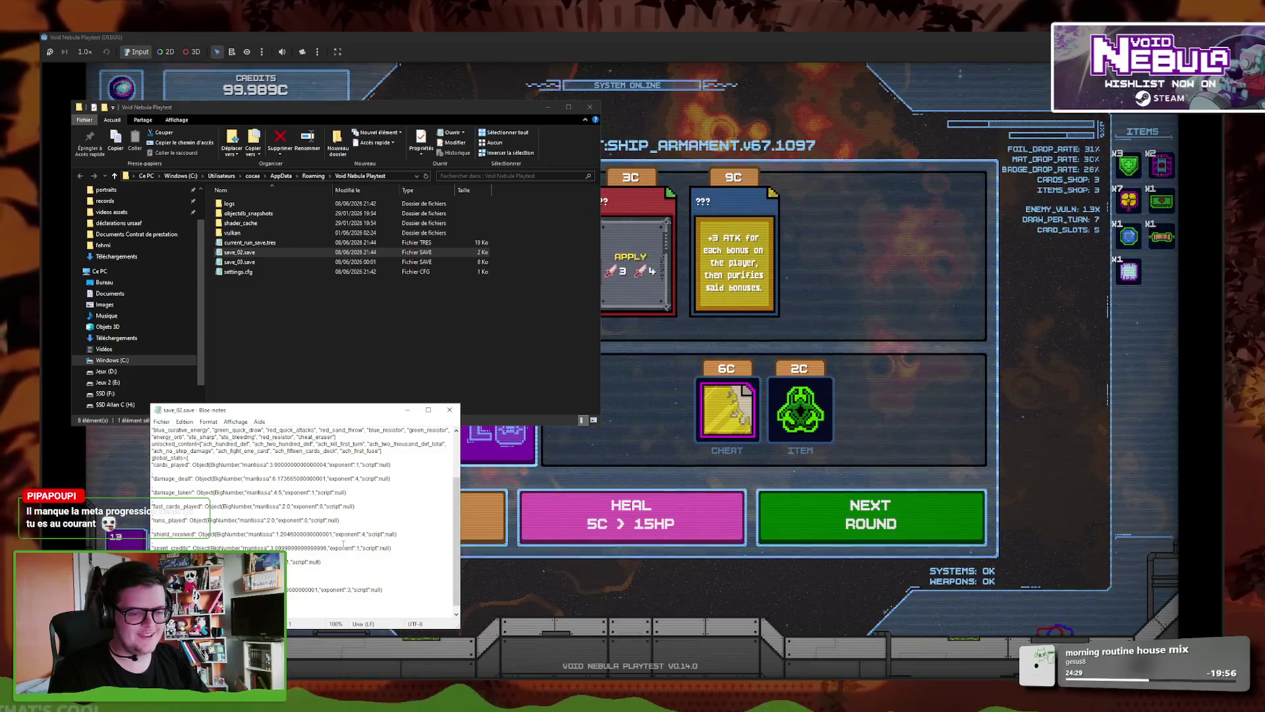
{"action": "left_click", "coordinate": [871, 518]}
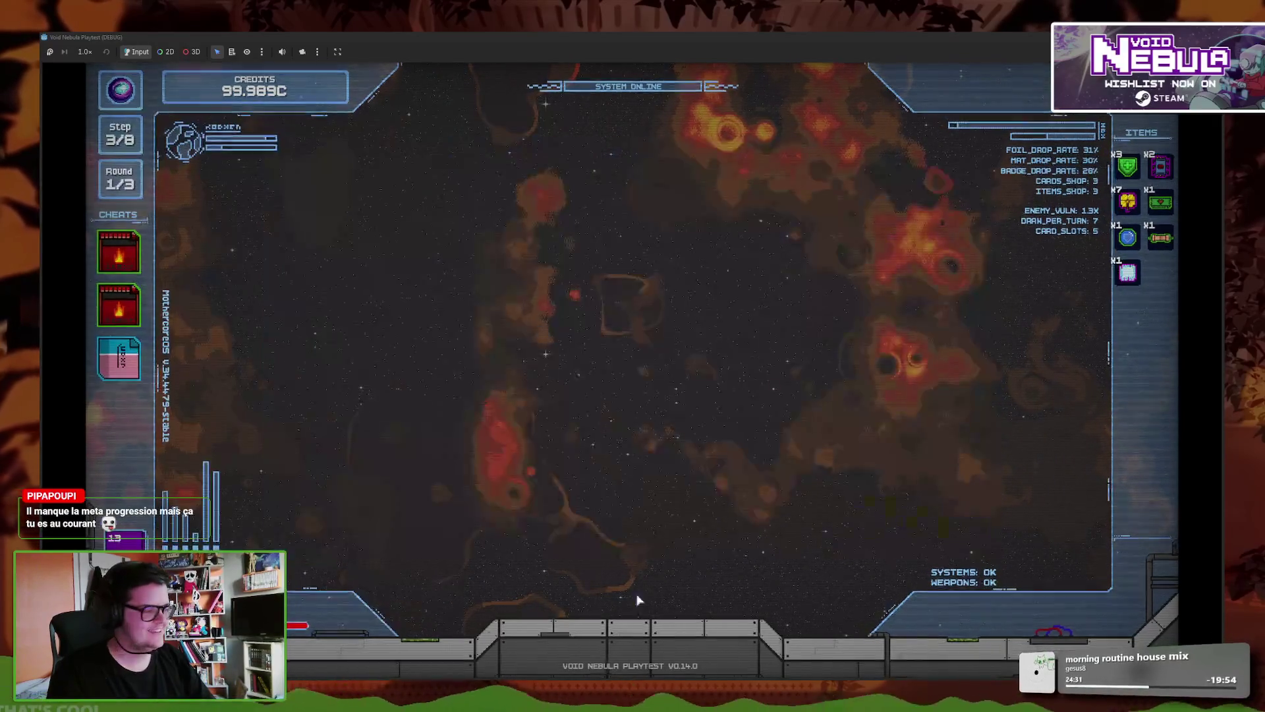
{"action": "right_click", "coordinate": [460, 702]}
{"action": "right_click", "coordinate": [481, 702]}
{"action": "left_click", "coordinate": [462, 461]}
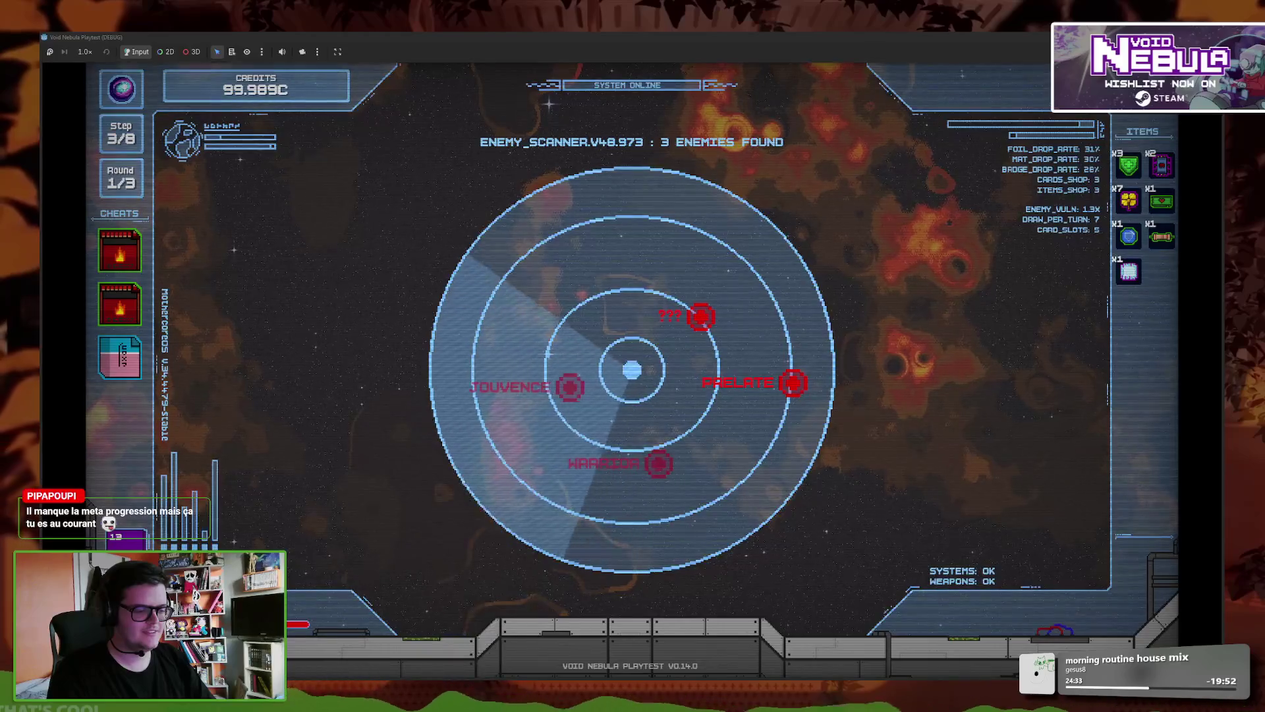
{"action": "double_click", "coordinate": [239, 252]}
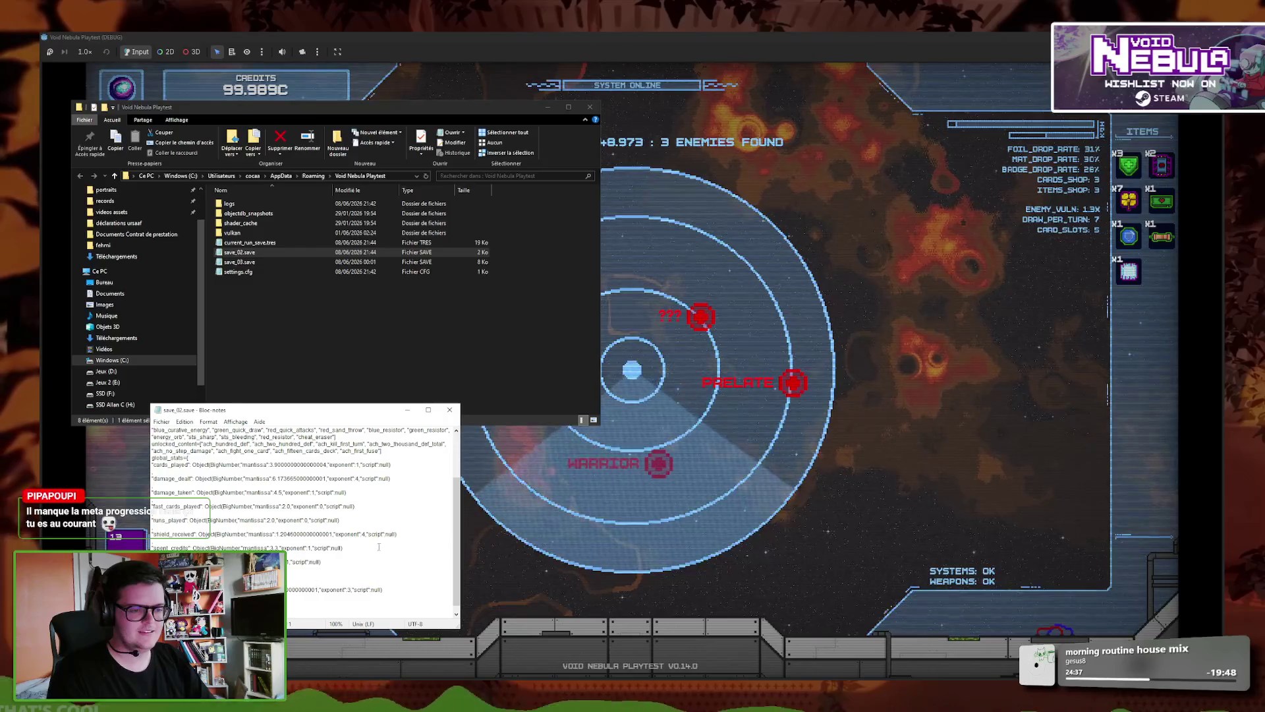
{"action": "left_click", "coordinate": [449, 409]}
{"action": "left_click", "coordinate": [468, 371]}
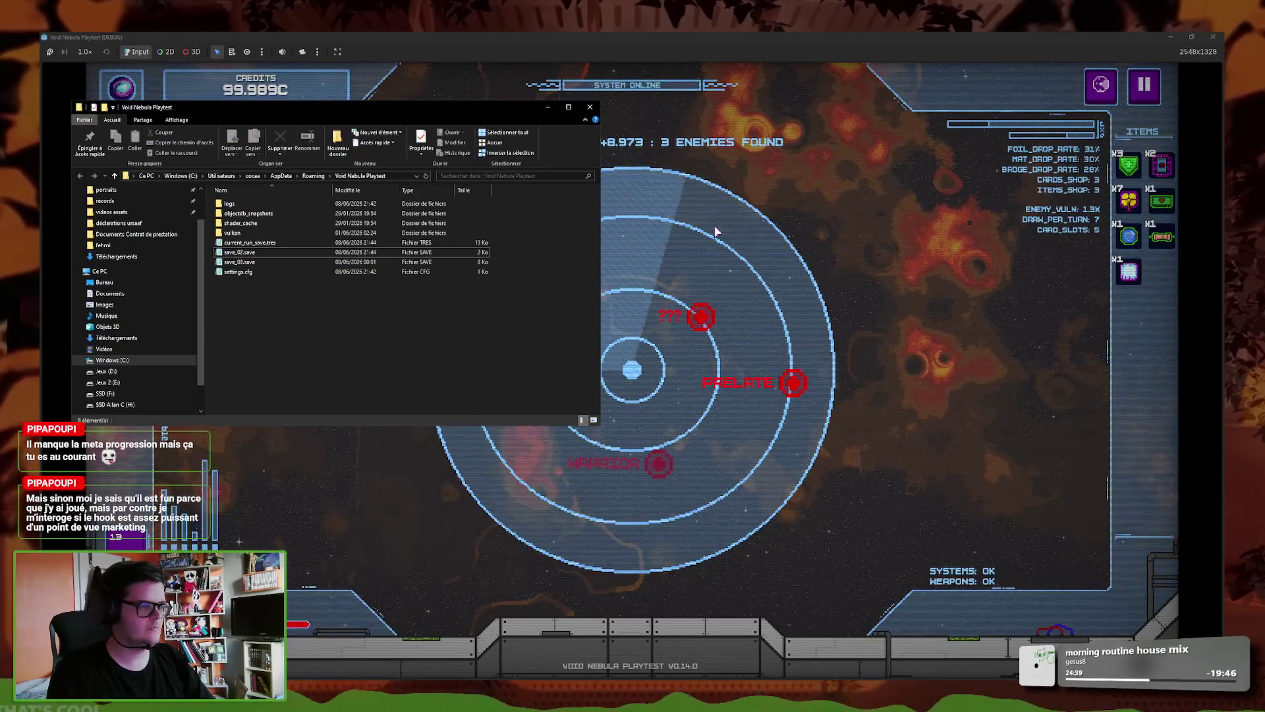
{"action": "left_click", "coordinate": [619, 129]}
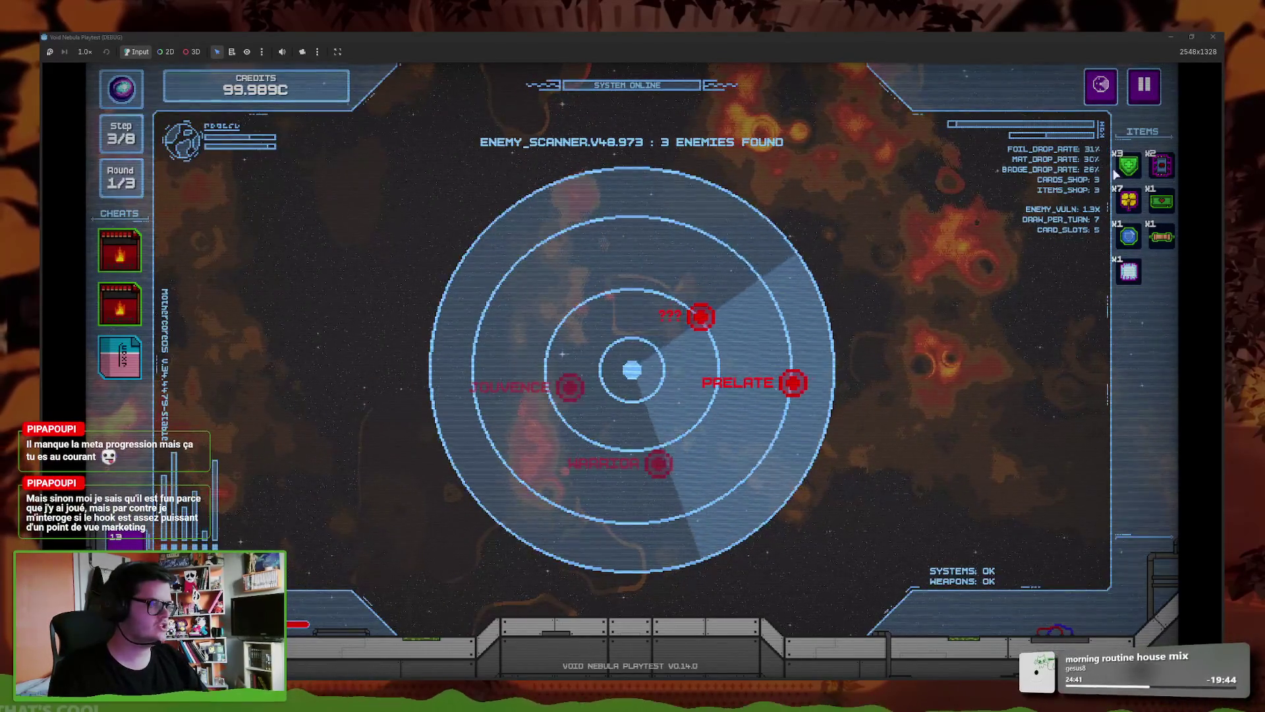
{"action": "left_click", "coordinate": [1145, 88]}
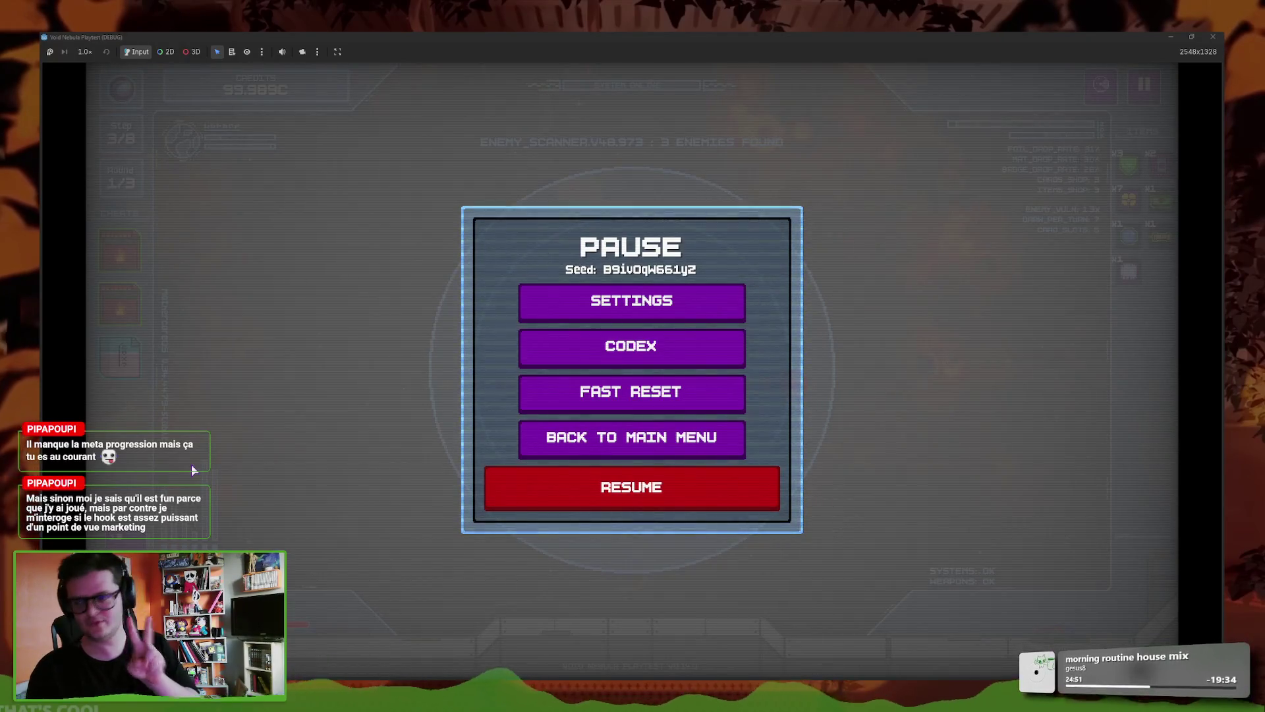
{"action": "left_click", "coordinate": [663, 484]}
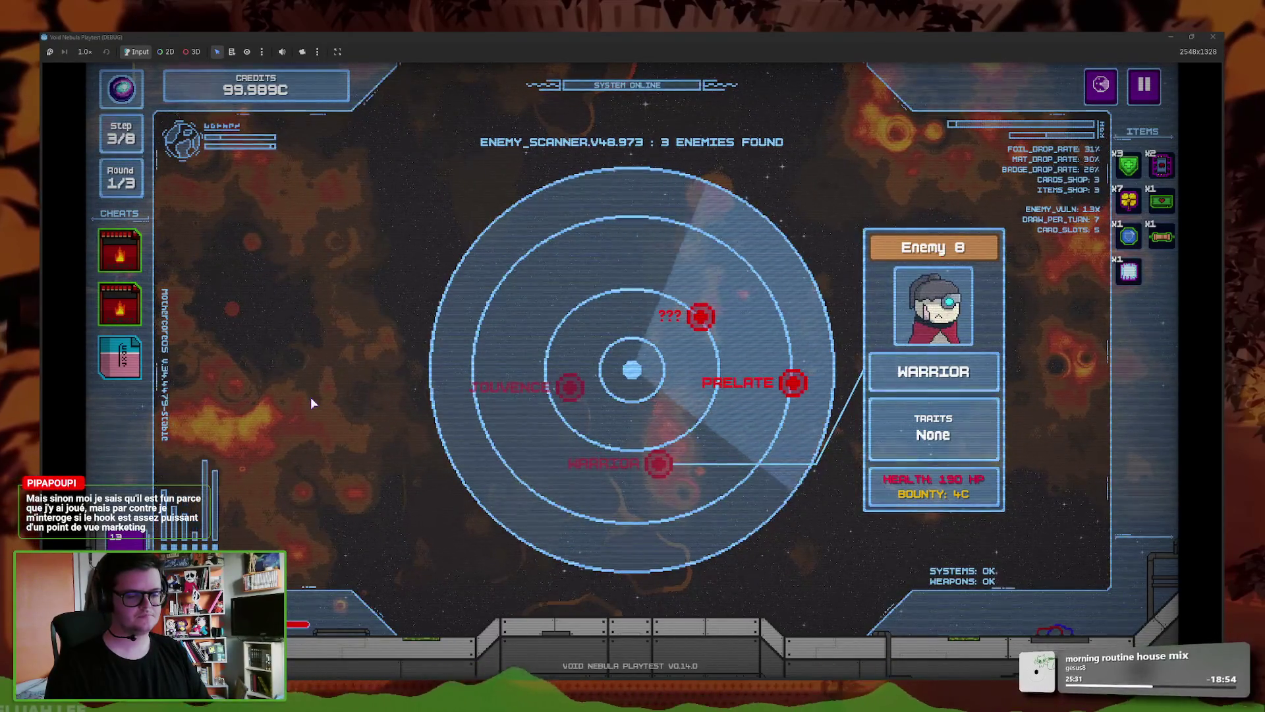
{"action": "left_click", "coordinate": [693, 381]}
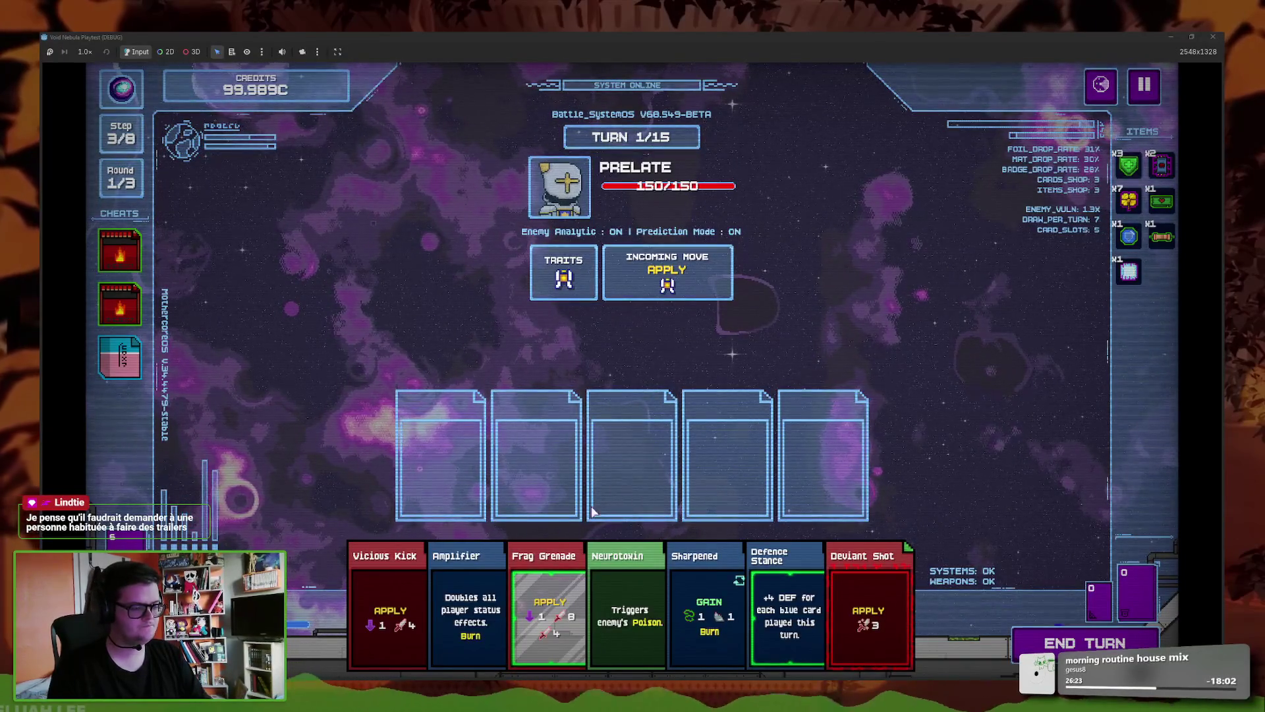
- Play Amplifier, Neurotoxin, Sharpened, Defence Stance and Deviant Shot against Prelate, then switch to Steam
{"action": "left_click", "coordinate": [497, 577]}
{"action": "left_click", "coordinate": [593, 607]}
{"action": "left_click", "coordinate": [631, 601]}
{"action": "left_click", "coordinate": [706, 607]}
{"action": "left_click", "coordinate": [636, 606]}
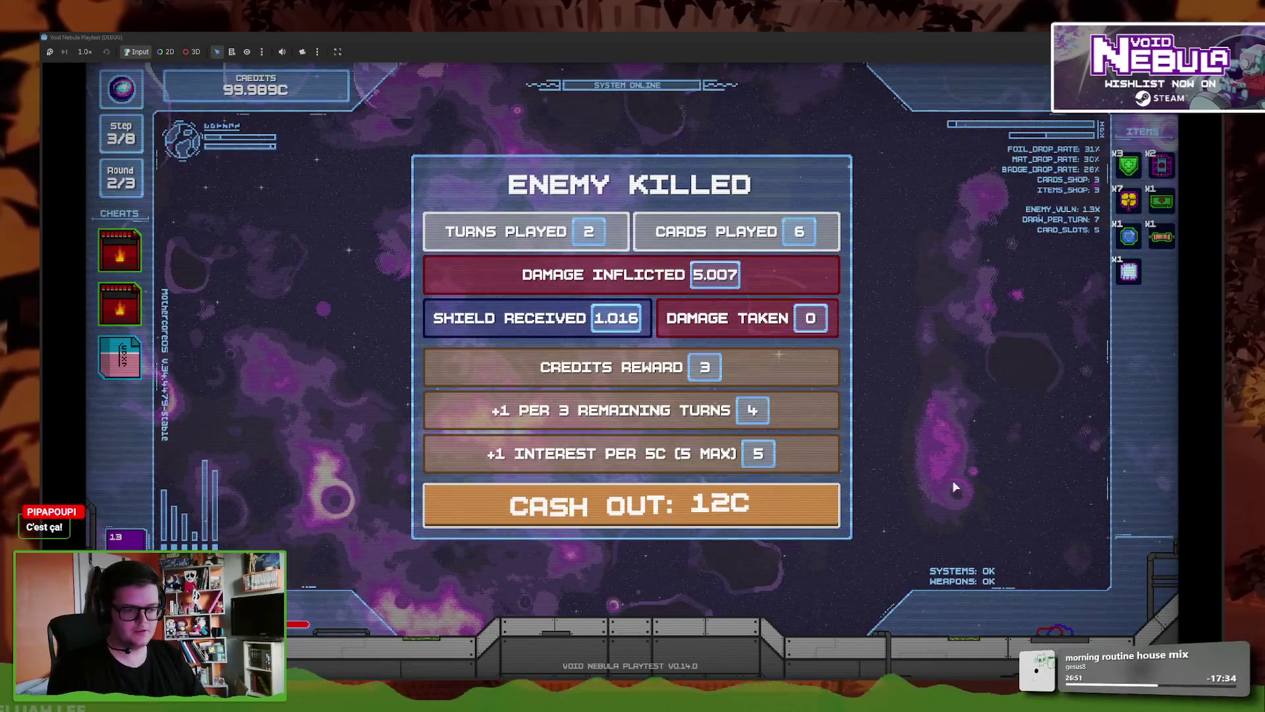
{"action": "key", "text": "alt+Tab"}
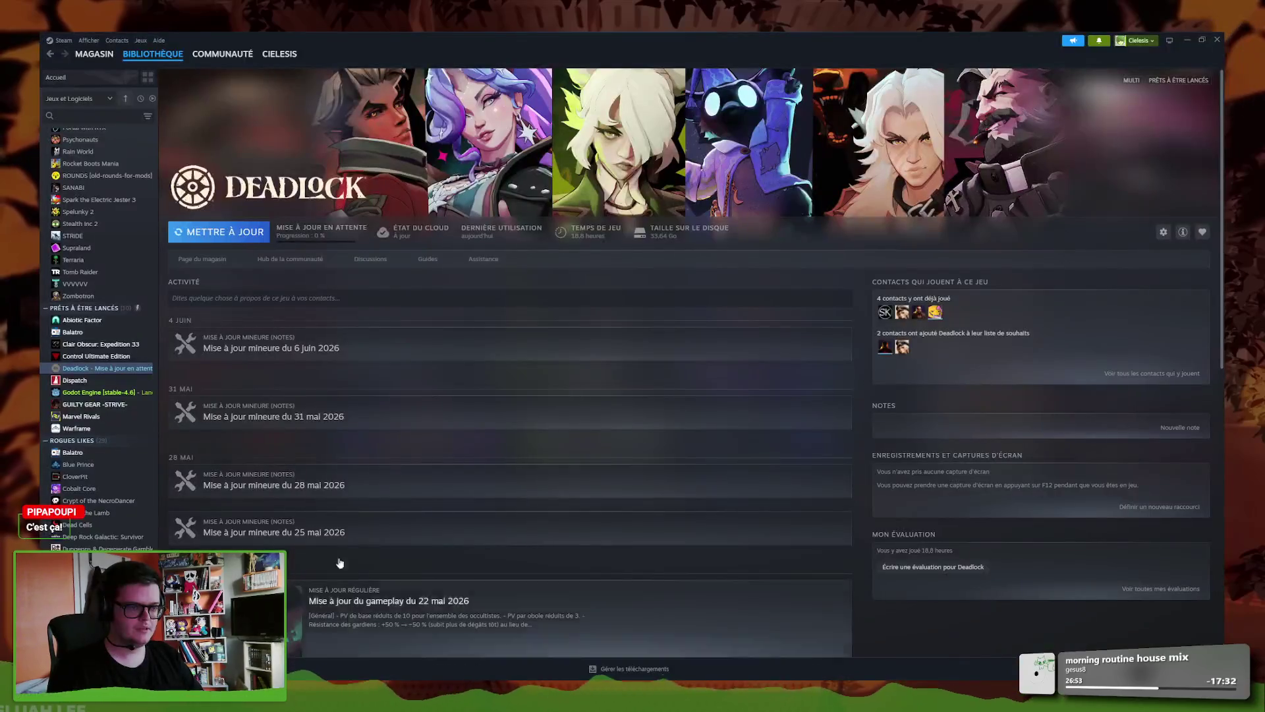
- Search the Steam library for 'void' and open Void Nebula's store page
{"action": "mouse_move", "coordinate": [152, 60]}
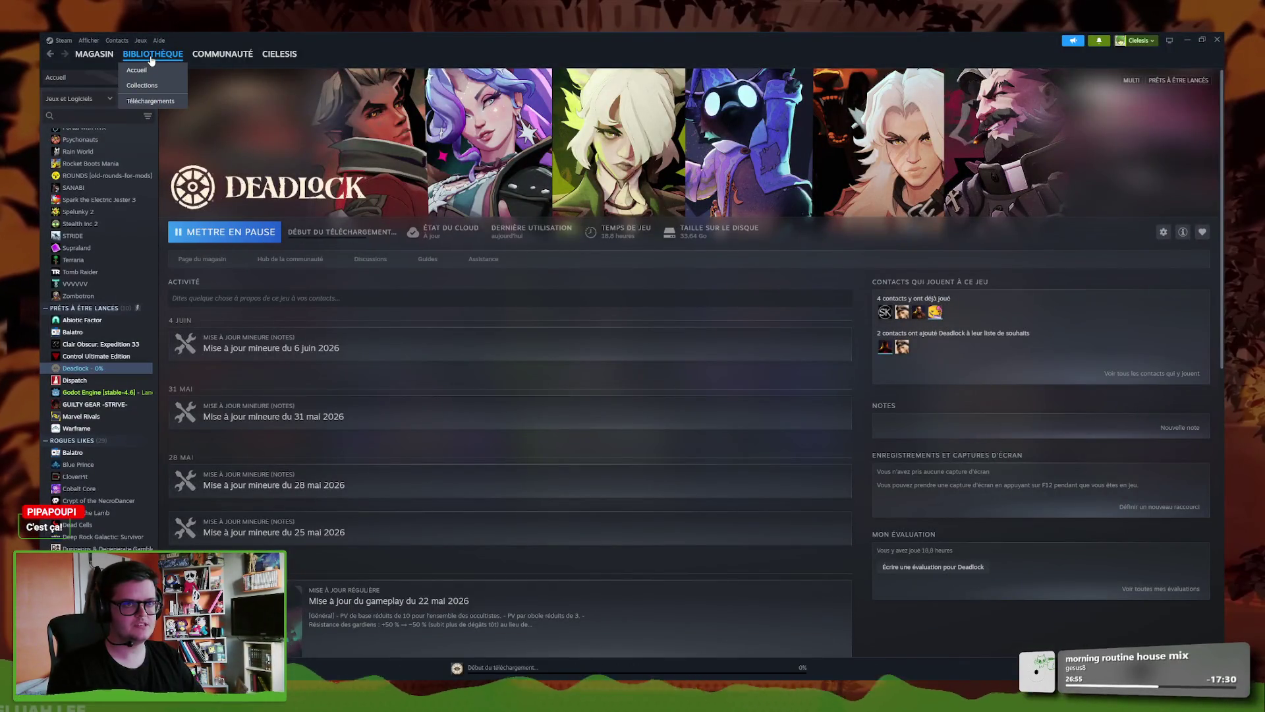
{"action": "left_click", "coordinate": [99, 117]}
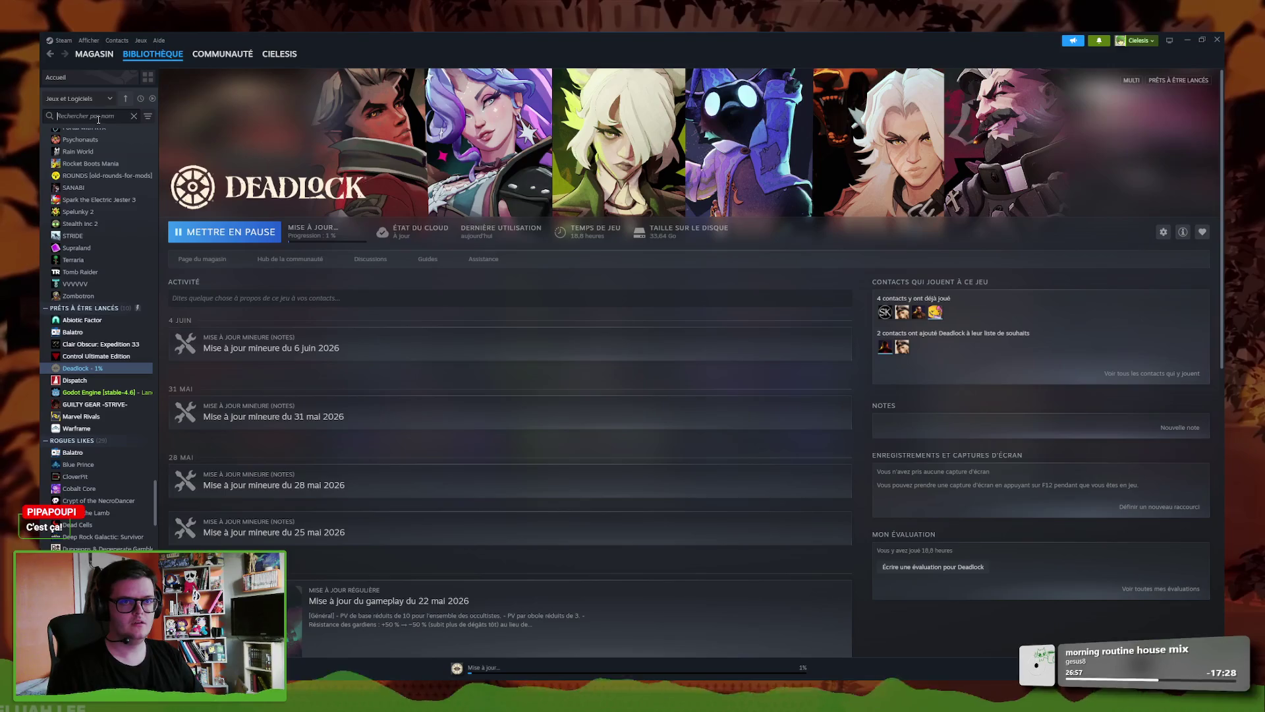
{"action": "type", "text": "voidr"}
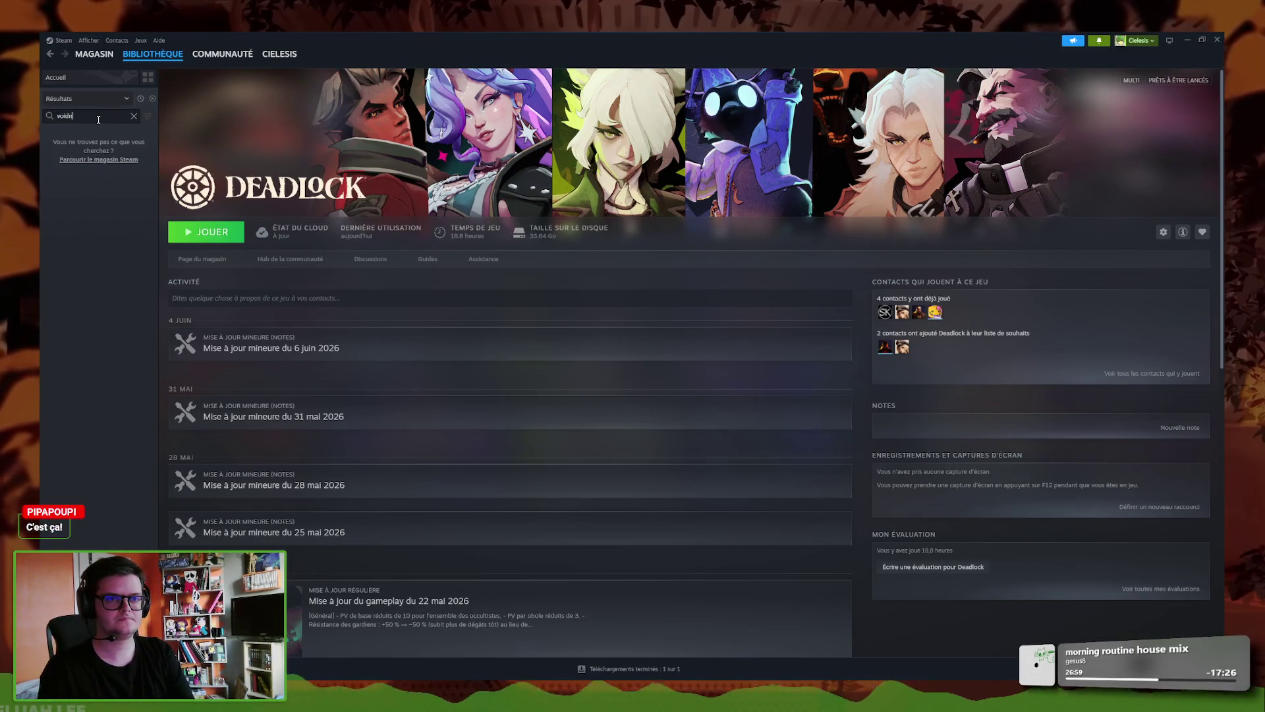
{"action": "left_click", "coordinate": [79, 145]}
{"action": "left_click", "coordinate": [206, 264]}
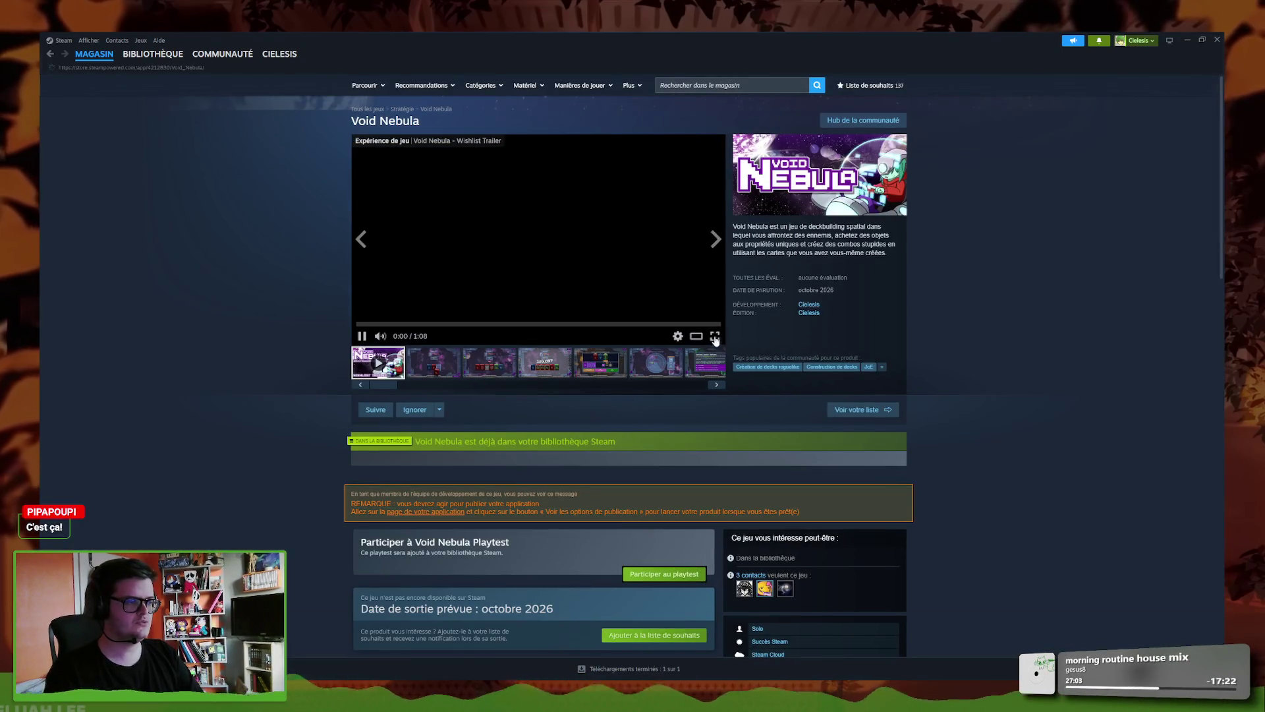
- Play the Void Nebula trailer outside full screen and pause it a few seconds in
{"action": "left_click", "coordinate": [715, 334]}
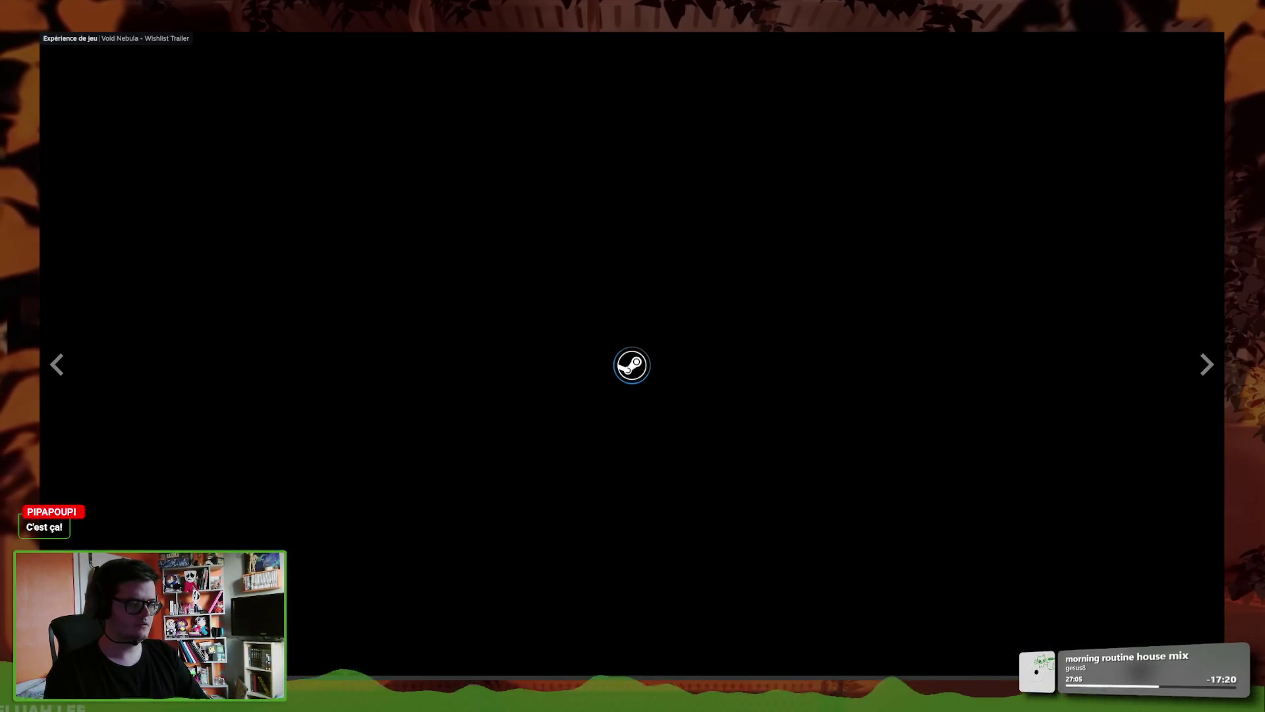
{"action": "key", "text": "Escape"}
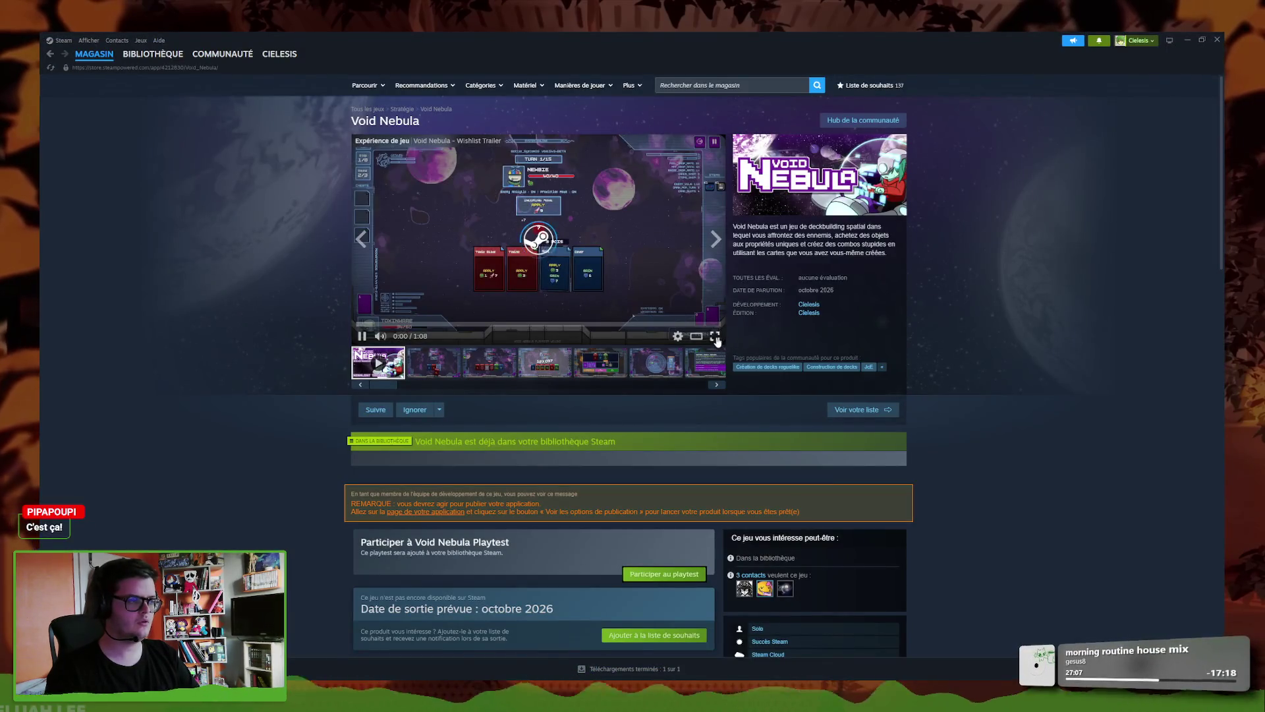
{"action": "left_click", "coordinate": [715, 335]}
{"action": "key", "text": "Escape"}
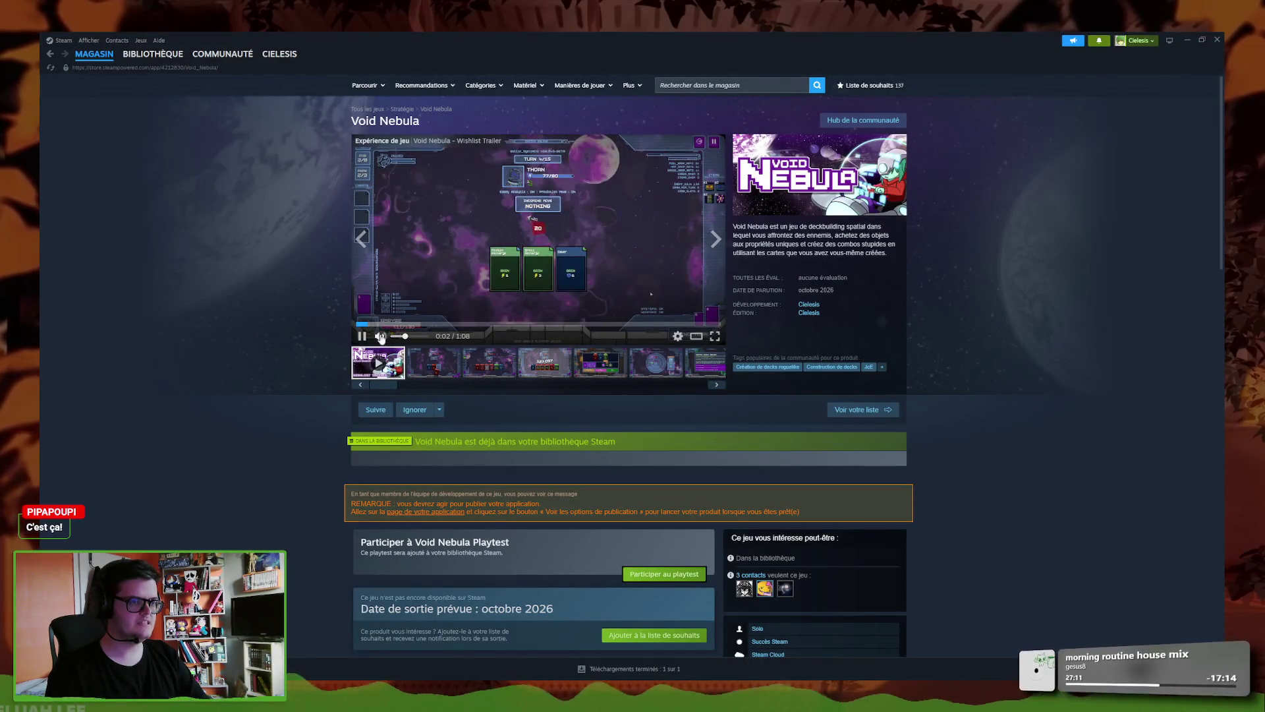
{"action": "left_click", "coordinate": [593, 303]}
{"action": "left_click", "coordinate": [542, 272]}
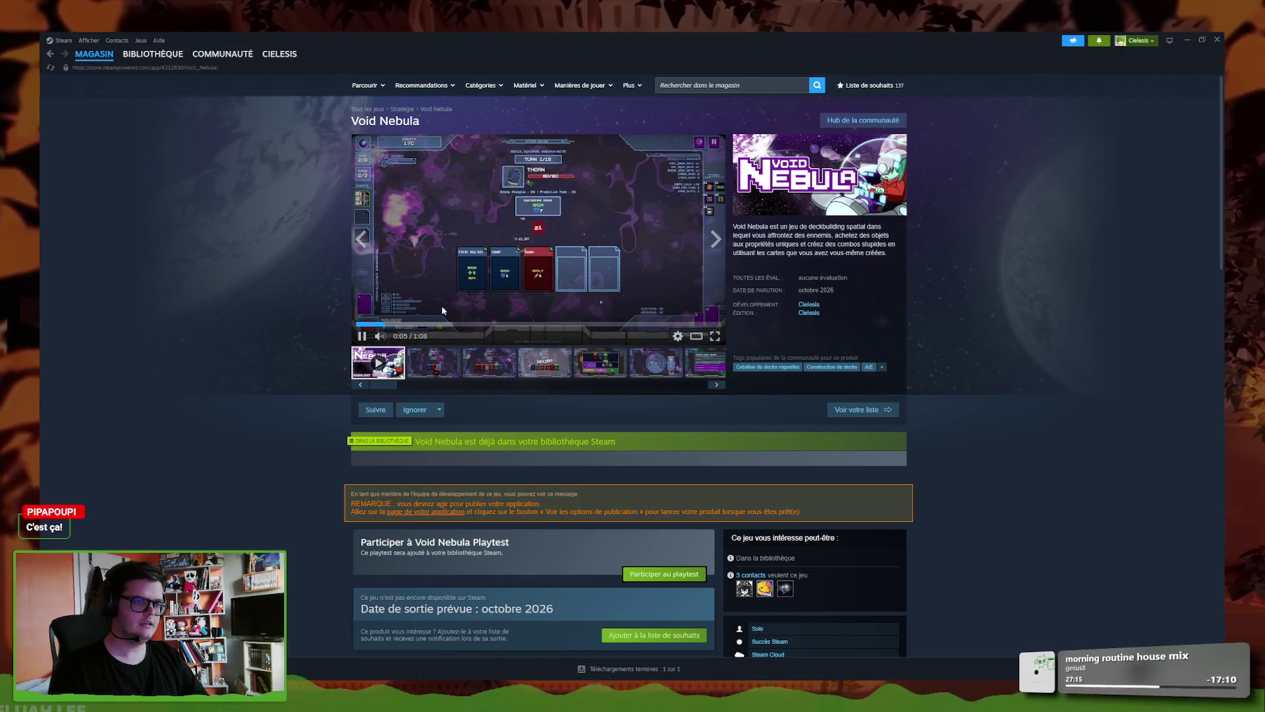
{"action": "left_click", "coordinate": [399, 201]}
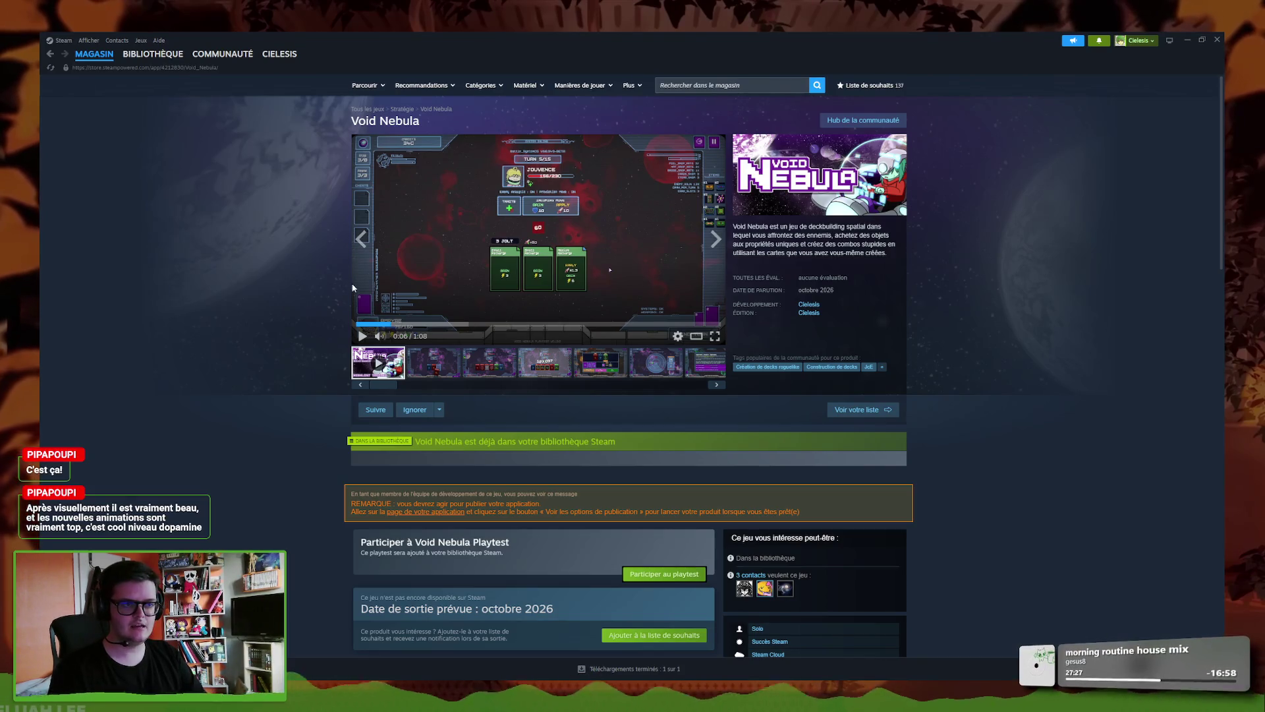
- View the second store screenshot full screen, then close it
{"action": "left_click", "coordinate": [459, 373]}
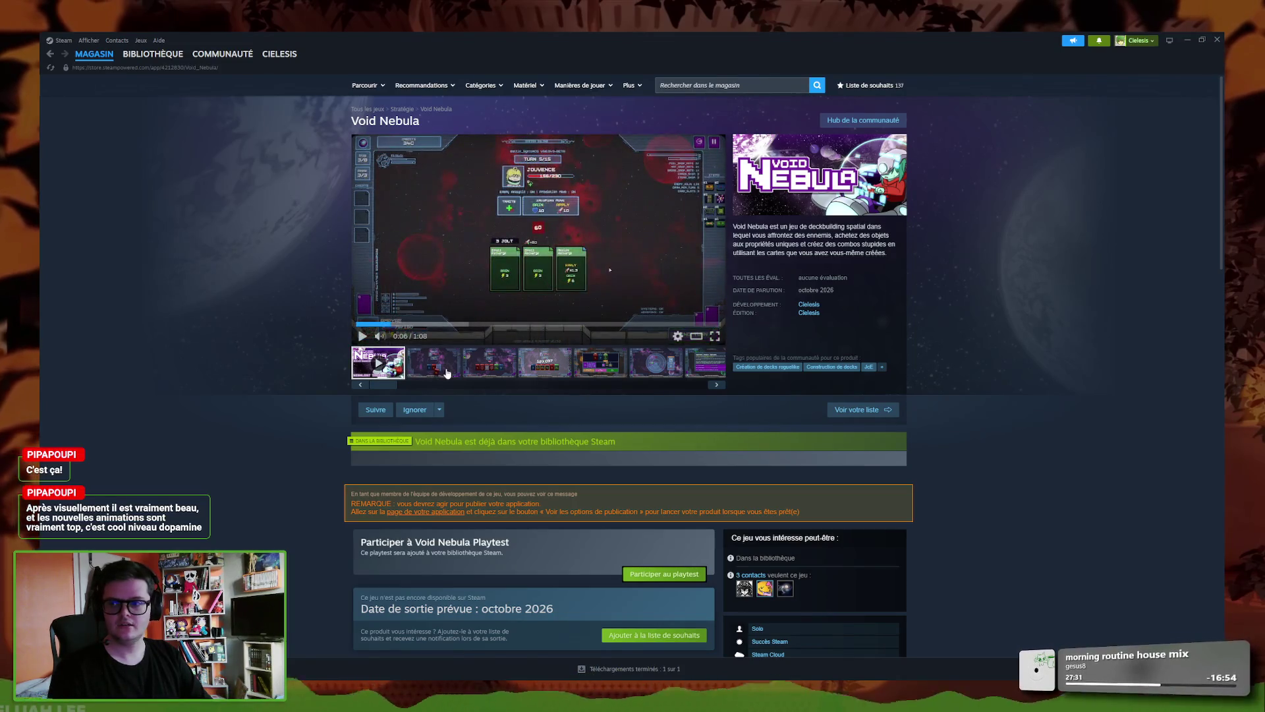
{"action": "left_click", "coordinate": [715, 337]}
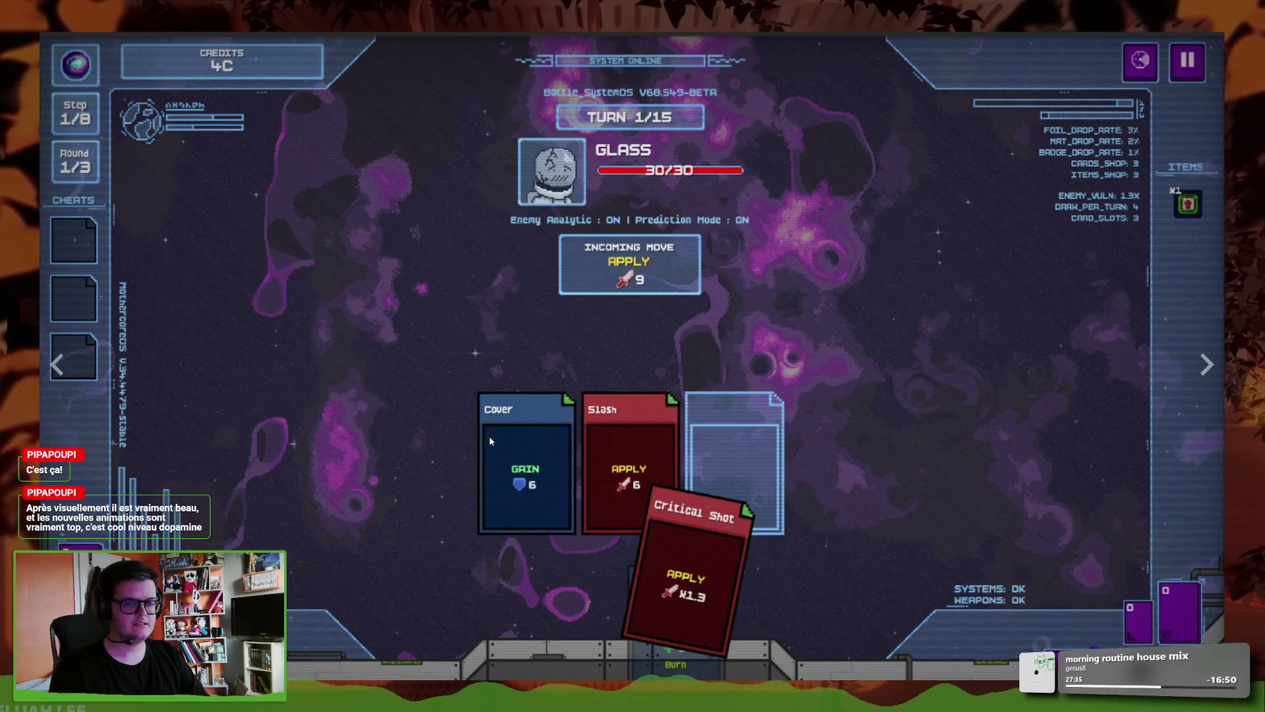
{"action": "key", "text": "Escape"}
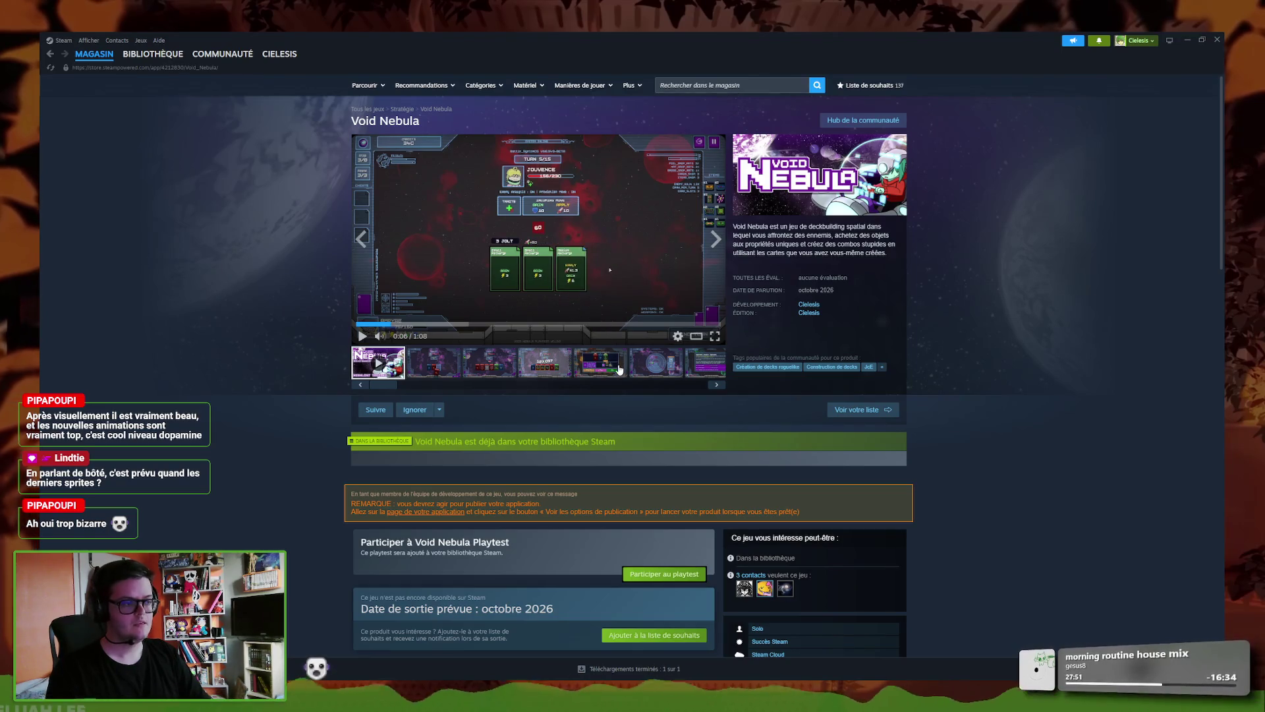
- Play the Void Nebula trailer full screen through its 0:59 title card, then exit full screen
{"action": "left_click", "coordinate": [717, 341]}
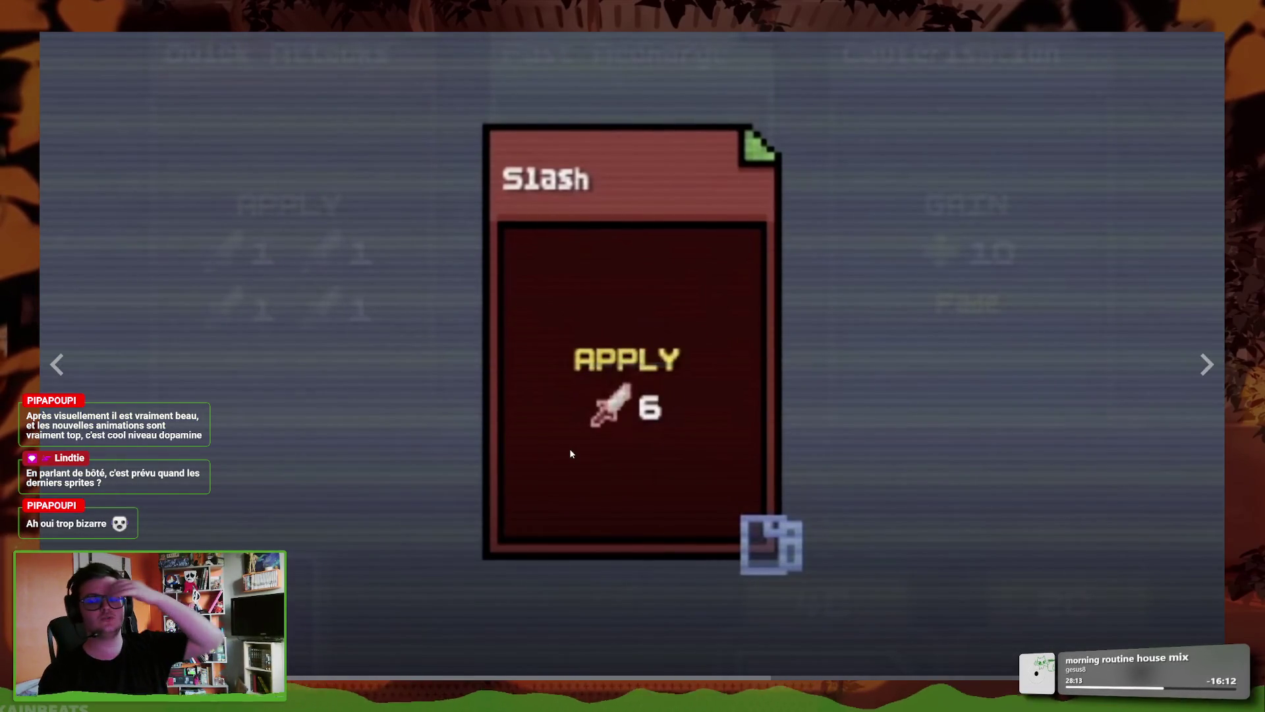
{"action": "left_click", "coordinate": [709, 418]}
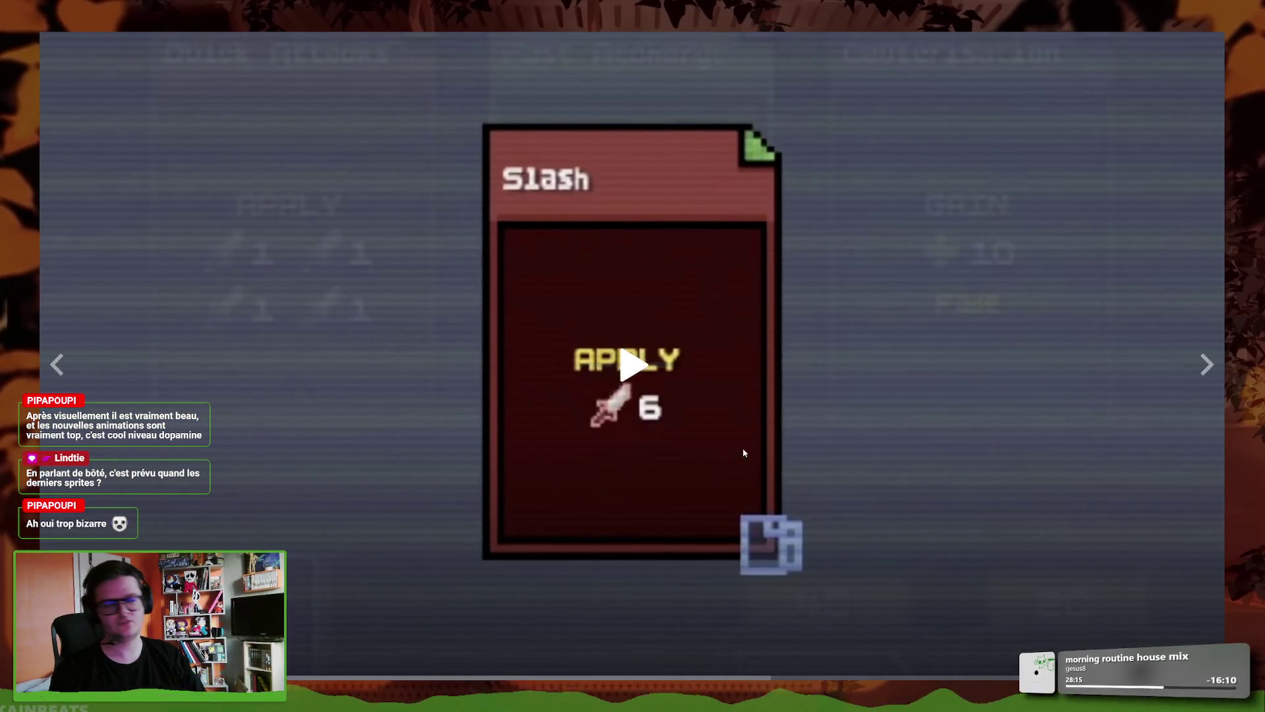
{"action": "left_click", "coordinate": [971, 482]}
{"action": "left_click", "coordinate": [980, 482]}
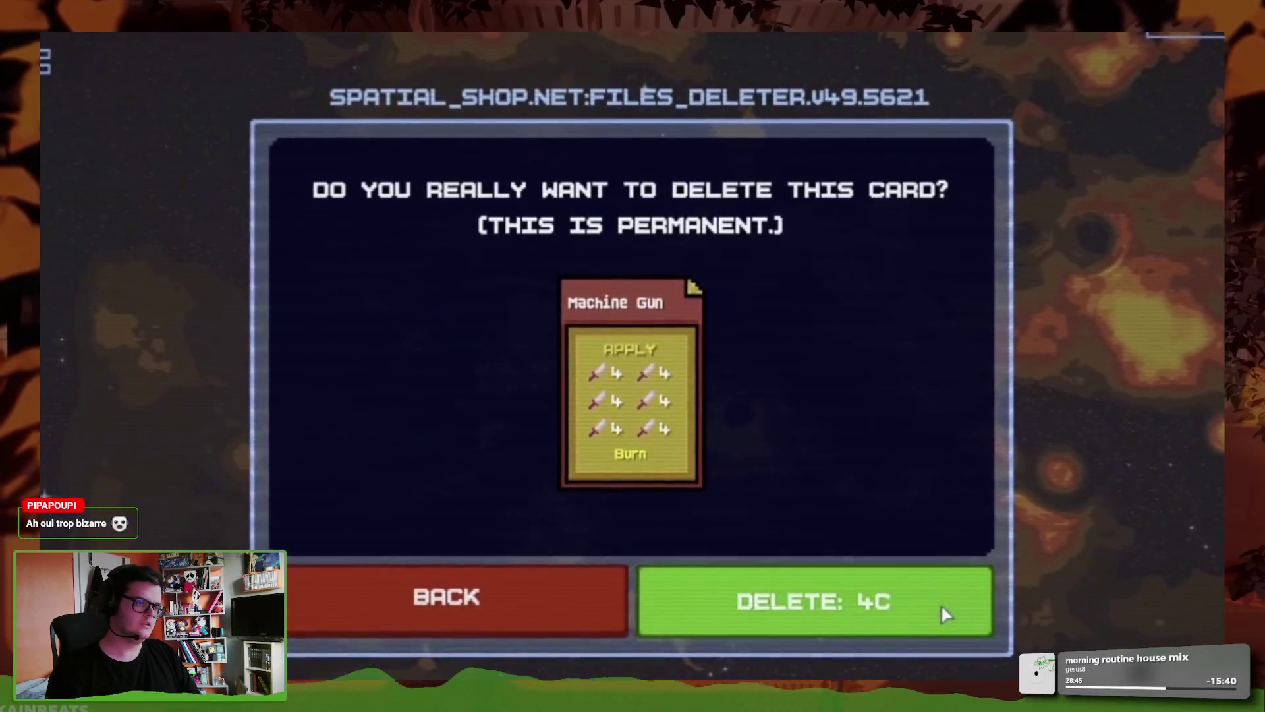
{"action": "left_click", "coordinate": [941, 603]}
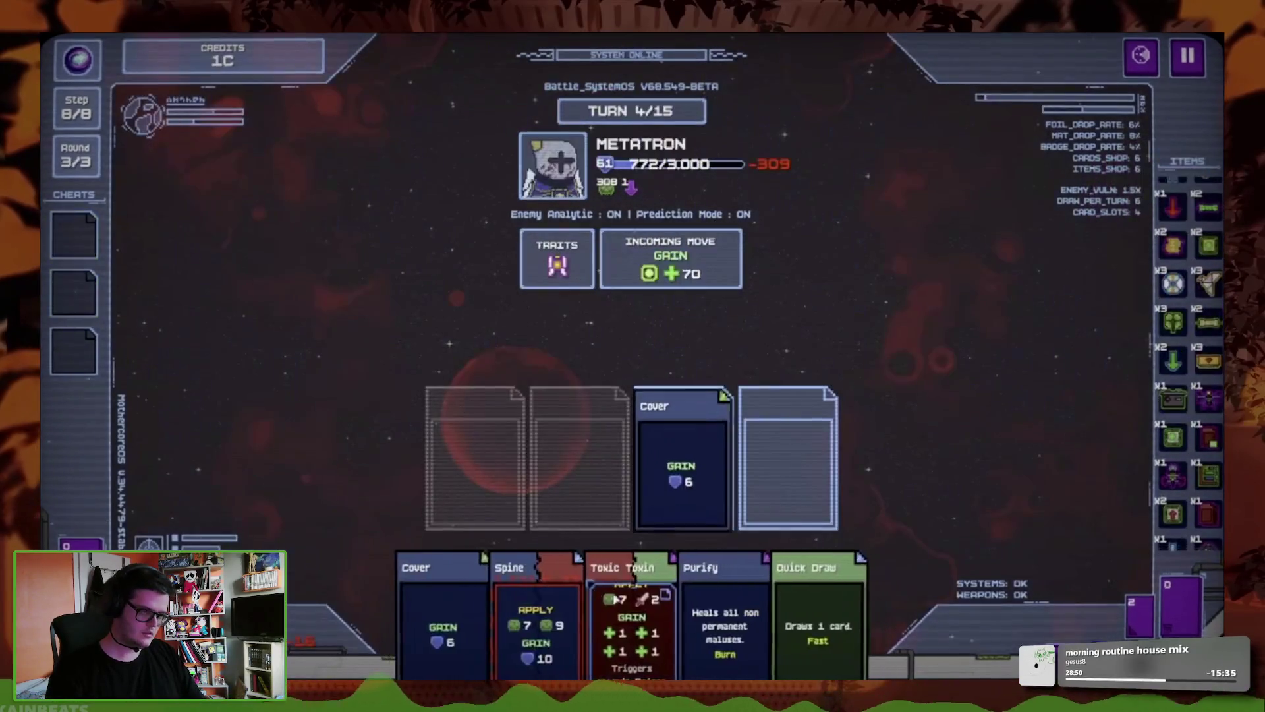
{"action": "left_click", "coordinate": [594, 601]}
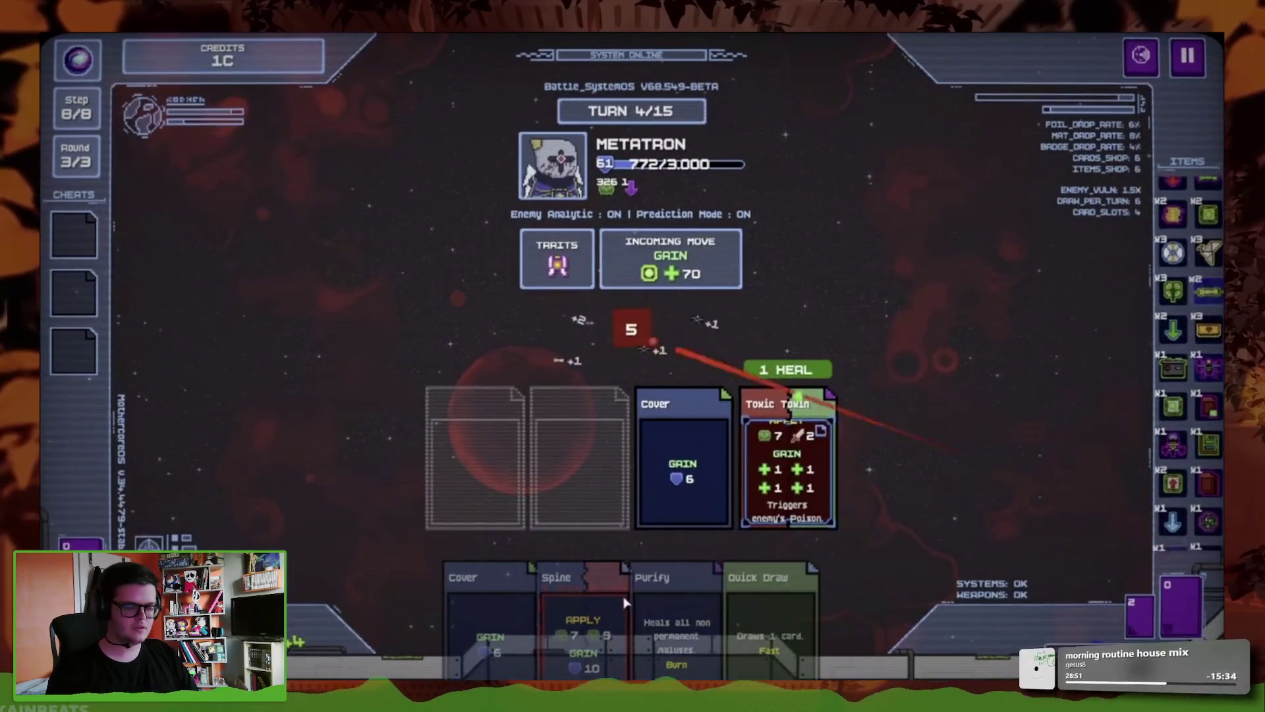
{"action": "left_click", "coordinate": [596, 601]}
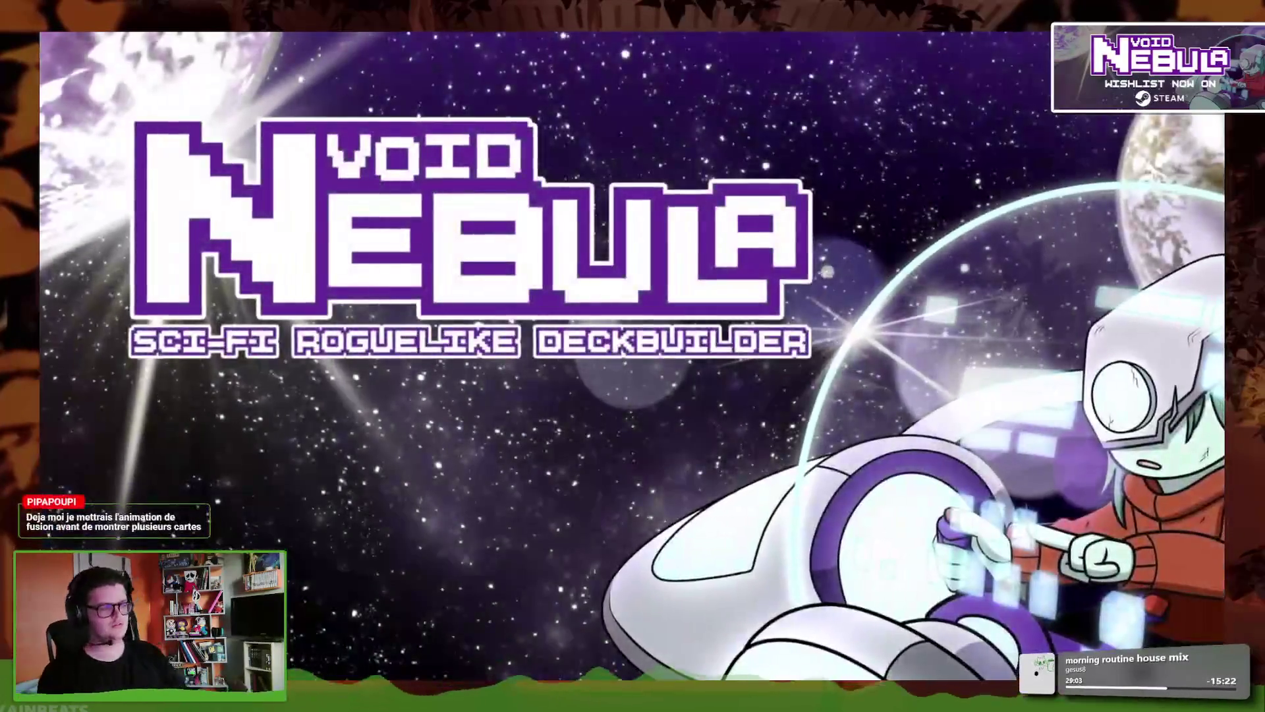
{"action": "key", "text": "Escape"}
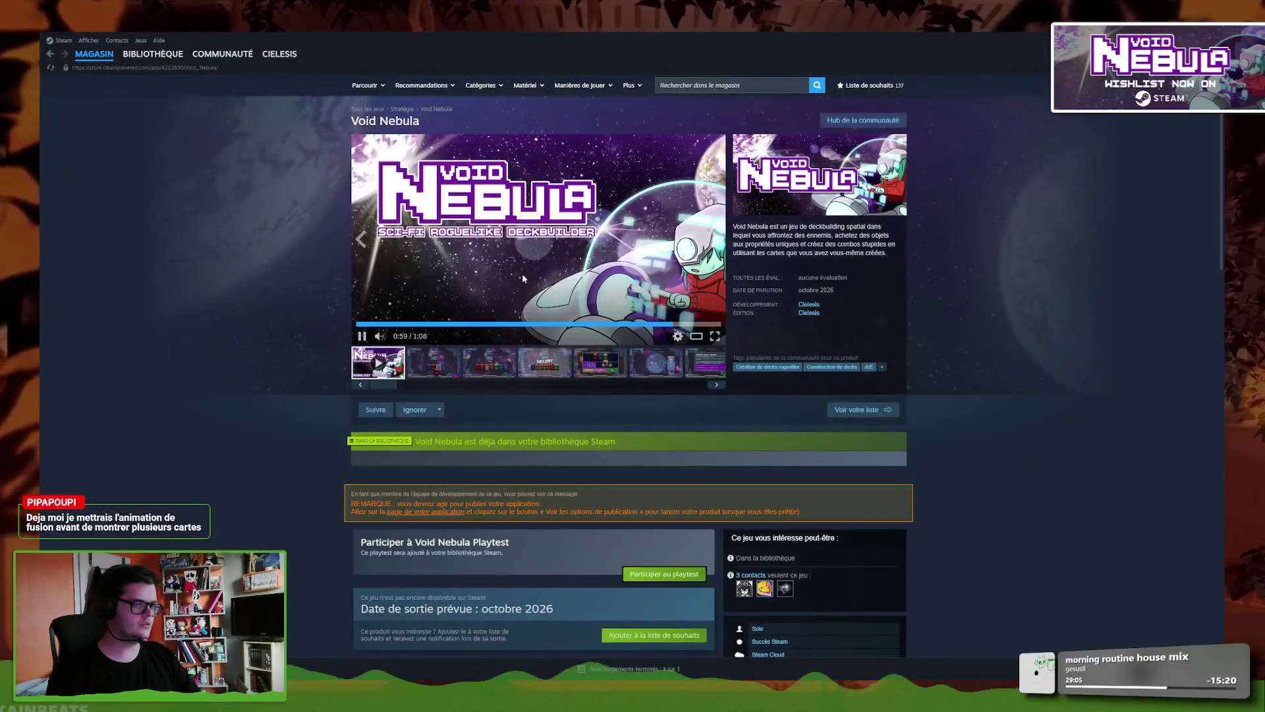
- Return to the Void Nebula playtest and cash out the 12C enemy-killed reward
{"action": "mouse_move", "coordinate": [458, 686]}
{"action": "left_click", "coordinate": [507, 653]}
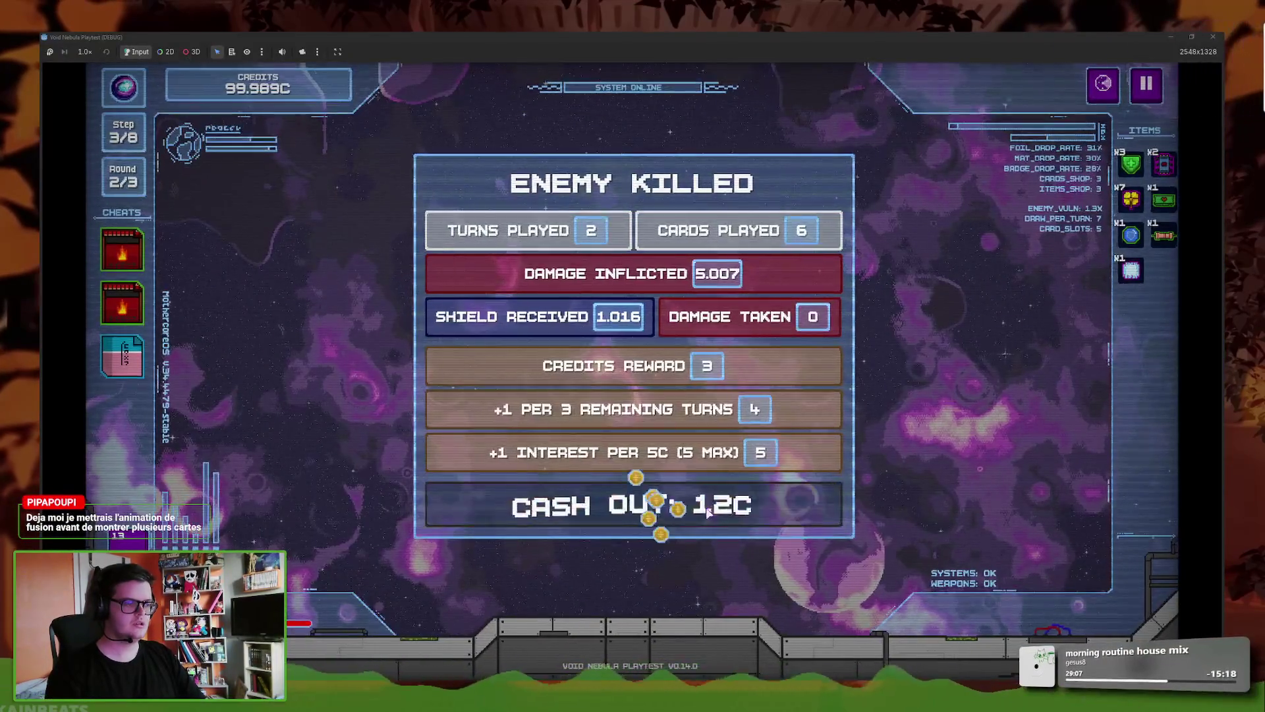
{"action": "left_click", "coordinate": [666, 517]}
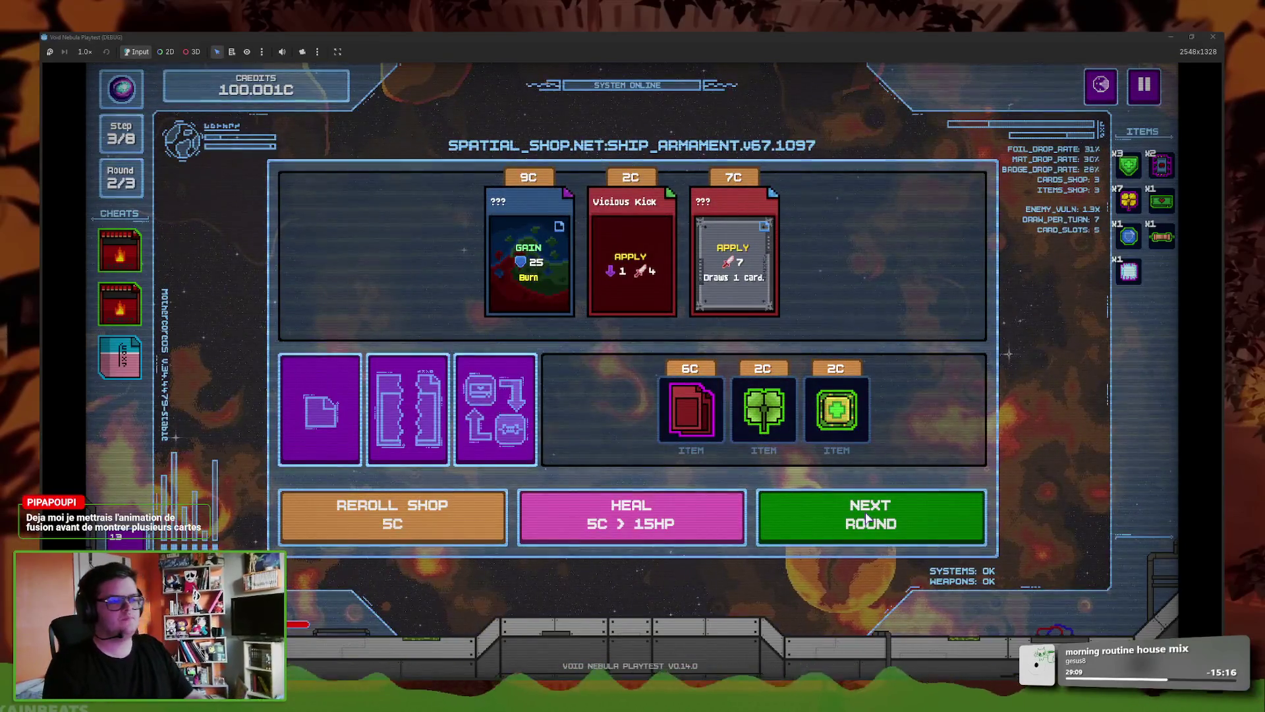
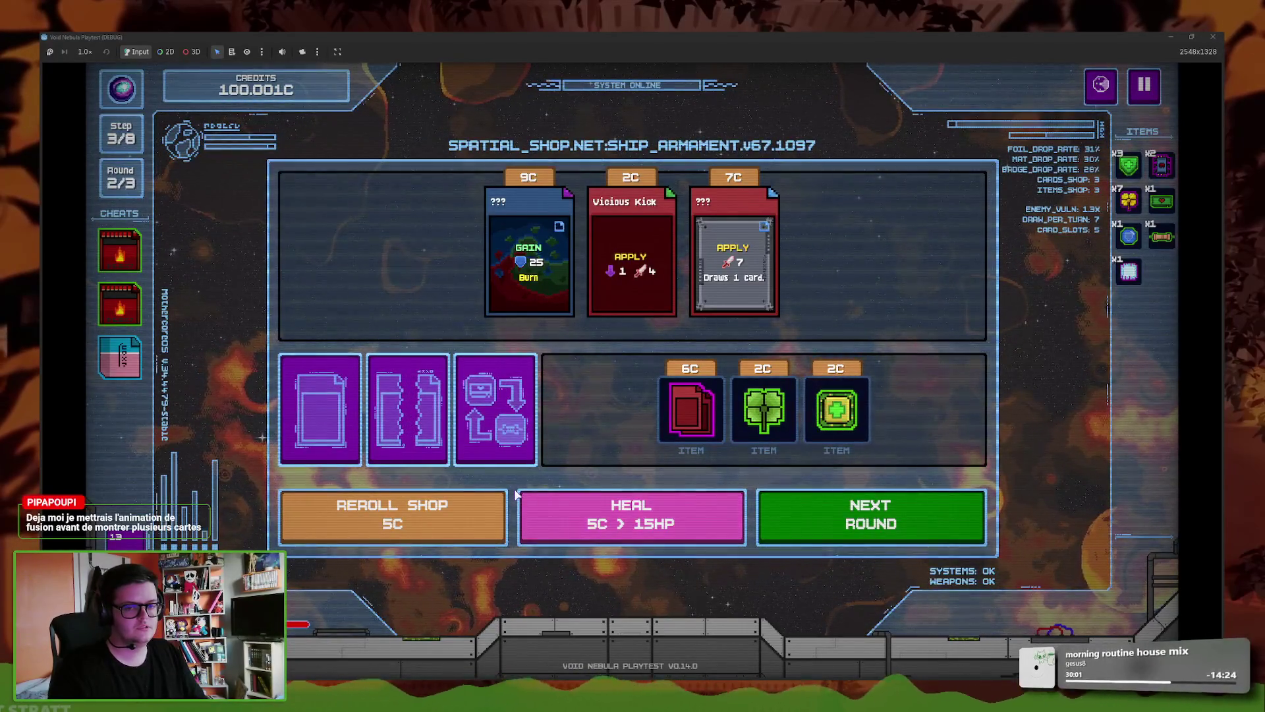
- Leave the shop via NEXT ROUND, then bring up the Void Nebula Steam store page
{"action": "left_click", "coordinate": [817, 524]}
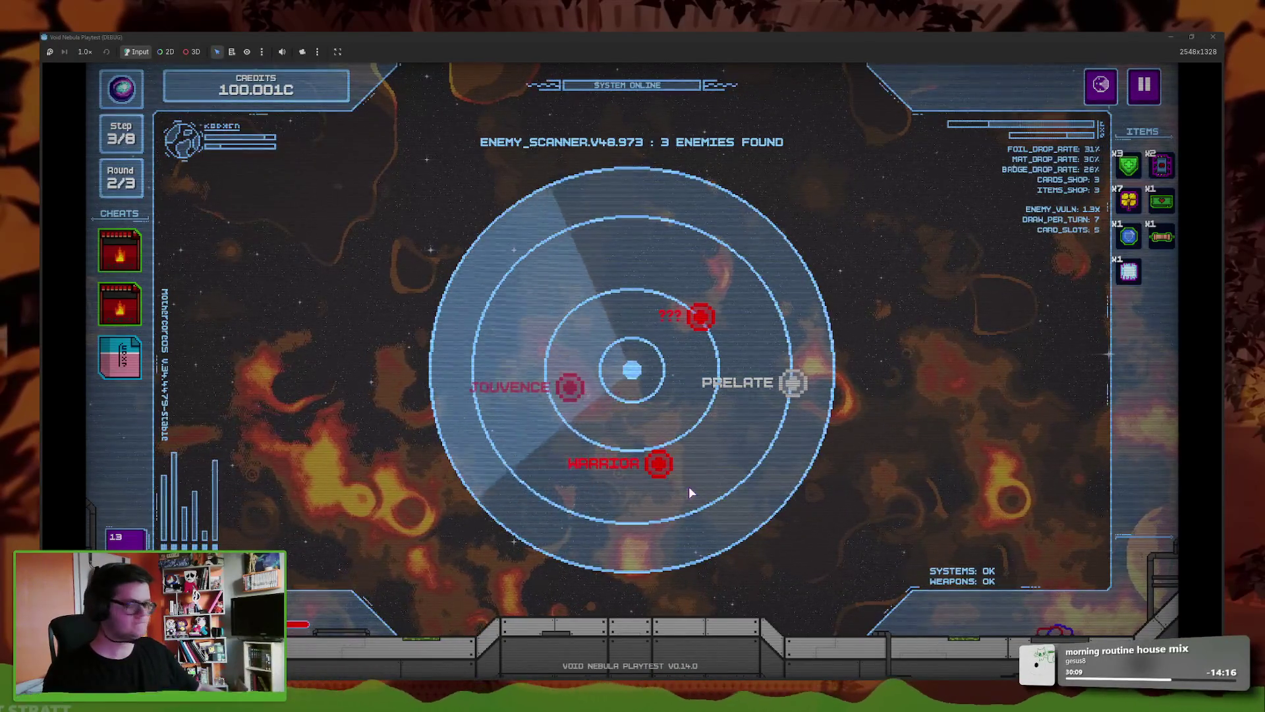
{"action": "key", "text": "super"}
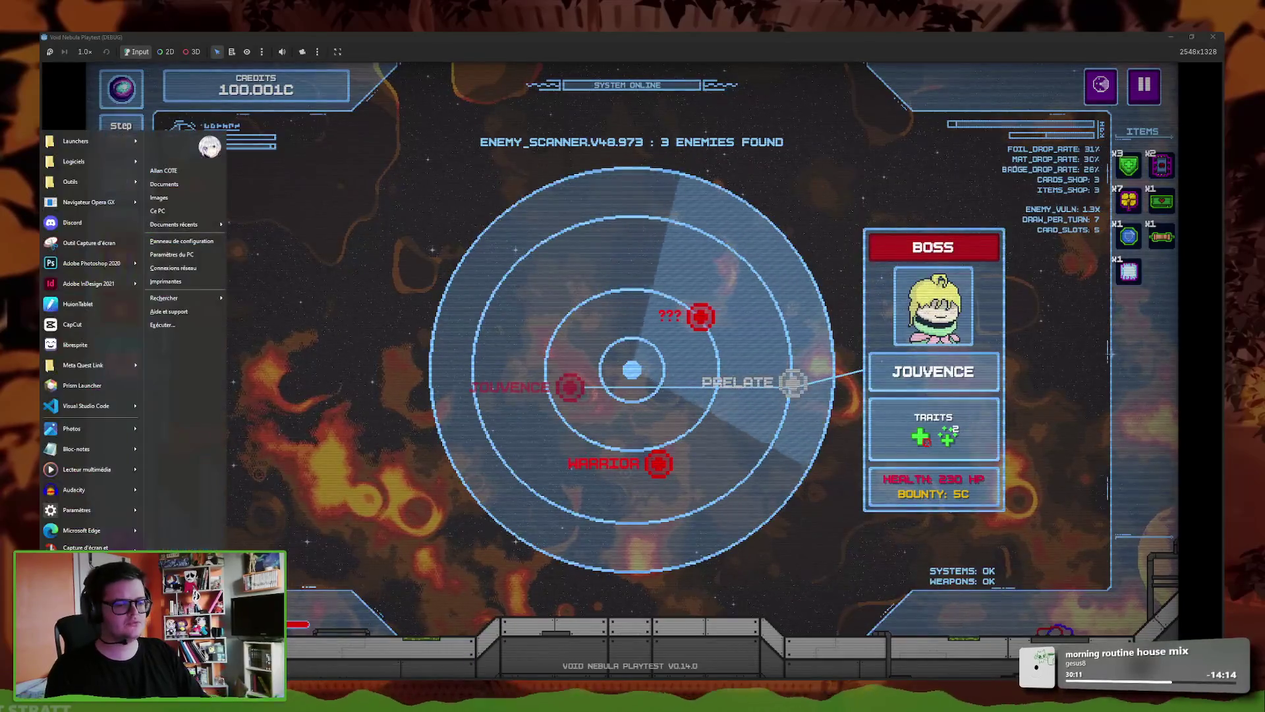
{"action": "key", "text": "alt+Tab"}
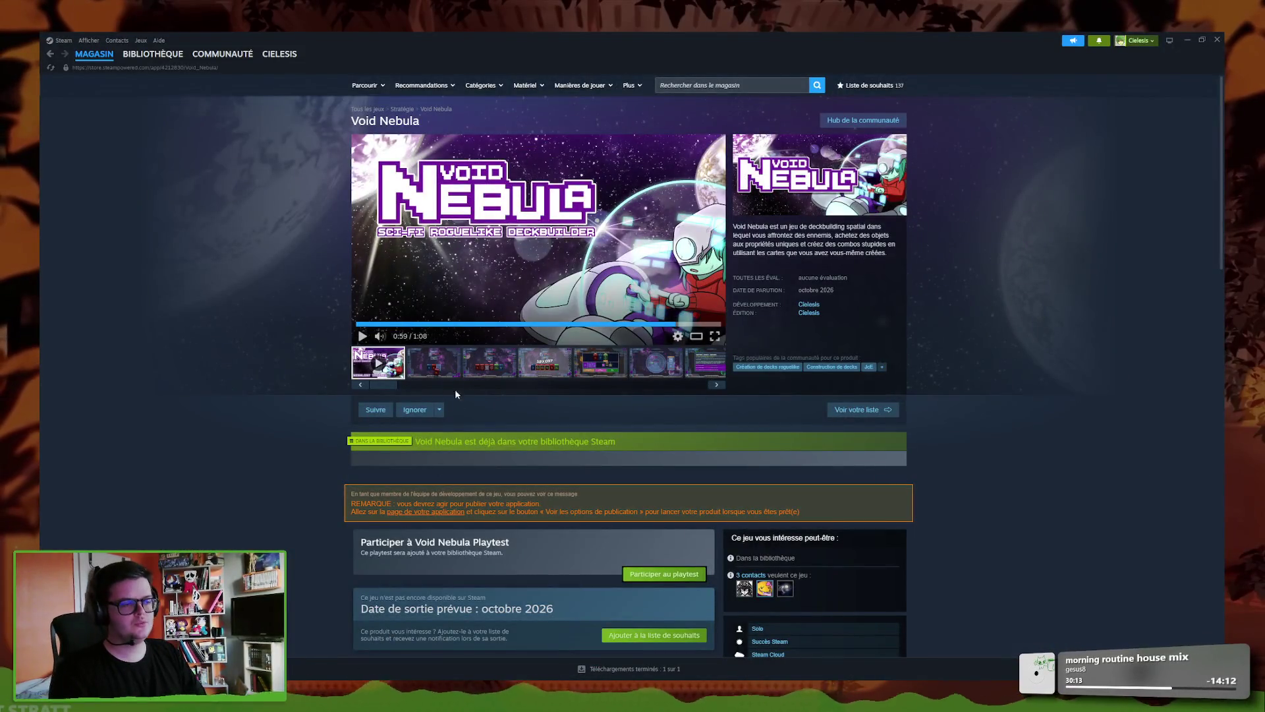
- Scrub the Void Nebula trailer back and forth to 0:16, then return to the playtest window
{"action": "left_click", "coordinate": [466, 324]}
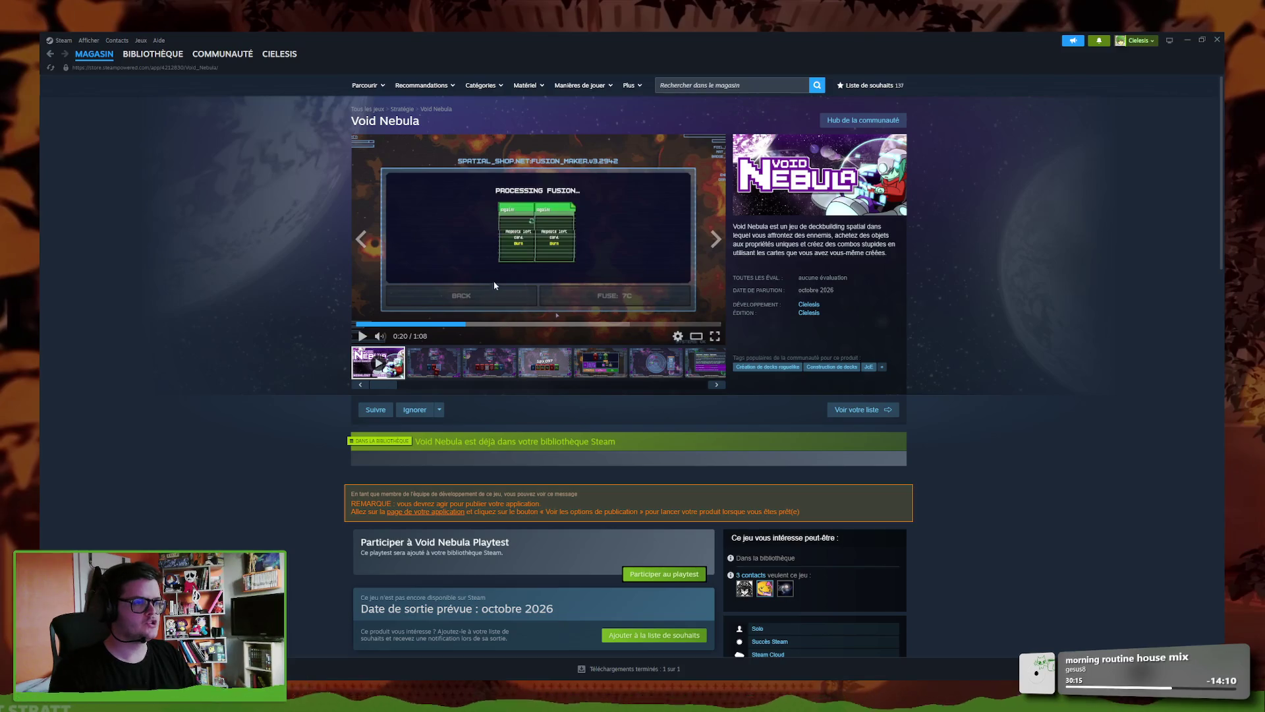
{"action": "left_click", "coordinate": [435, 324]}
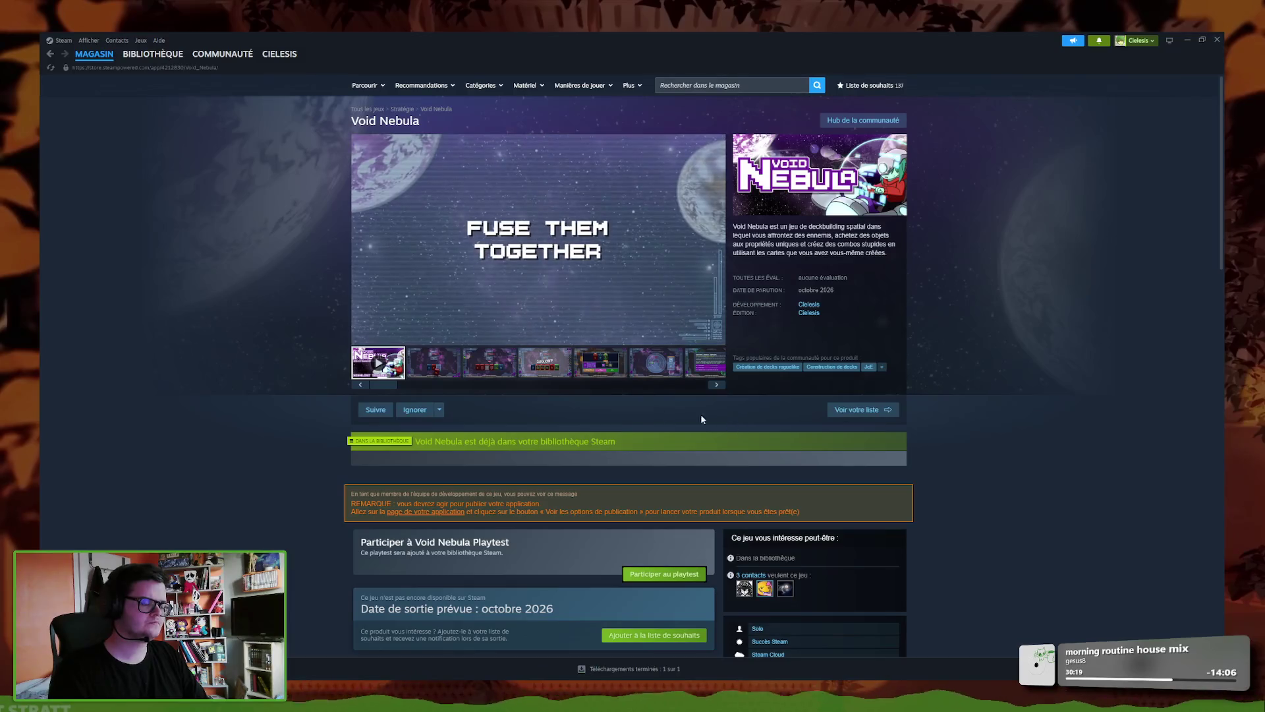
{"action": "left_click", "coordinate": [377, 324]}
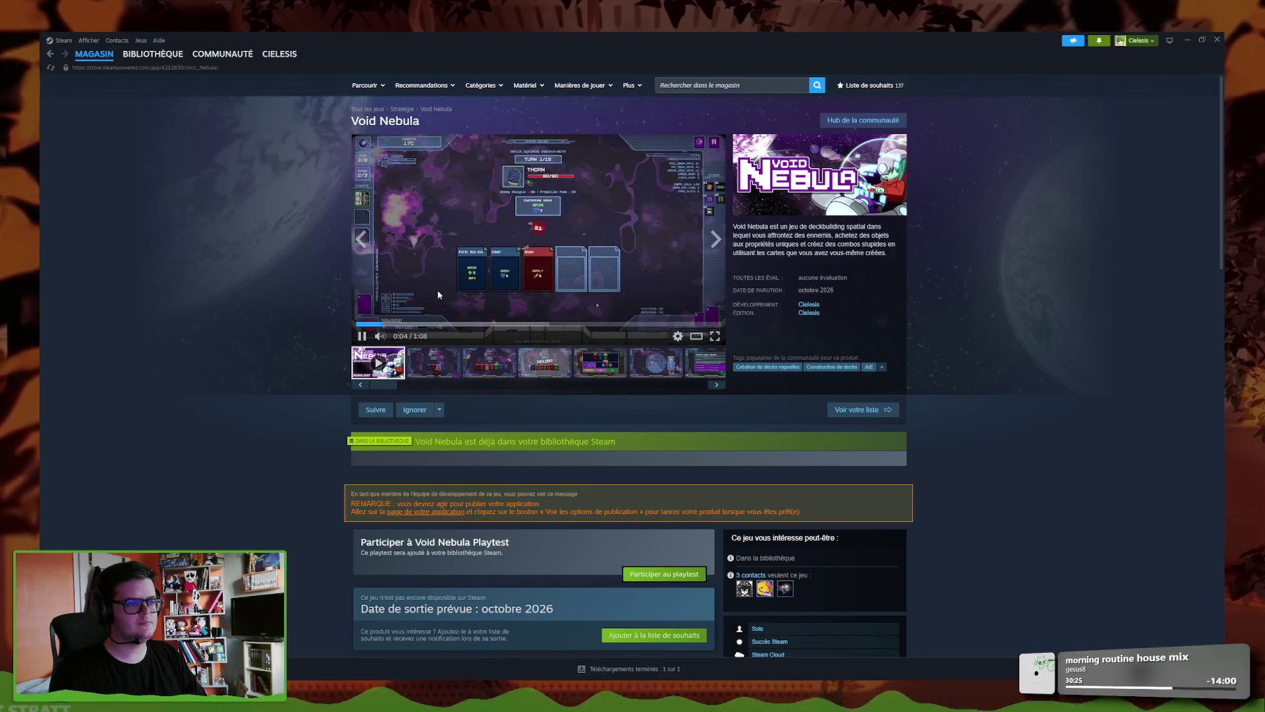
{"action": "left_click", "coordinate": [444, 325]}
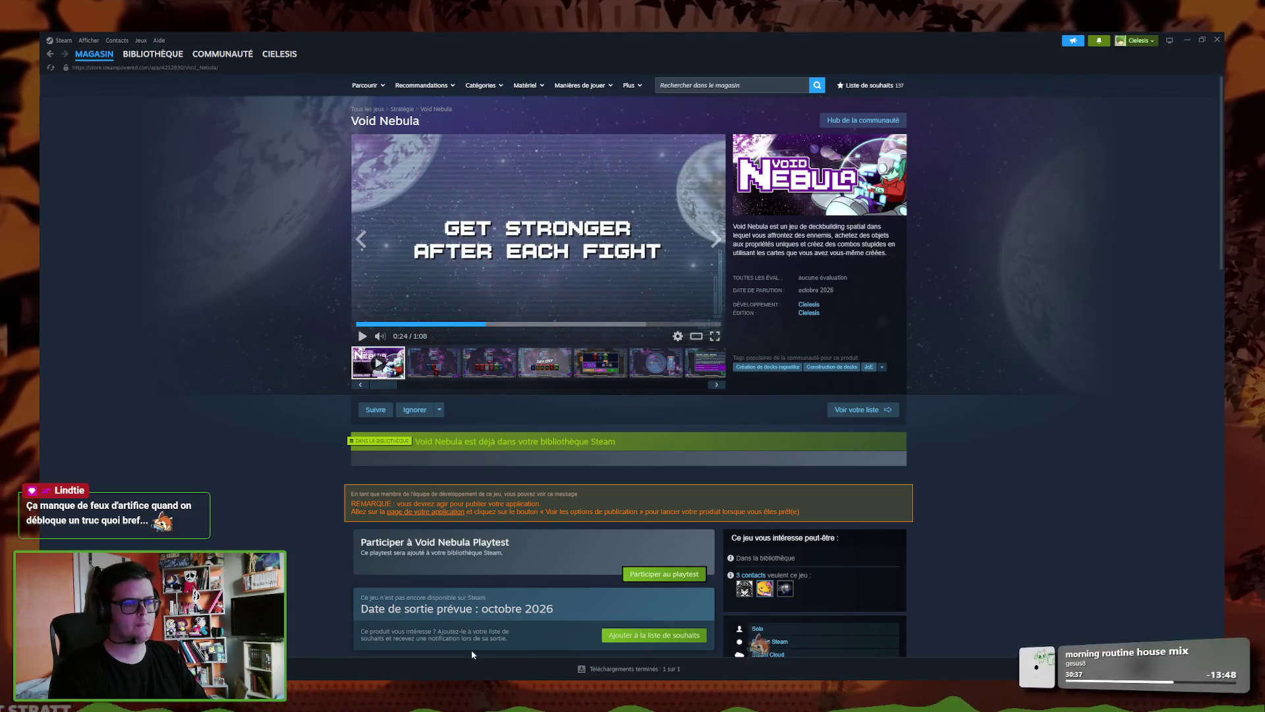
{"action": "mouse_move", "coordinate": [504, 697]}
{"action": "left_click", "coordinate": [501, 637]}
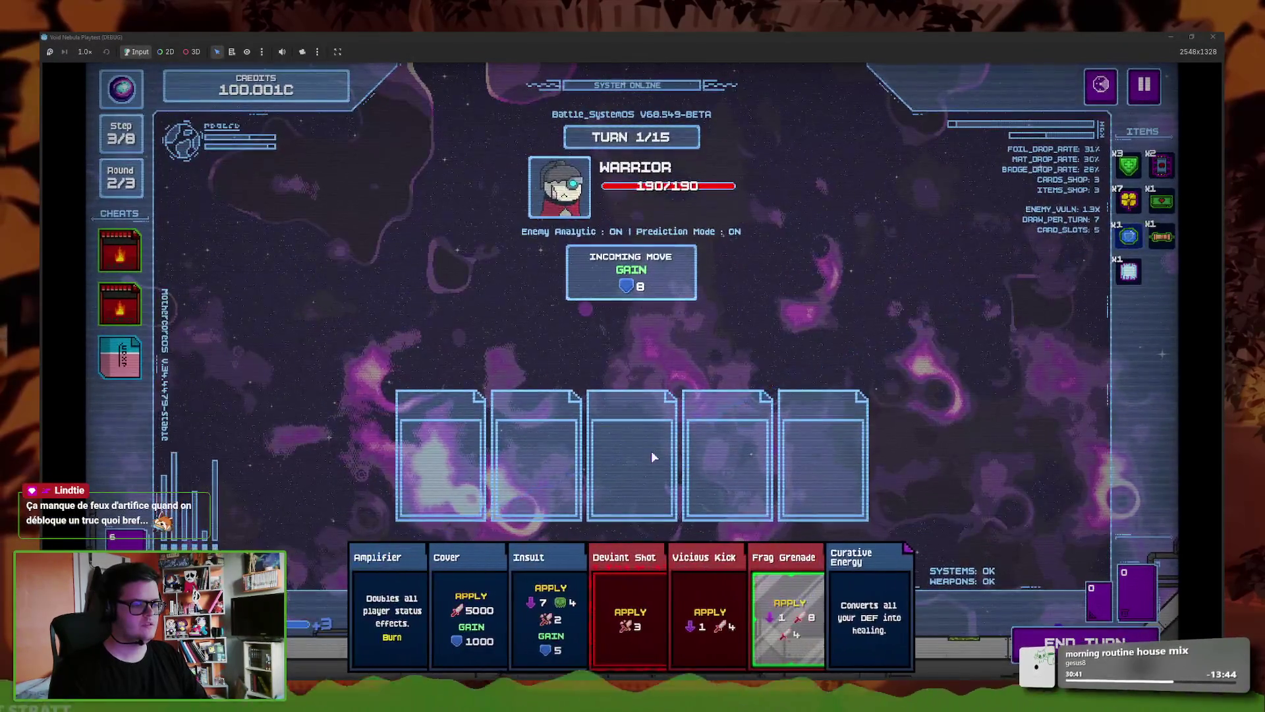
- Start the Warrior fight and play Deviant Shot, Vicious Kick, Frag Grenade, Insult and Cover
{"action": "left_click", "coordinate": [659, 580]}
{"action": "left_click", "coordinate": [686, 575]}
{"action": "left_click", "coordinate": [686, 576]}
{"action": "left_click", "coordinate": [685, 575]}
{"action": "left_click", "coordinate": [685, 576]}
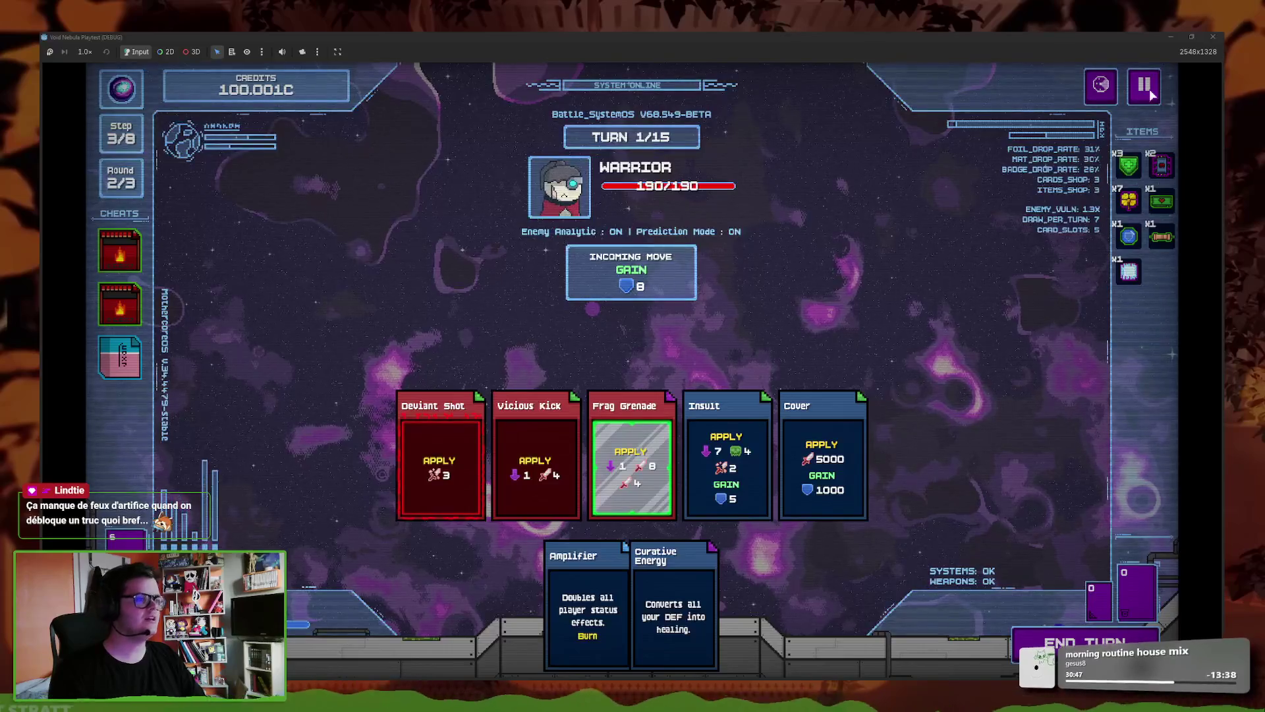
- Pause, confirm Back to Main Menu, and close the game window
{"action": "key", "text": "Escape"}
{"action": "left_click", "coordinate": [655, 443]}
{"action": "left_click", "coordinate": [655, 449]}
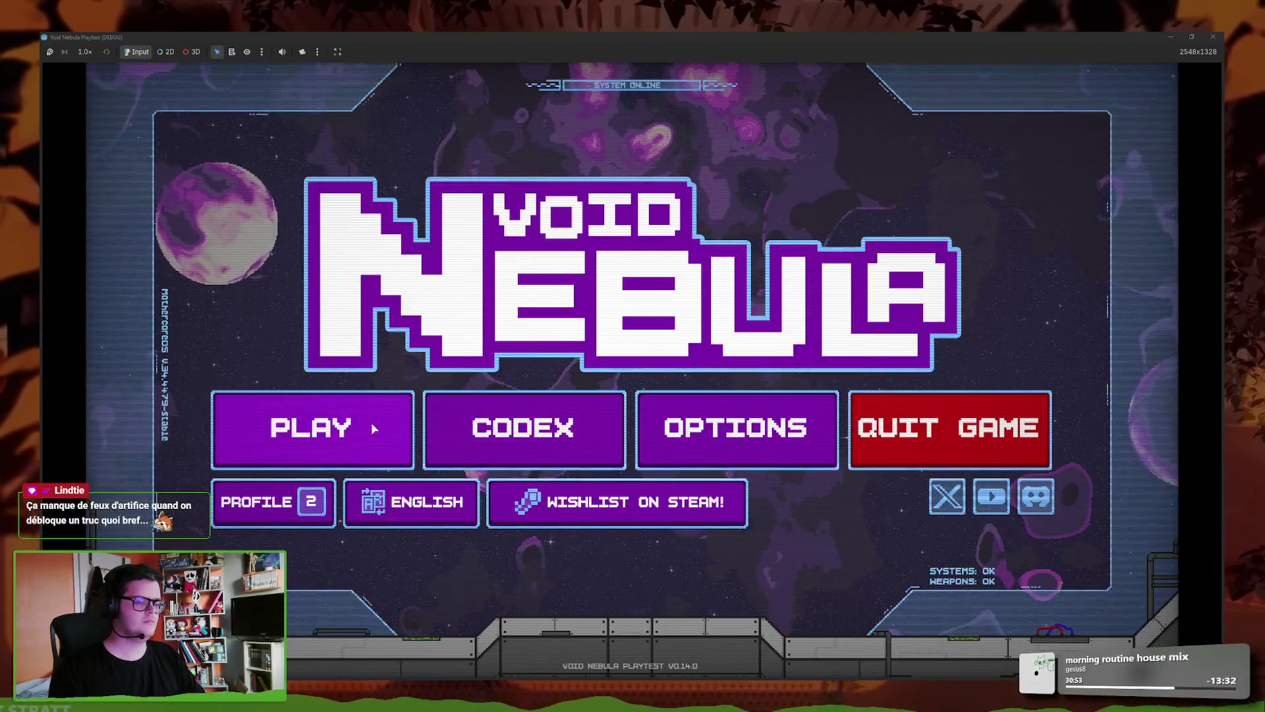
{"action": "left_click", "coordinate": [1190, 35]}
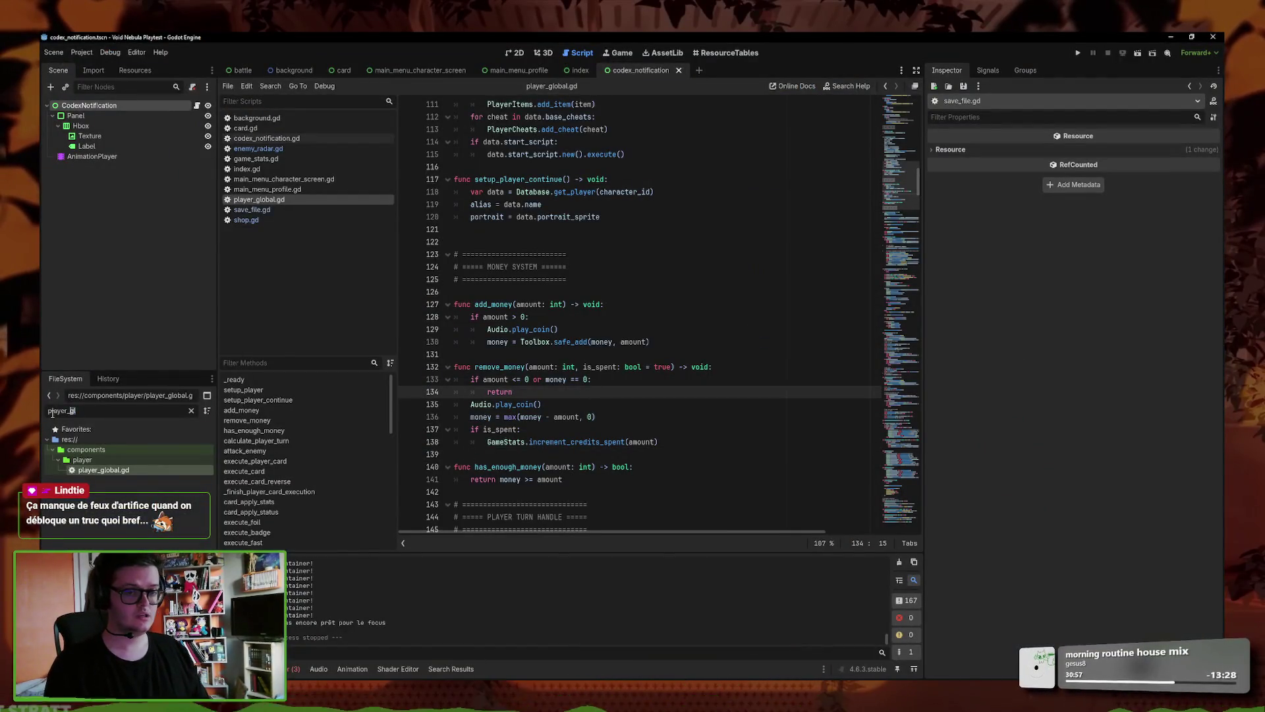
- Clear the FileSystem filter, then switch to the Void Nebula Achievements sheet in Chrome
{"action": "key", "text": "BackSpace"}
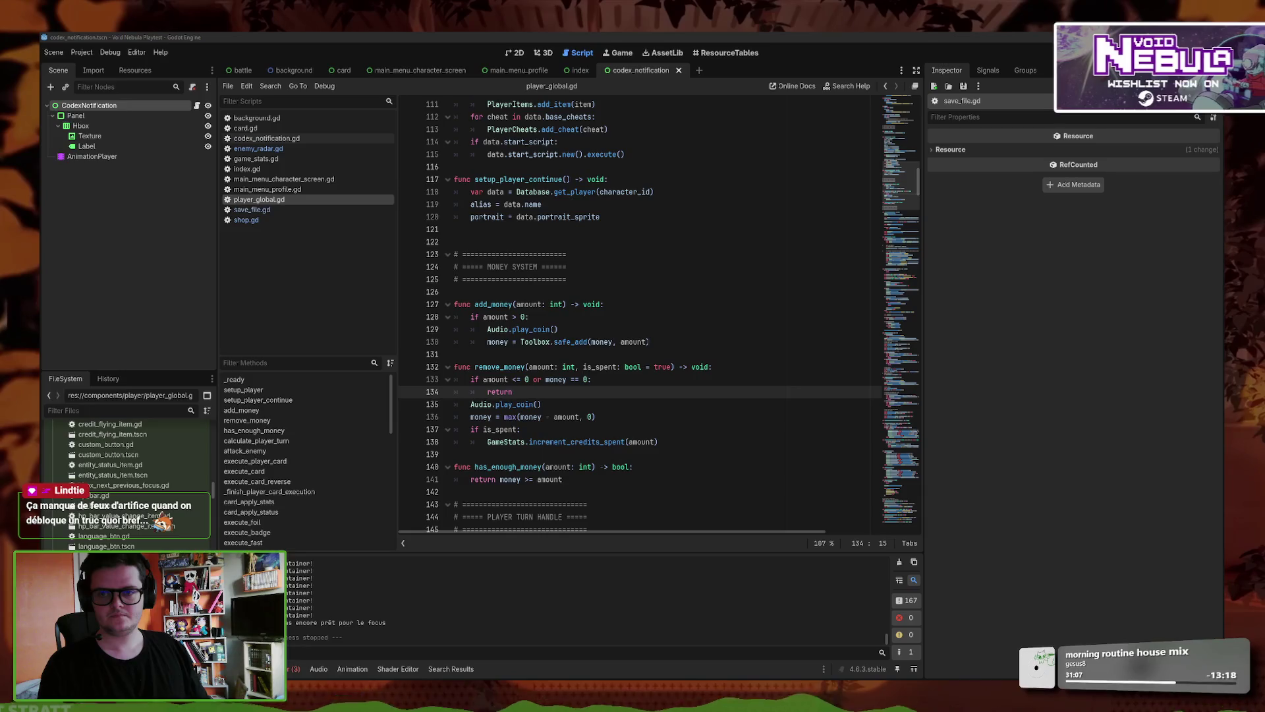
{"action": "key", "text": "alt+Tab"}
{"action": "scroll", "coordinate": [701, 451], "scroll_direction": "down", "scroll_amount": 5}
{"action": "scroll", "coordinate": [681, 400], "scroll_direction": "up", "scroll_amount": 5}
- Review the Cheats sheet, then look over the Characters and Red cards sheets
{"action": "left_click", "coordinate": [764, 567]}
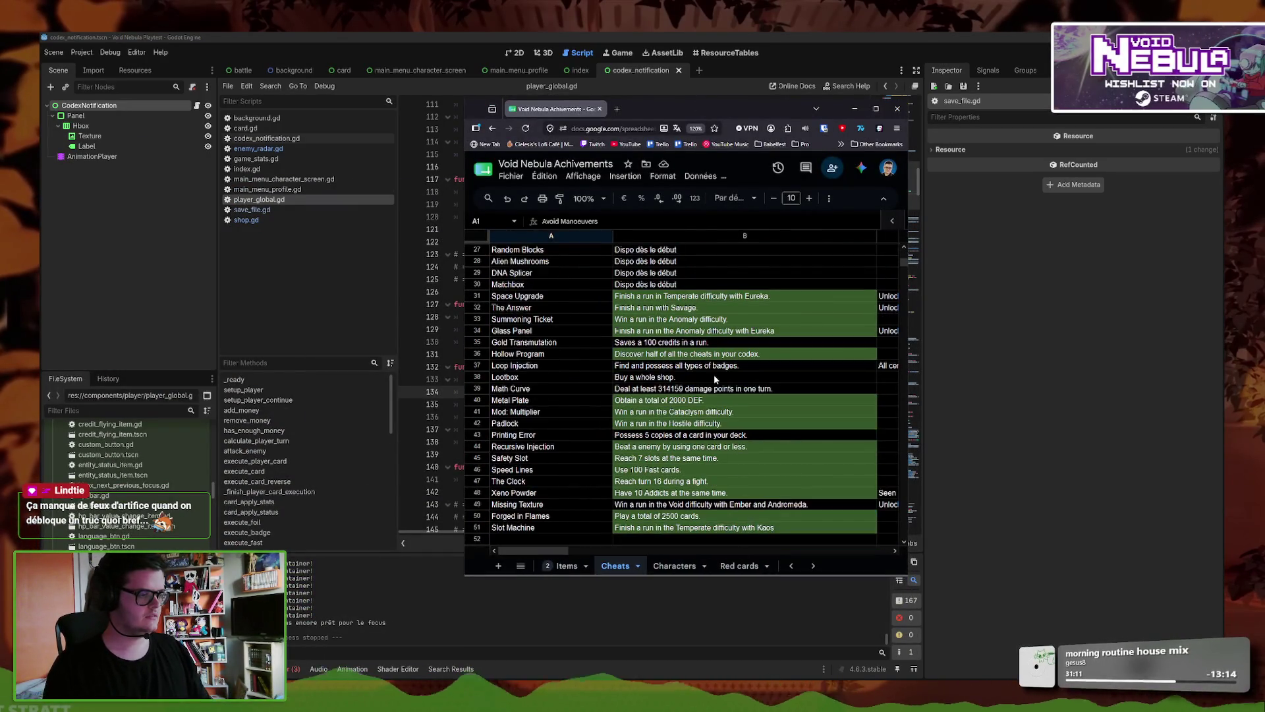
{"action": "scroll", "coordinate": [692, 463], "scroll_direction": "up", "scroll_amount": 2}
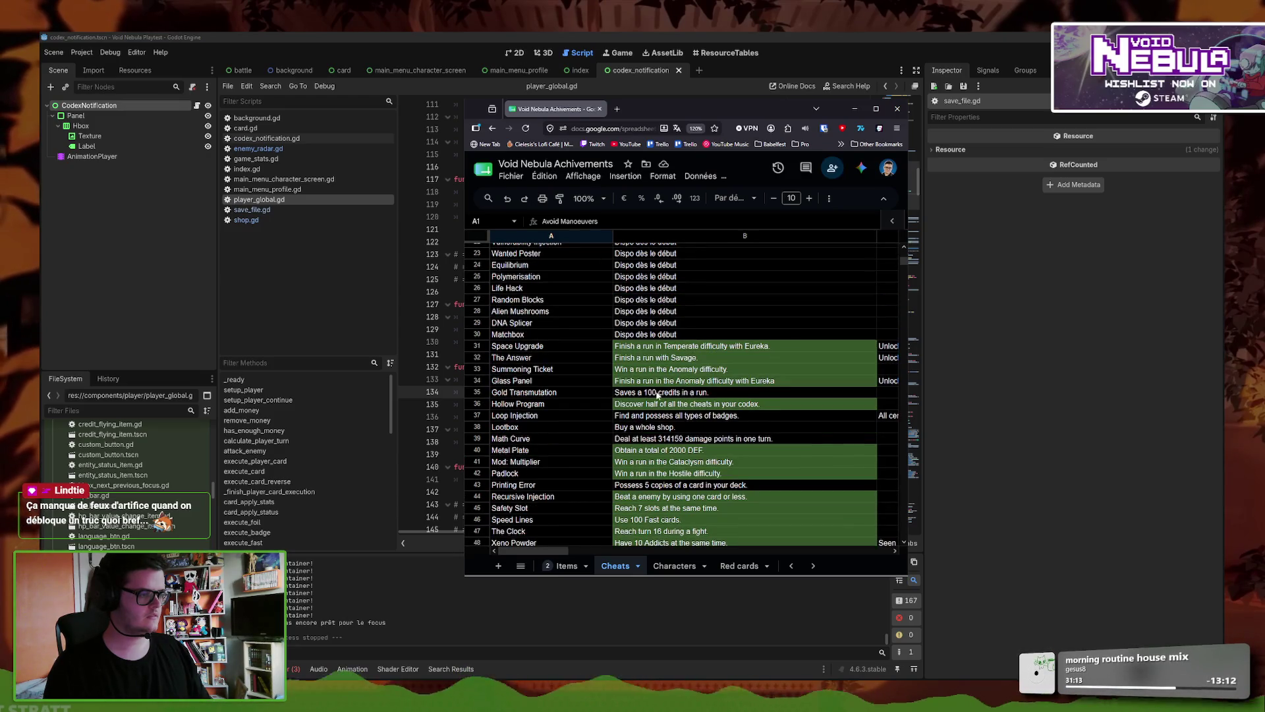
{"action": "scroll", "coordinate": [661, 396], "scroll_direction": "down", "scroll_amount": 2}
{"action": "scroll", "coordinate": [694, 420], "scroll_direction": "down", "scroll_amount": 2}
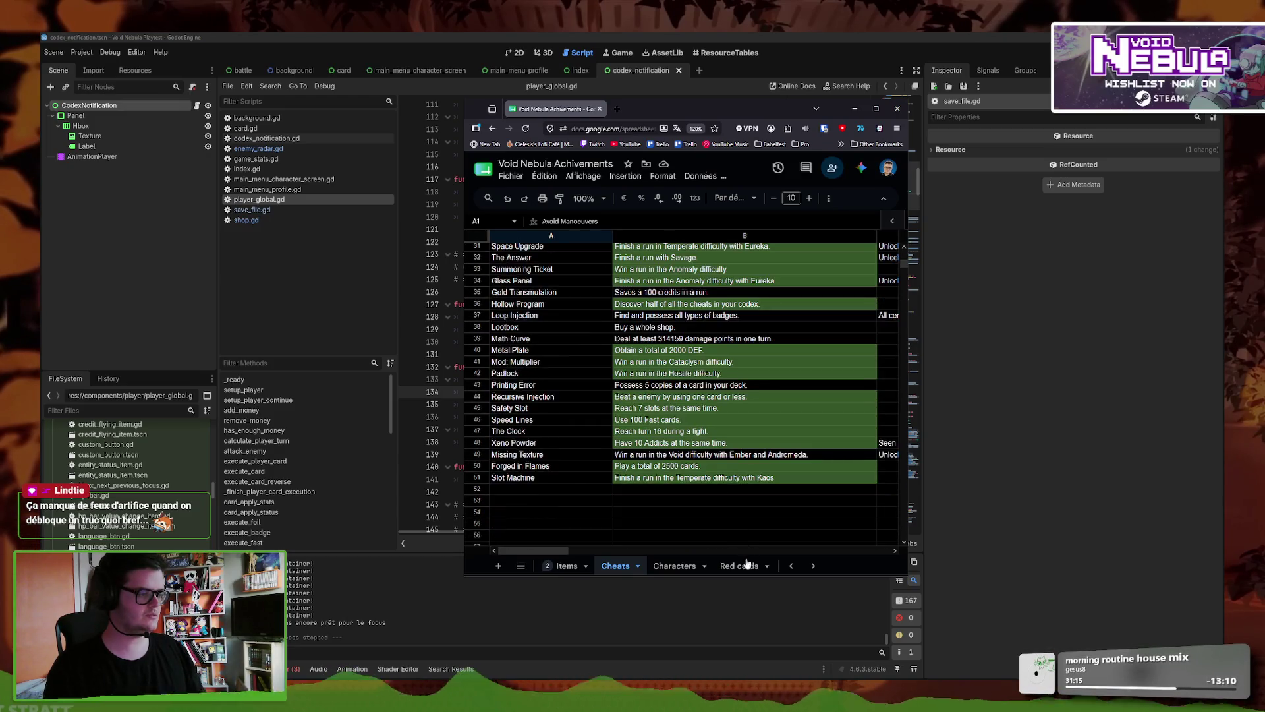
{"action": "left_click", "coordinate": [674, 566]}
{"action": "left_click", "coordinate": [740, 566]}
{"action": "scroll", "coordinate": [692, 396], "scroll_direction": "down", "scroll_amount": 5}
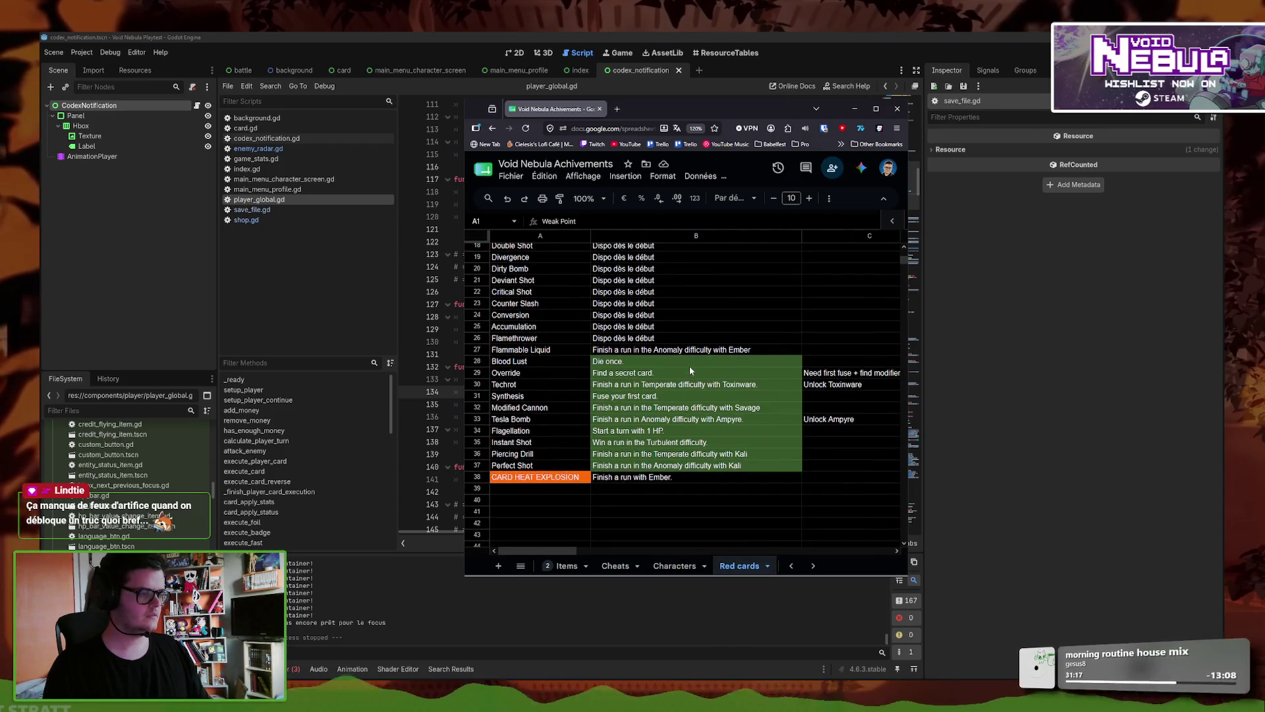
- Browse the Green, Blue and Grey cards sheets, ending back on Green cards
{"action": "left_click", "coordinate": [813, 566]}
{"action": "left_click", "coordinate": [812, 565]}
{"action": "left_click", "coordinate": [605, 566]}
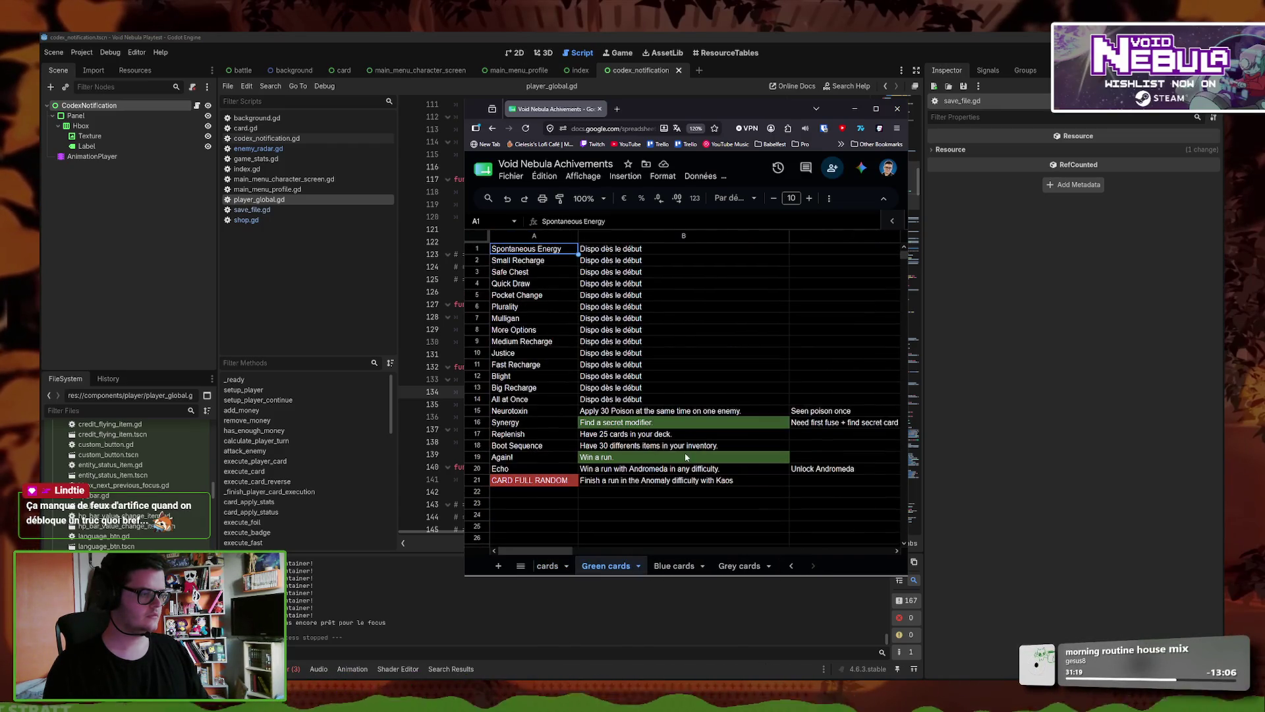
{"action": "left_click", "coordinate": [675, 566]}
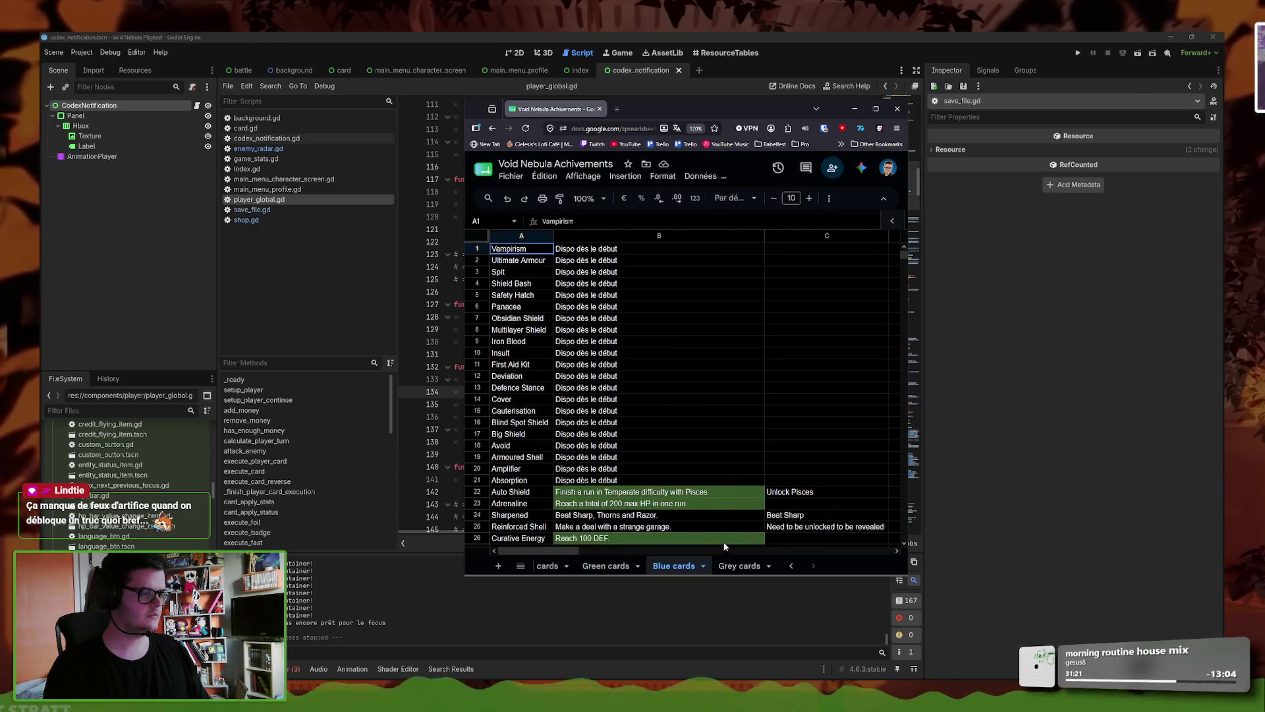
{"action": "scroll", "coordinate": [677, 475], "scroll_direction": "down", "scroll_amount": 4}
{"action": "left_click", "coordinate": [740, 565]}
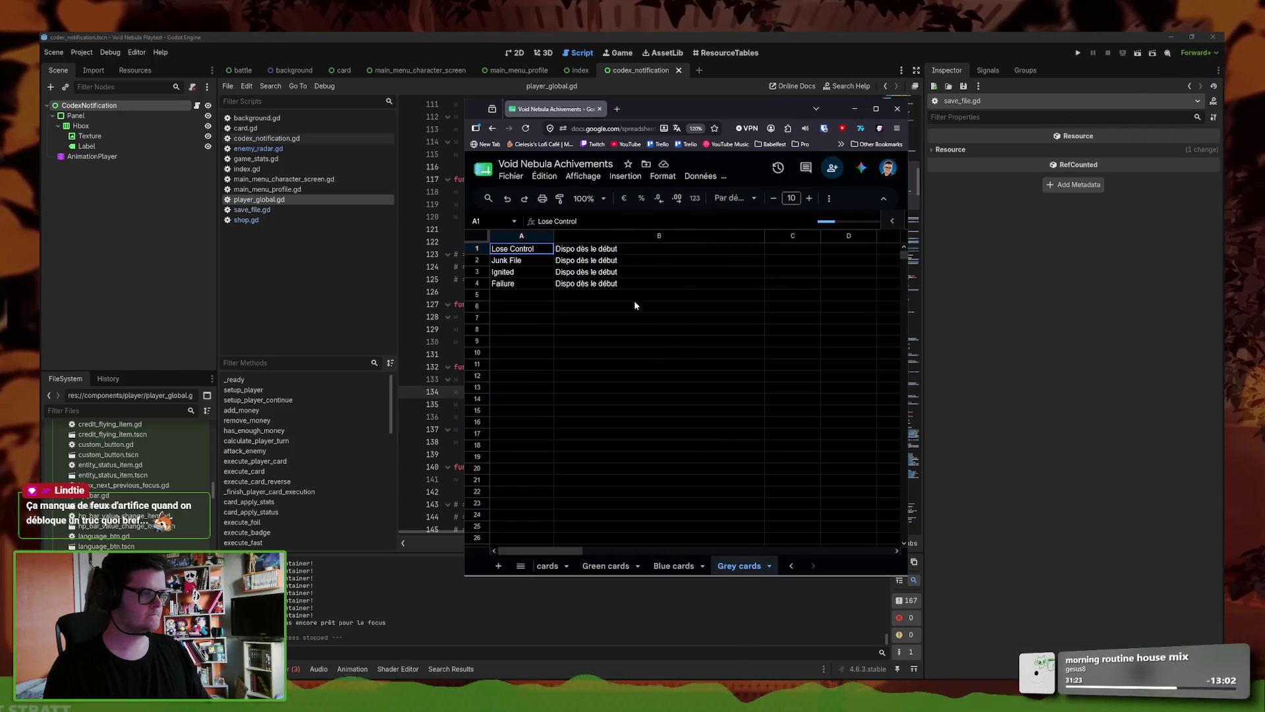
{"action": "left_click", "coordinate": [709, 565]}
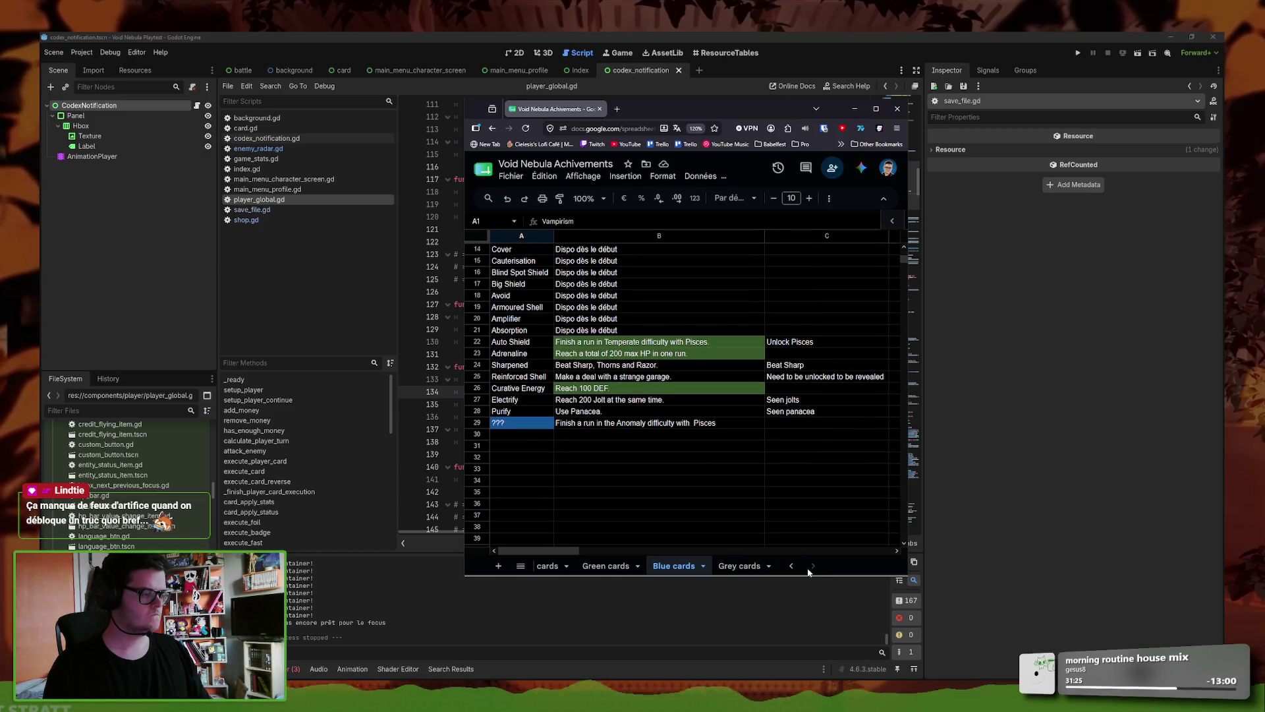
{"action": "left_click", "coordinate": [632, 567]}
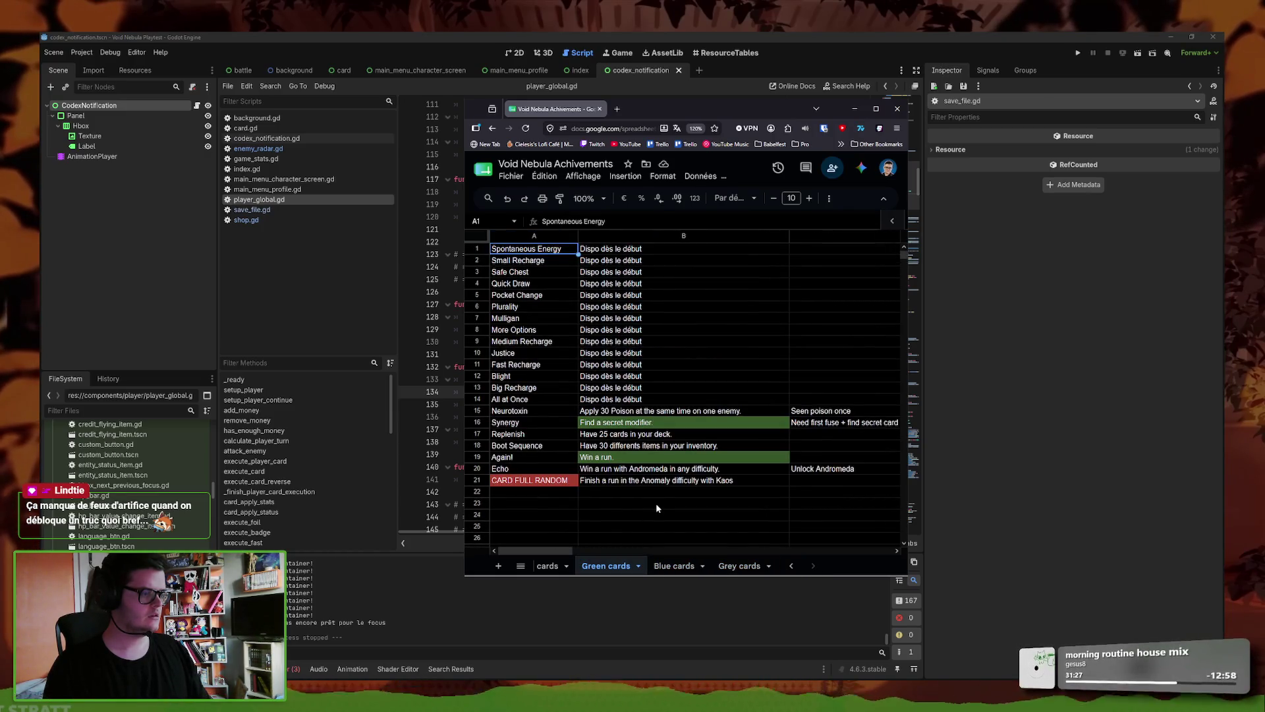
- Check the Godot script editor, then open 'Achievements to put somewhere' from the sheet list
{"action": "left_click", "coordinate": [686, 580]}
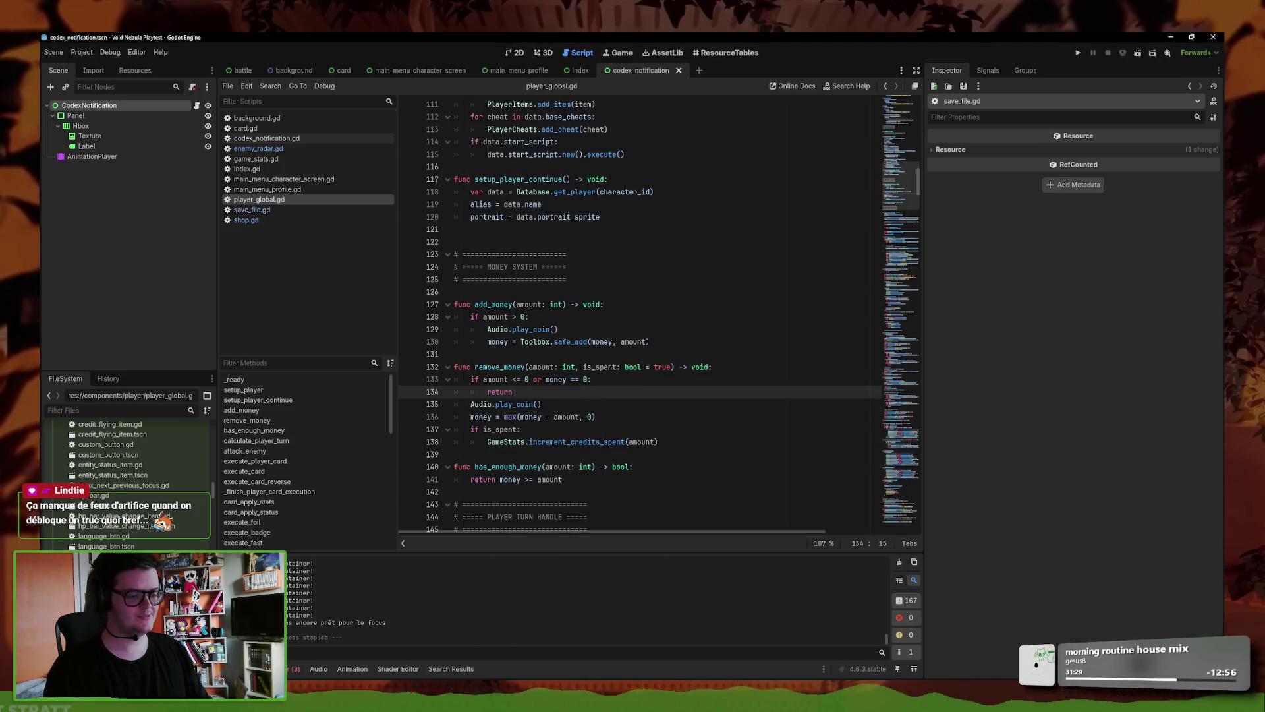
{"action": "key", "text": "alt+Tab"}
{"action": "key", "text": "alt+Tab"}
{"action": "key", "text": "alt+Tab"}
{"action": "key", "text": "alt+Tab"}
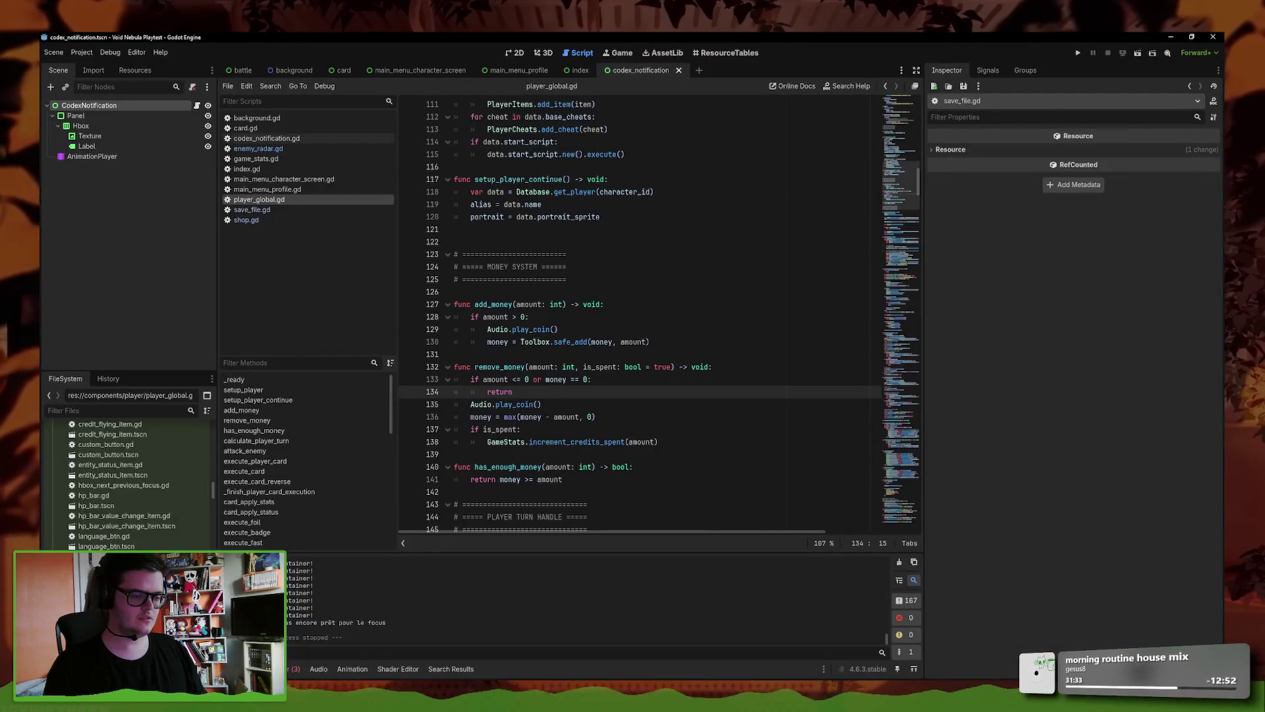
{"action": "key", "text": "alt+Tab"}
{"action": "left_click", "coordinate": [557, 565]}
{"action": "left_click", "coordinate": [521, 567]}
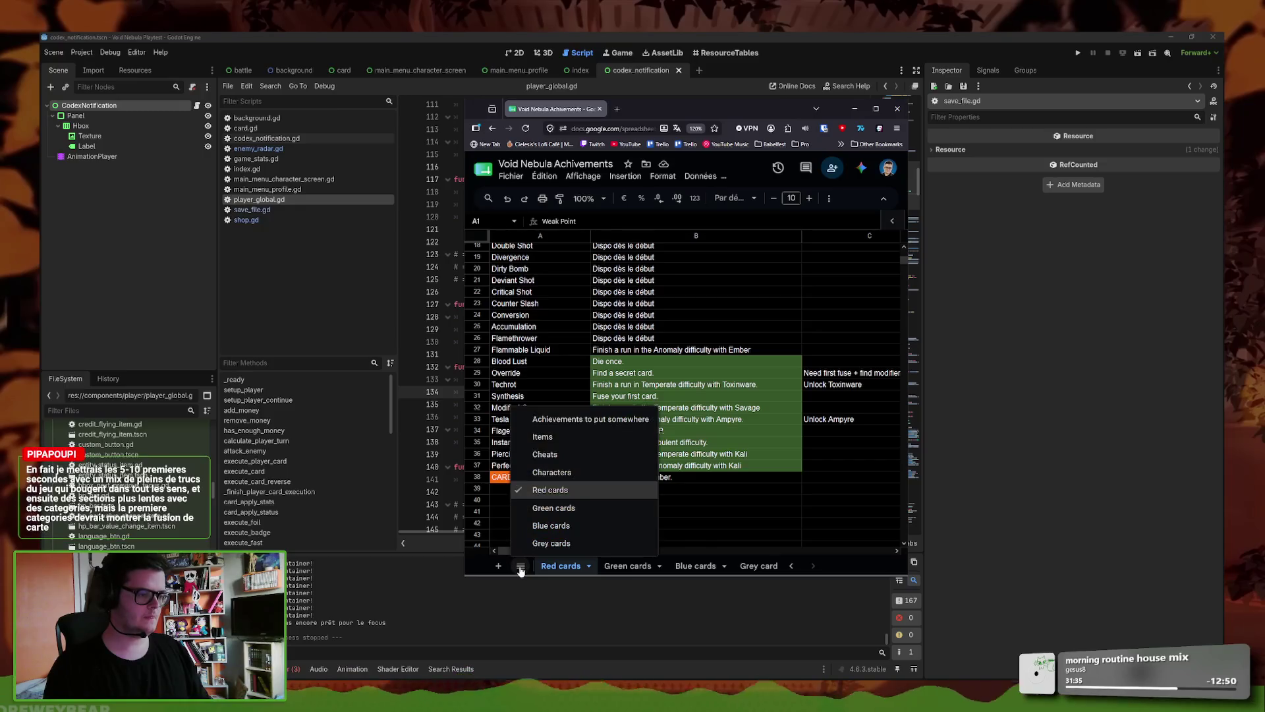
{"action": "left_click", "coordinate": [565, 420]}
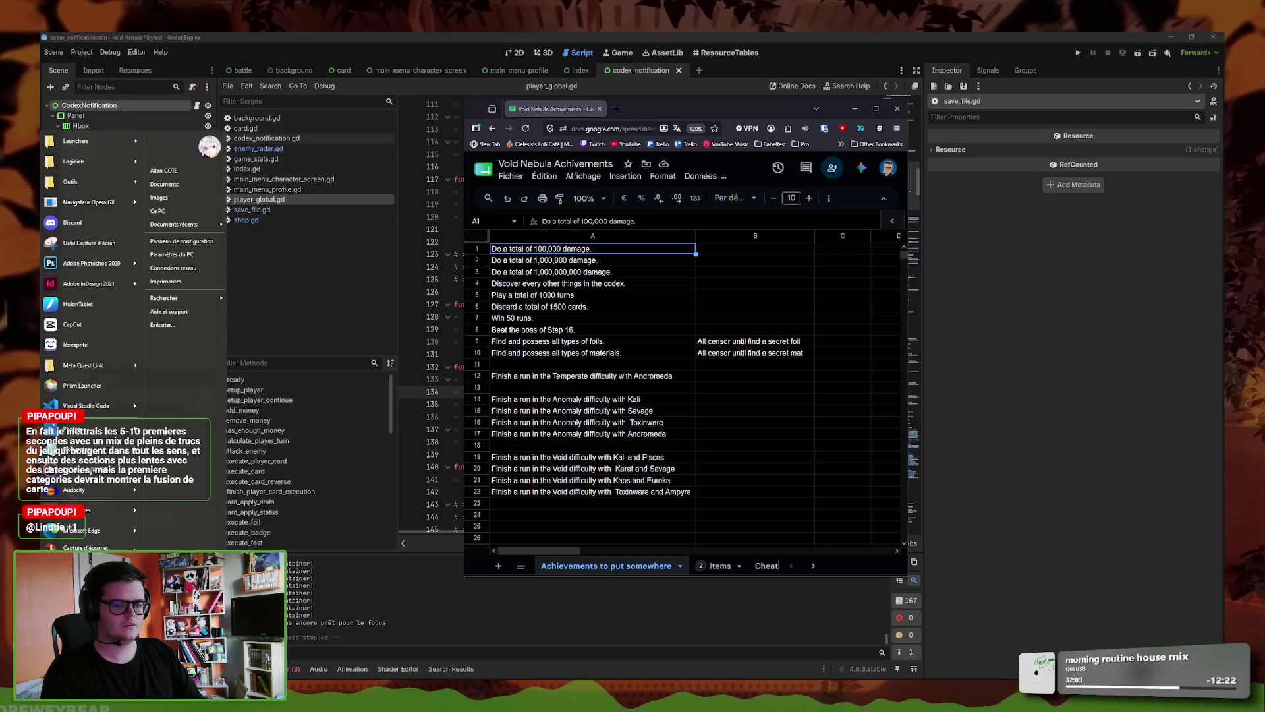
- Launch Bloc-notes from the Start menu for a blank note
{"action": "left_click", "coordinate": [85, 426]}
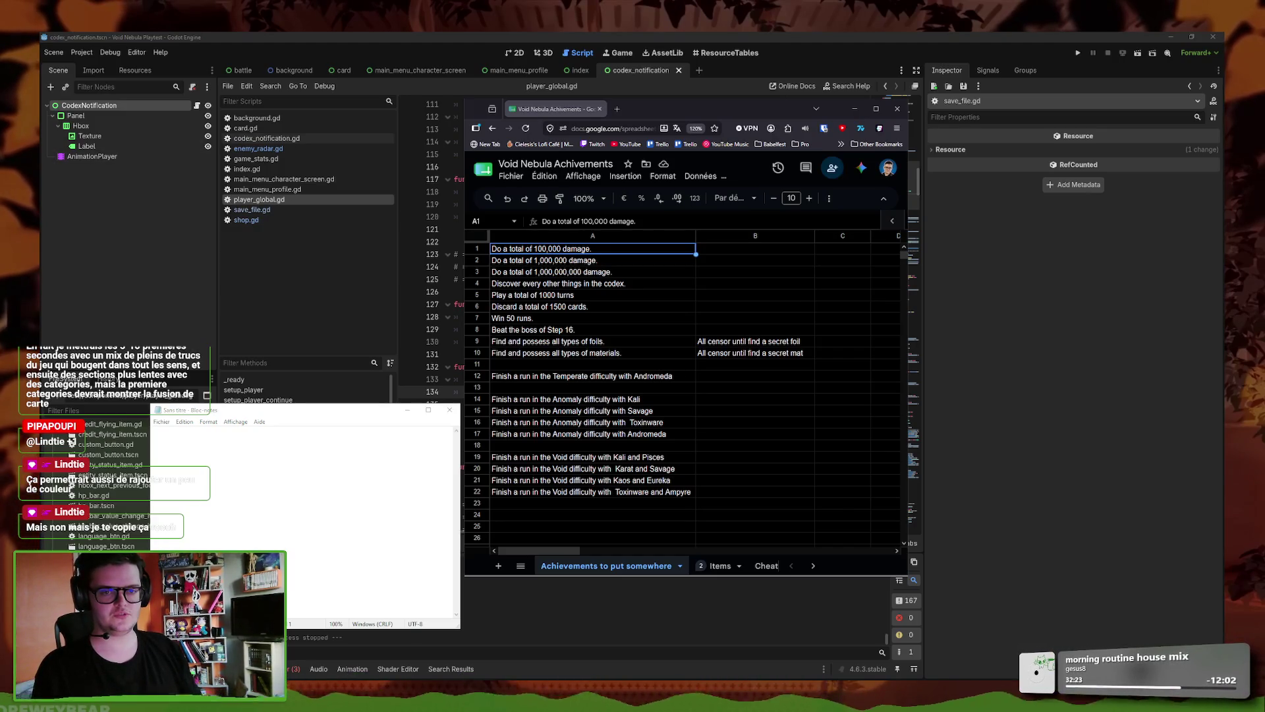
- Paste the trailer suggestion and save it as notes trailer v3 void nebula.txt
{"action": "type", "text": "En fait je mettrais les 5-10 premieres secondes avec un mix de pleins de trucs du jeu qui bougent dans tout les sens, et ensuite des sections plus lentes avec des categories, mais la premiere categories devrait montrer la fusion de carte"}
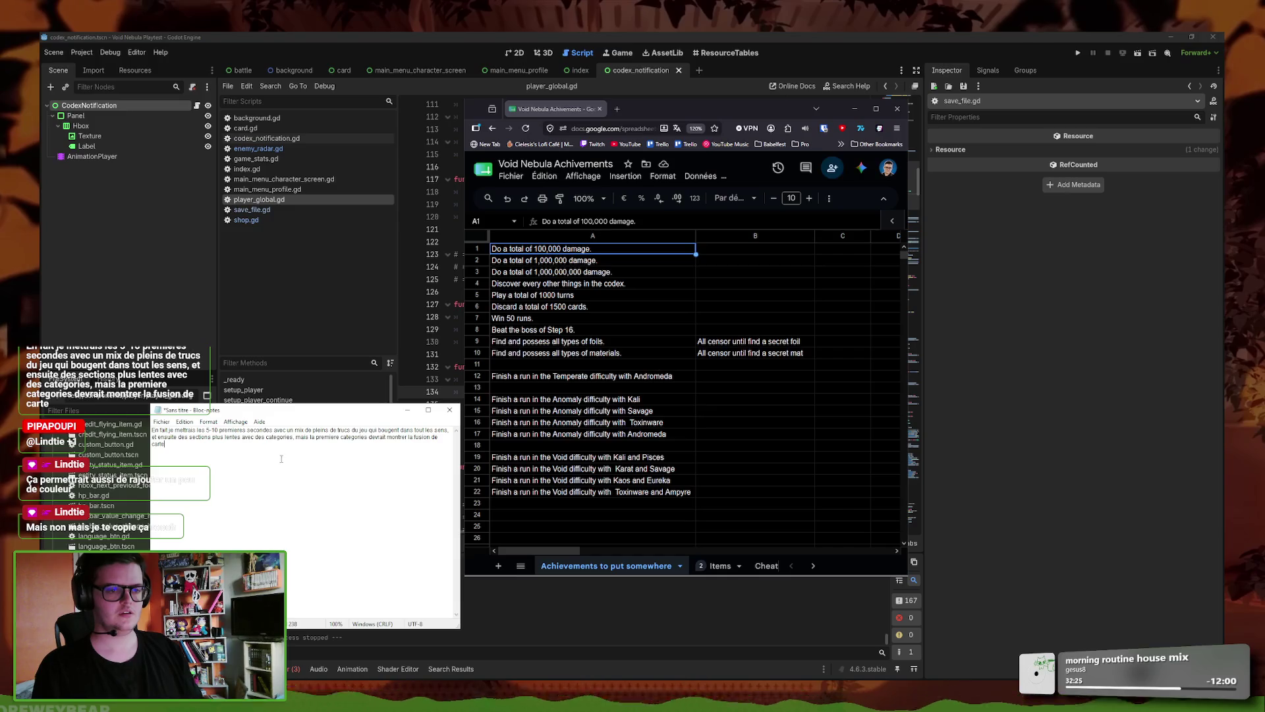
{"action": "key", "text": "ctrl+s"}
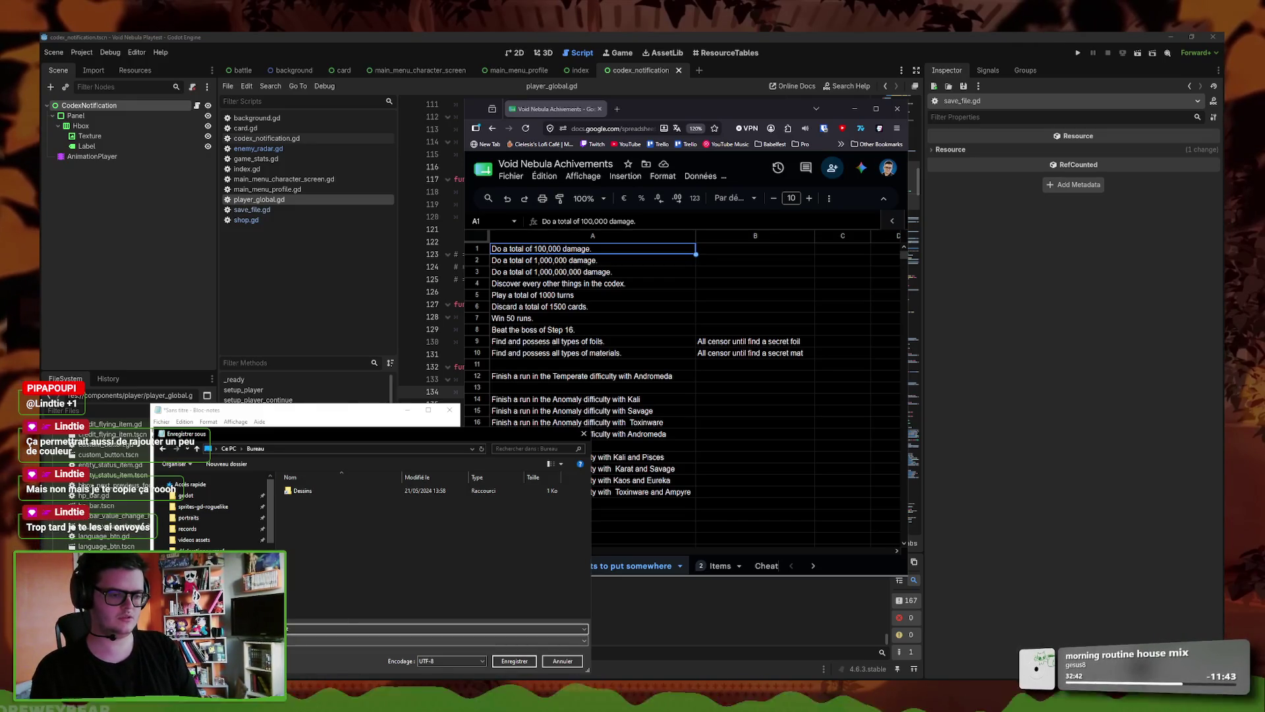
{"action": "left_click", "coordinate": [521, 661]}
- Close Notepad, minimise Chrome and relaunch the Void Nebula playtest from Godot
{"action": "left_click", "coordinate": [450, 410]}
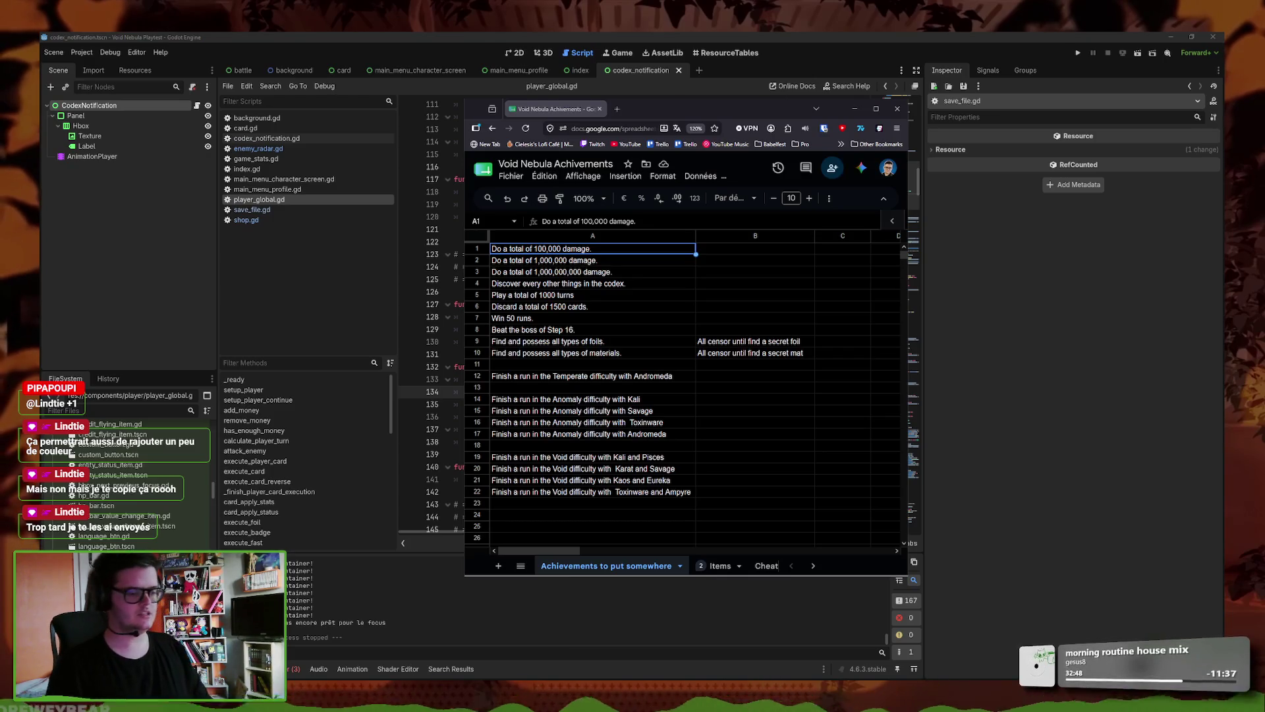
{"action": "left_click", "coordinate": [855, 109]}
{"action": "left_click", "coordinate": [1078, 52]}
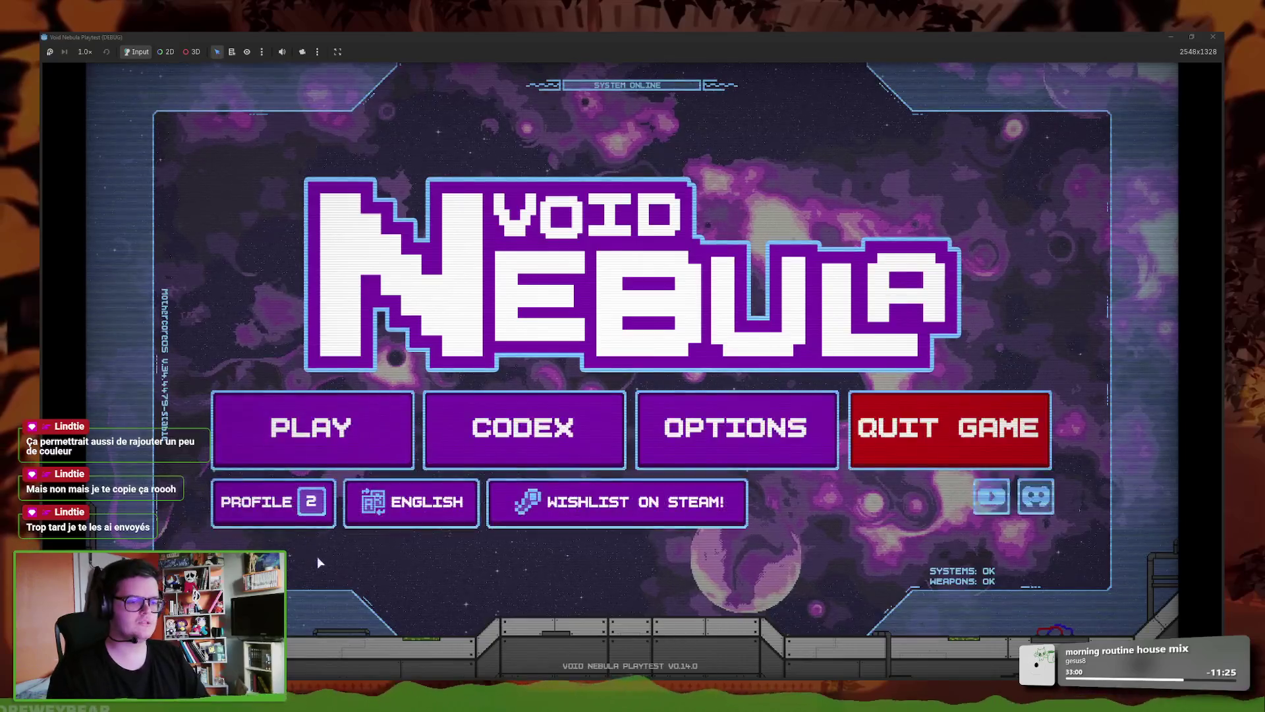
- Delete the SAVE 02 profile, confirm YOU SURE?, and back out of run setup
{"action": "left_click", "coordinate": [322, 492]}
{"action": "left_click", "coordinate": [729, 383]}
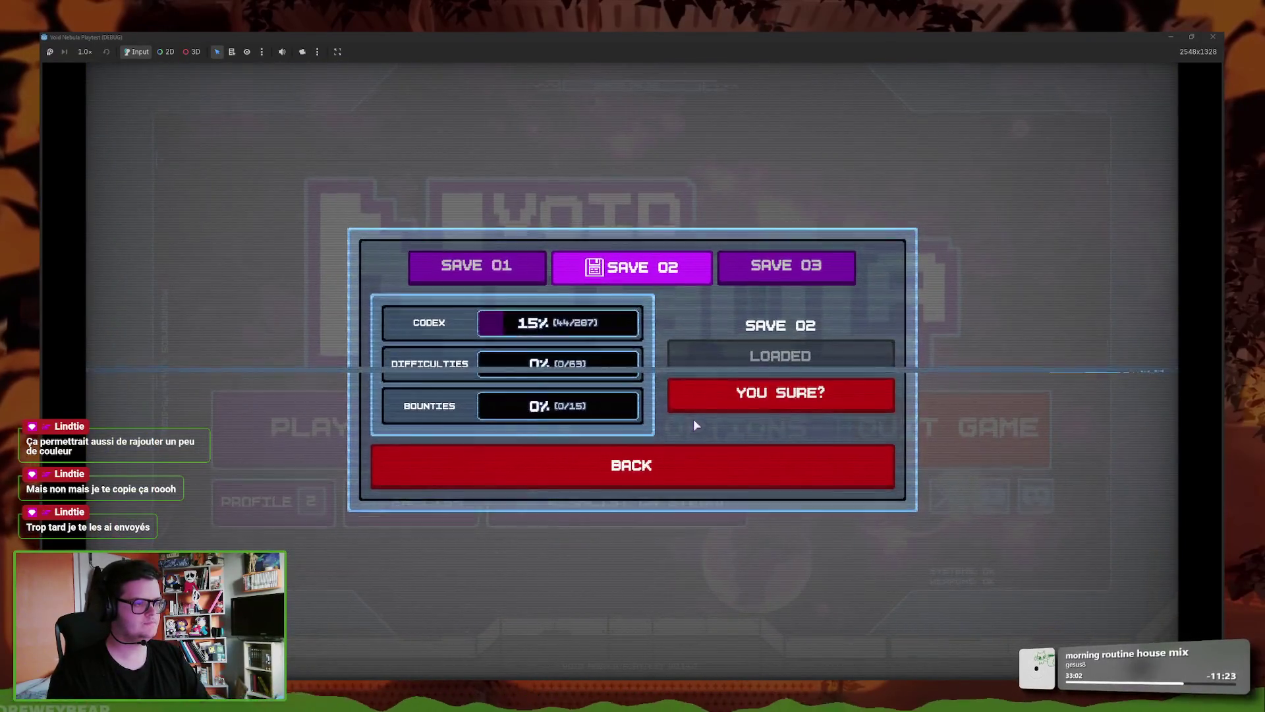
{"action": "left_click", "coordinate": [690, 401]}
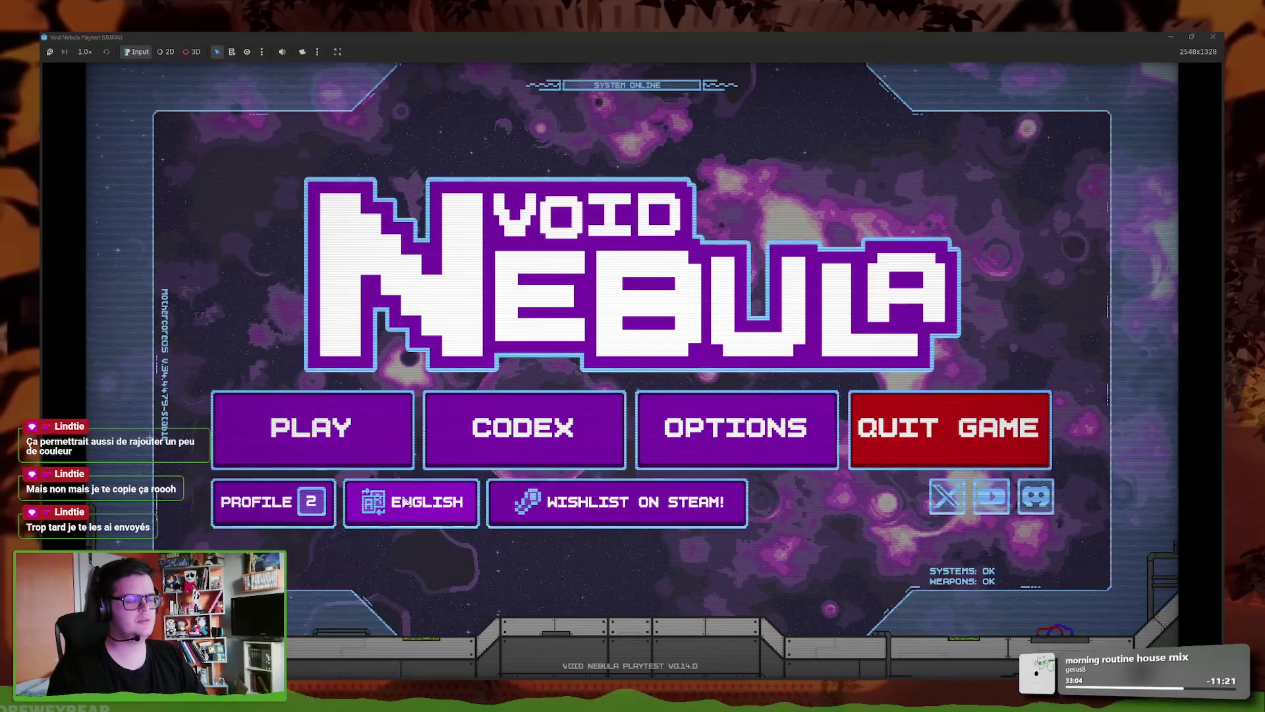
{"action": "key", "text": "Return"}
{"action": "key", "text": "Escape"}
- Browse the Codex Cards page and both Items pages showing 0/54, then return to menu
{"action": "left_click", "coordinate": [518, 455]}
{"action": "left_click", "coordinate": [604, 239]}
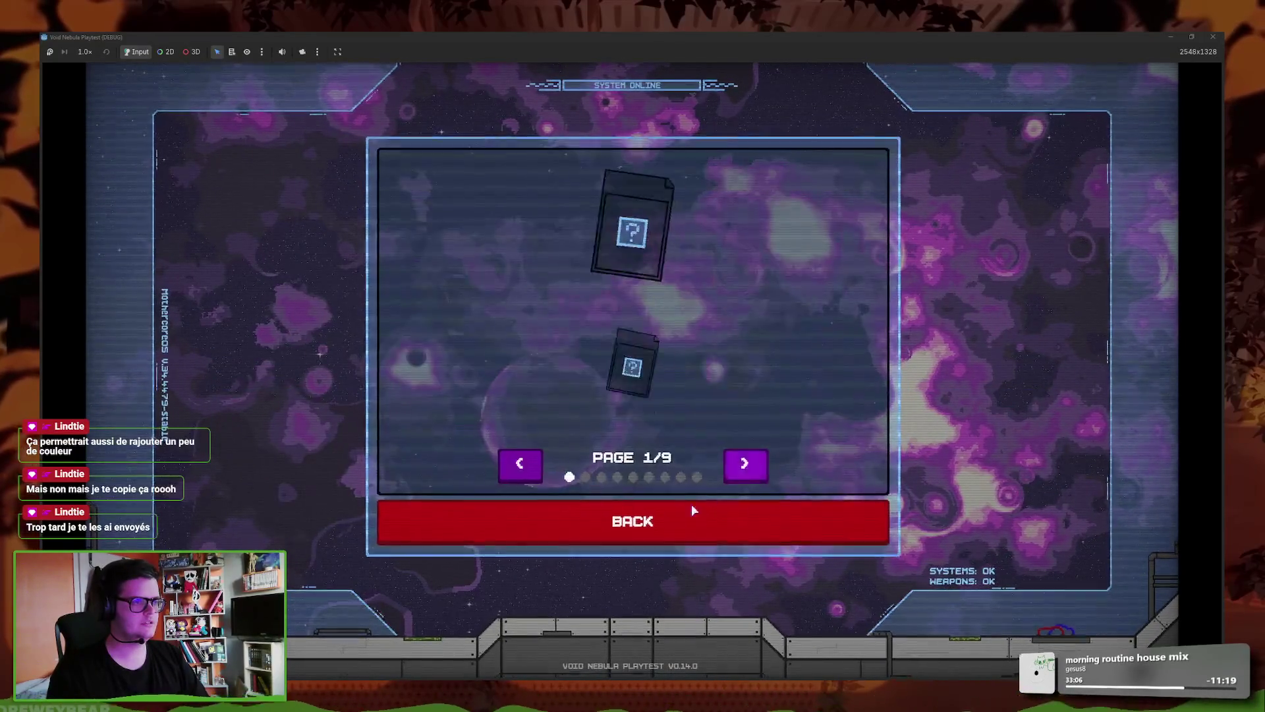
{"action": "left_click", "coordinate": [691, 504]}
{"action": "left_click", "coordinate": [663, 364]}
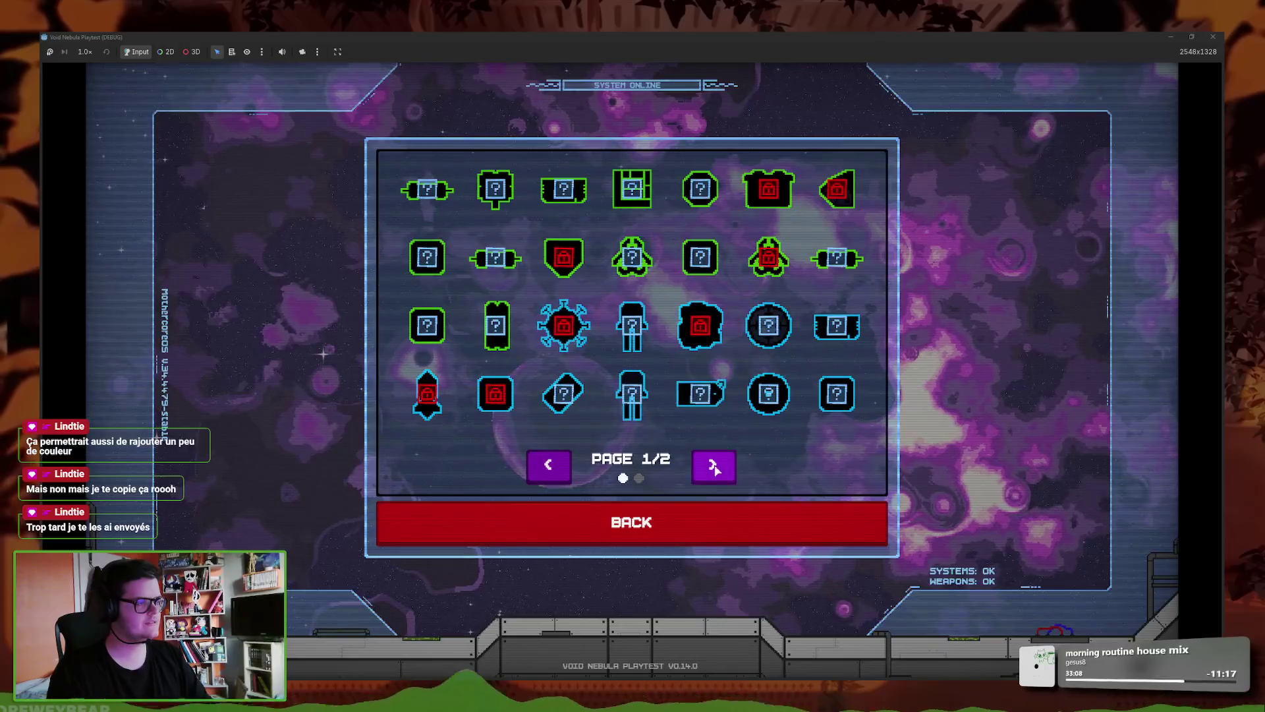
{"action": "left_click", "coordinate": [711, 464]}
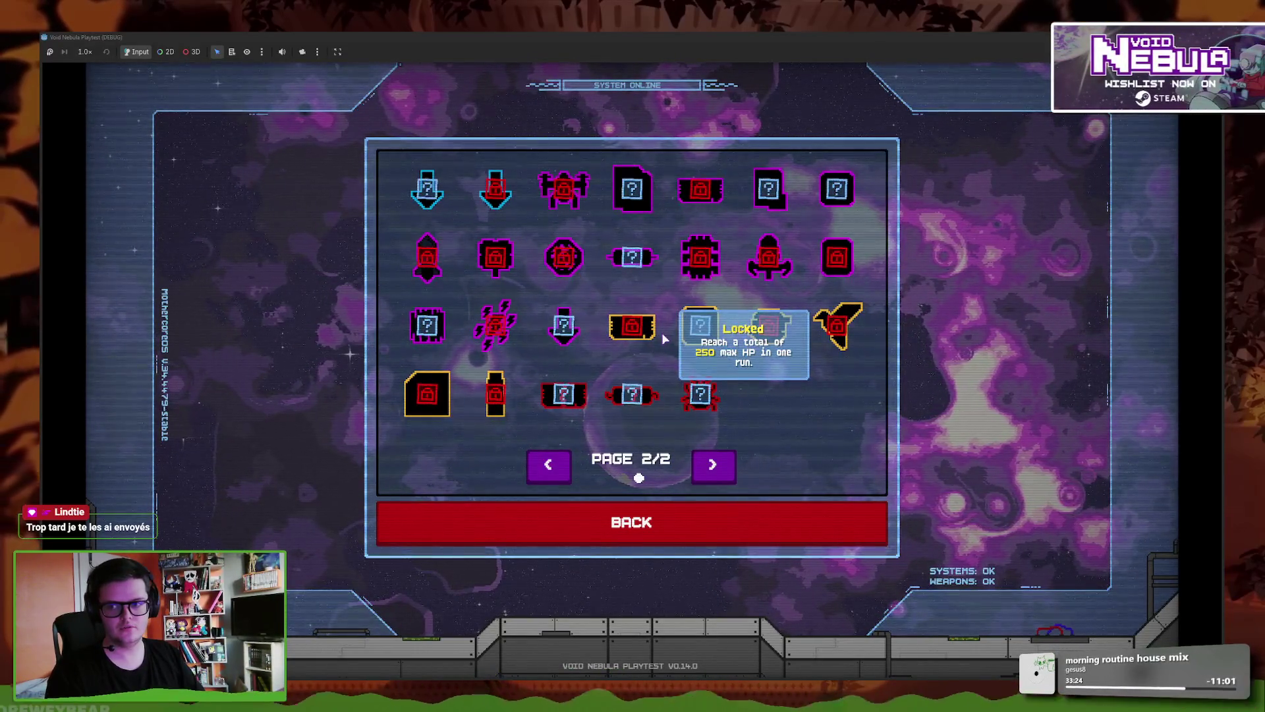
{"action": "left_click", "coordinate": [616, 522]}
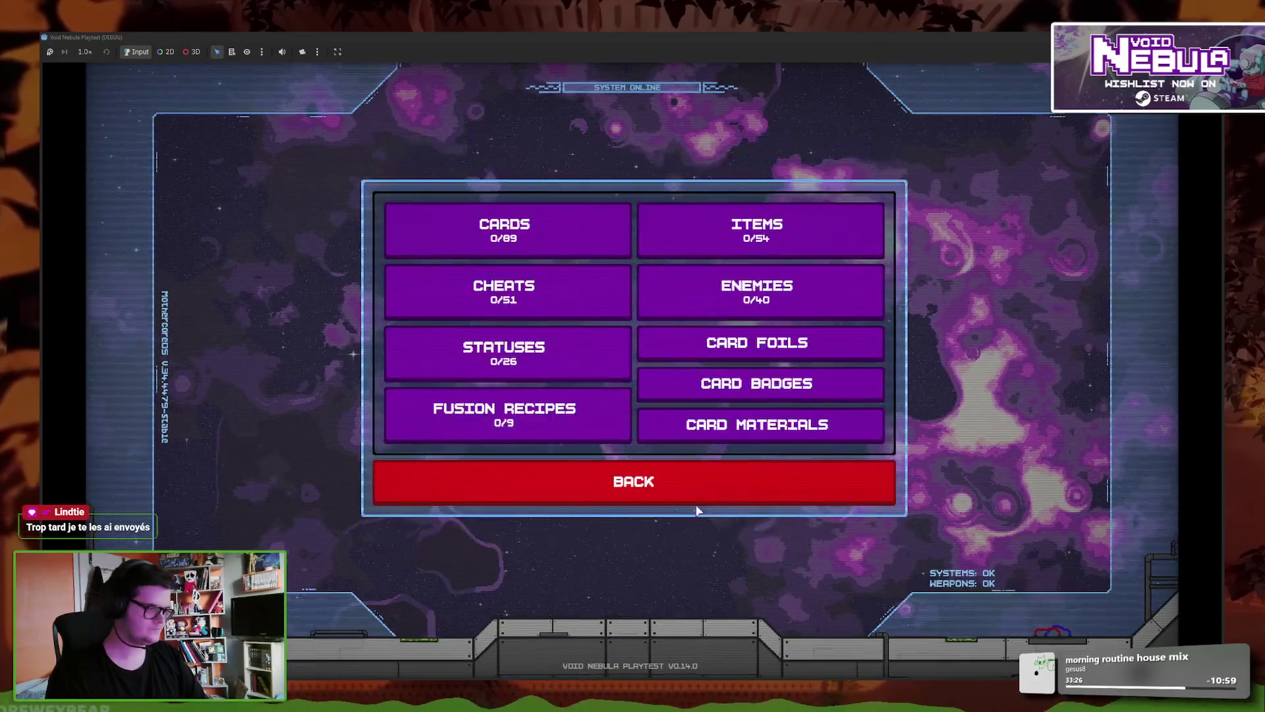
{"action": "left_click", "coordinate": [608, 472]}
- Reopen Codex > Items to recheck it, then go back to the main menu
{"action": "left_click", "coordinate": [612, 454]}
{"action": "left_click", "coordinate": [812, 236]}
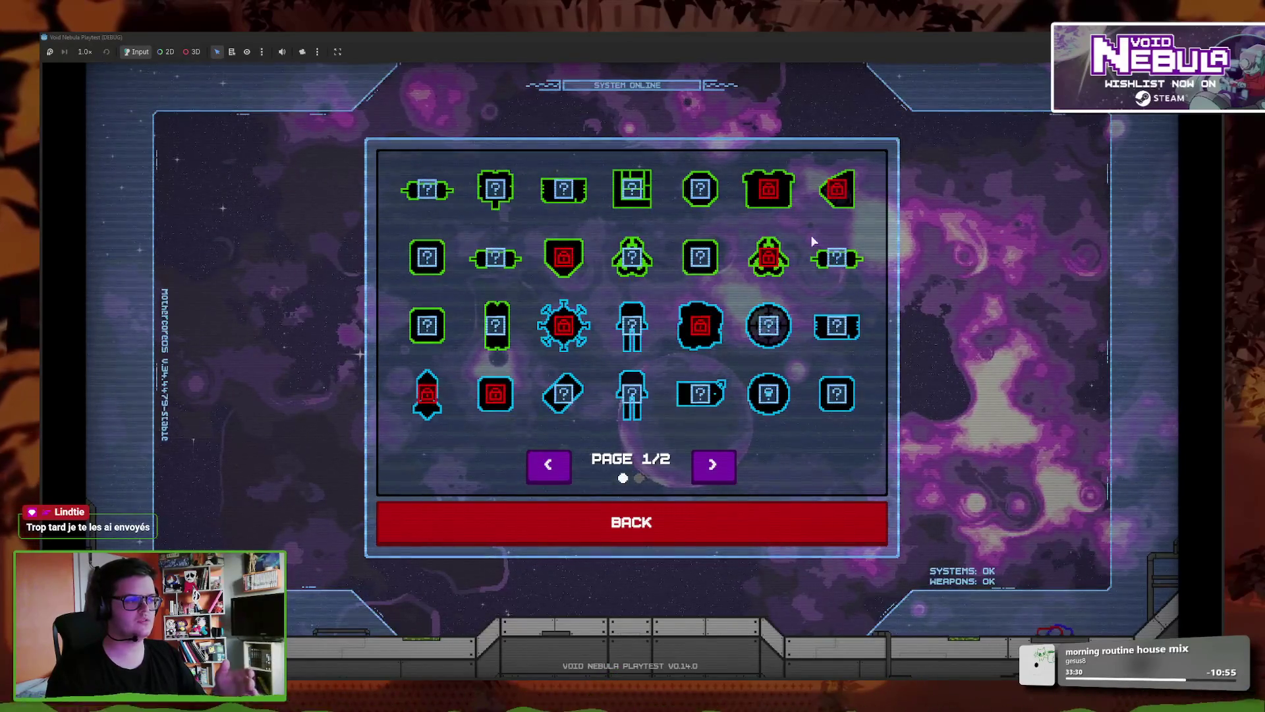
{"action": "left_click", "coordinate": [627, 527]}
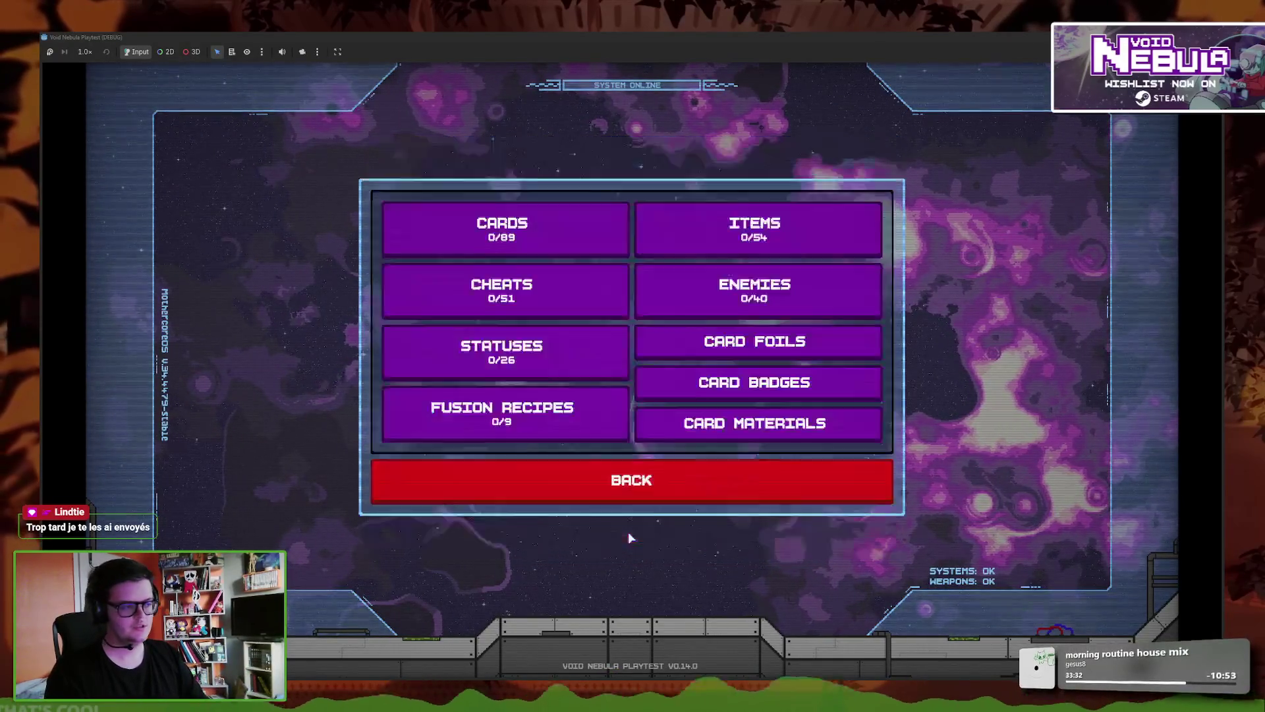
{"action": "left_click", "coordinate": [544, 480]}
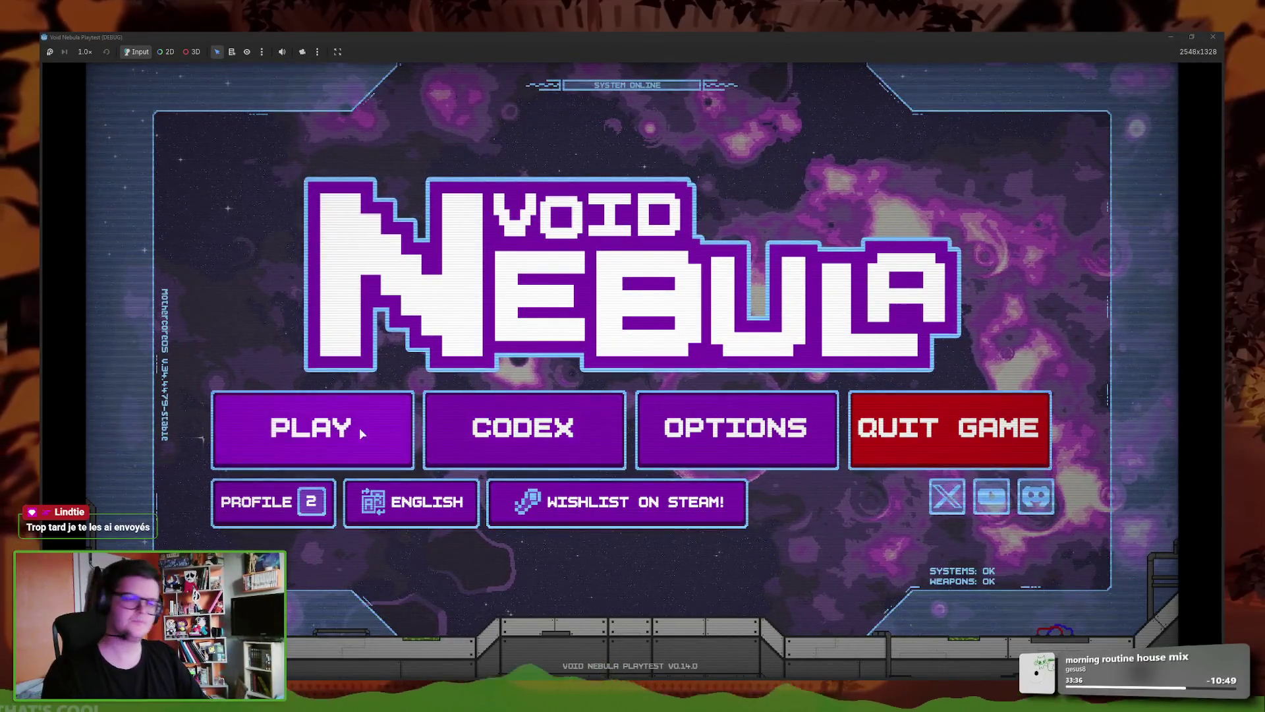
- Start a new run with the Faceless character selected
{"action": "left_click", "coordinate": [409, 432]}
{"action": "left_click", "coordinate": [685, 321]}
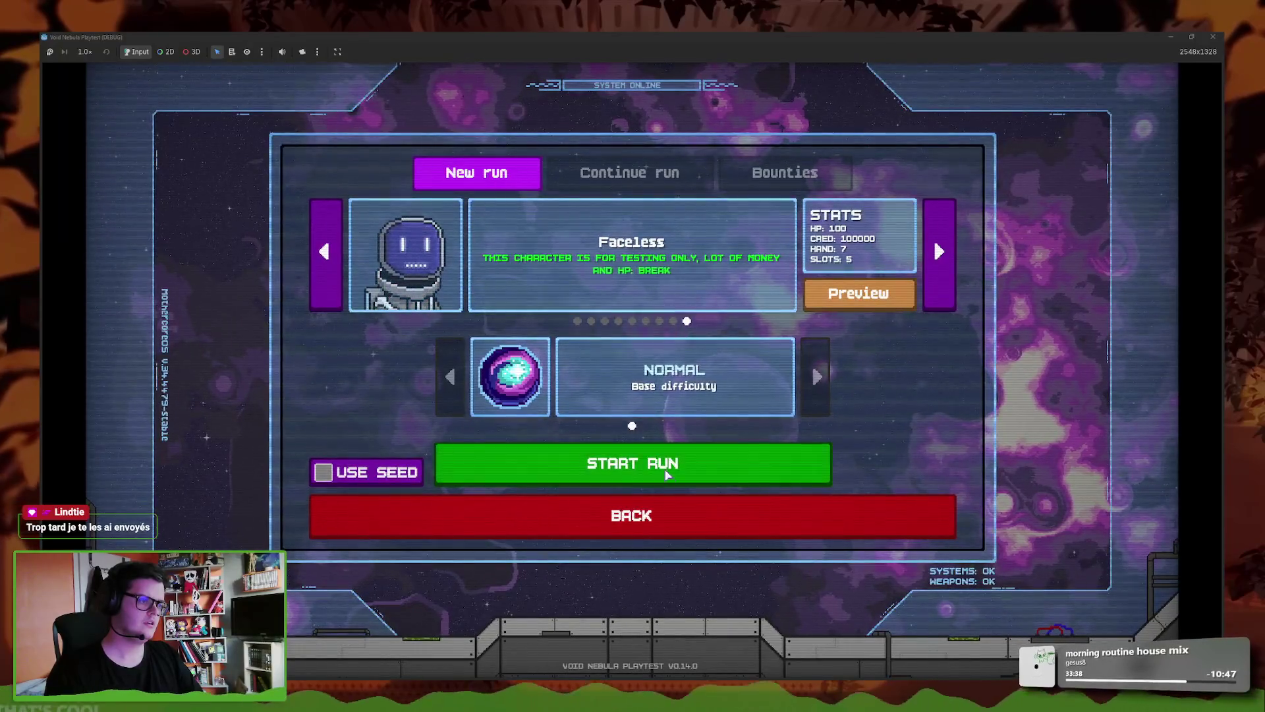
{"action": "left_click", "coordinate": [632, 321]}
{"action": "left_click", "coordinate": [686, 321]}
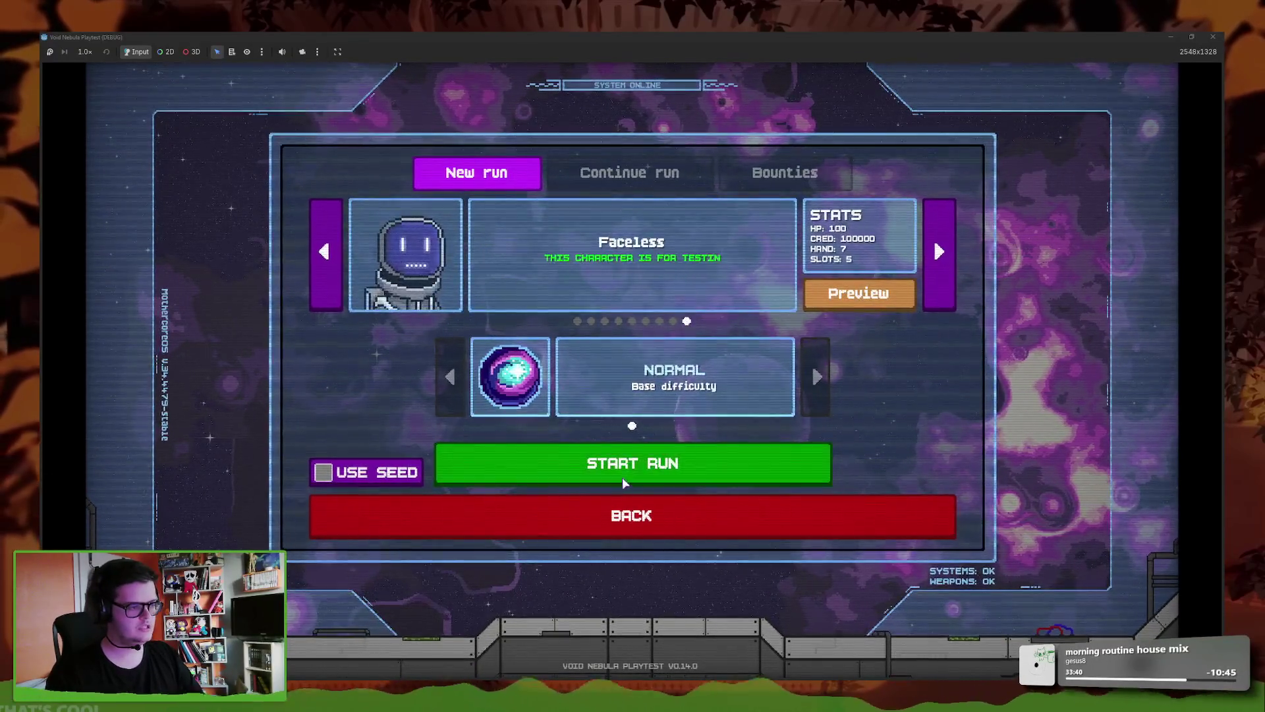
{"action": "left_click", "coordinate": [636, 462]}
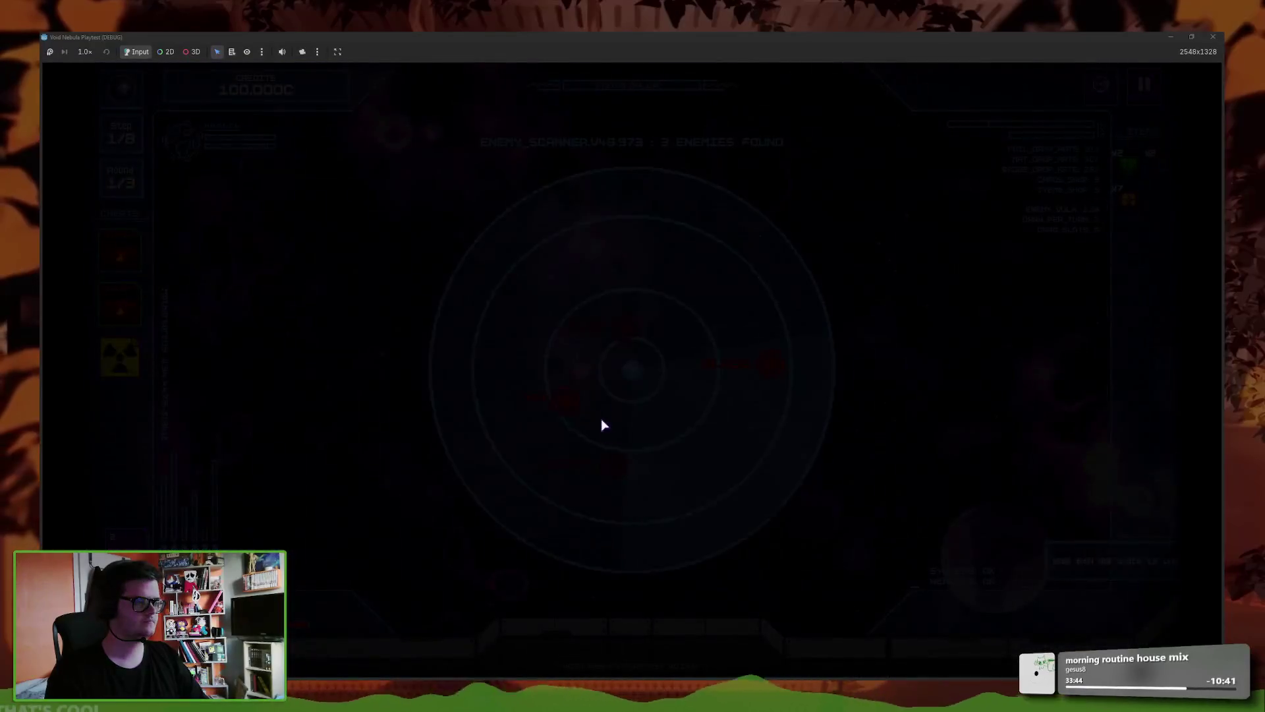
- Click through the opening and four-part fight tutorials to begin the first fight
{"action": "left_click", "coordinate": [650, 552]}
{"action": "left_click", "coordinate": [638, 556]}
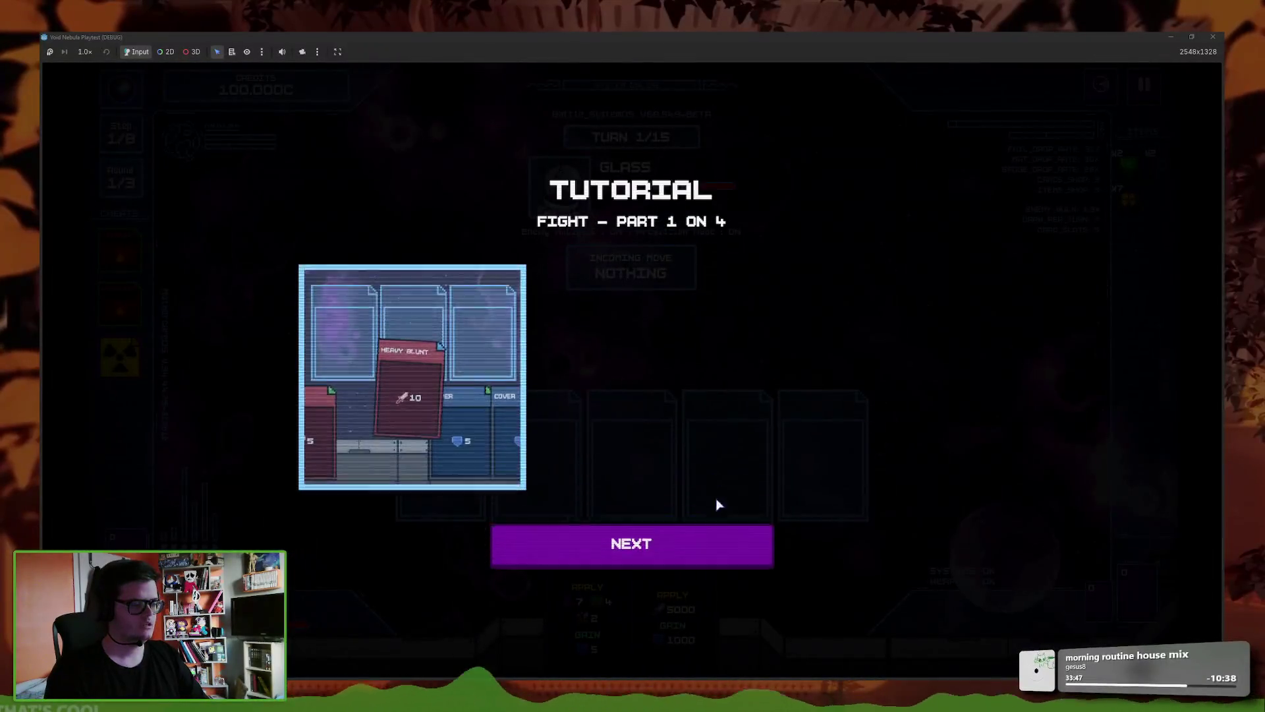
{"action": "left_click", "coordinate": [694, 546]}
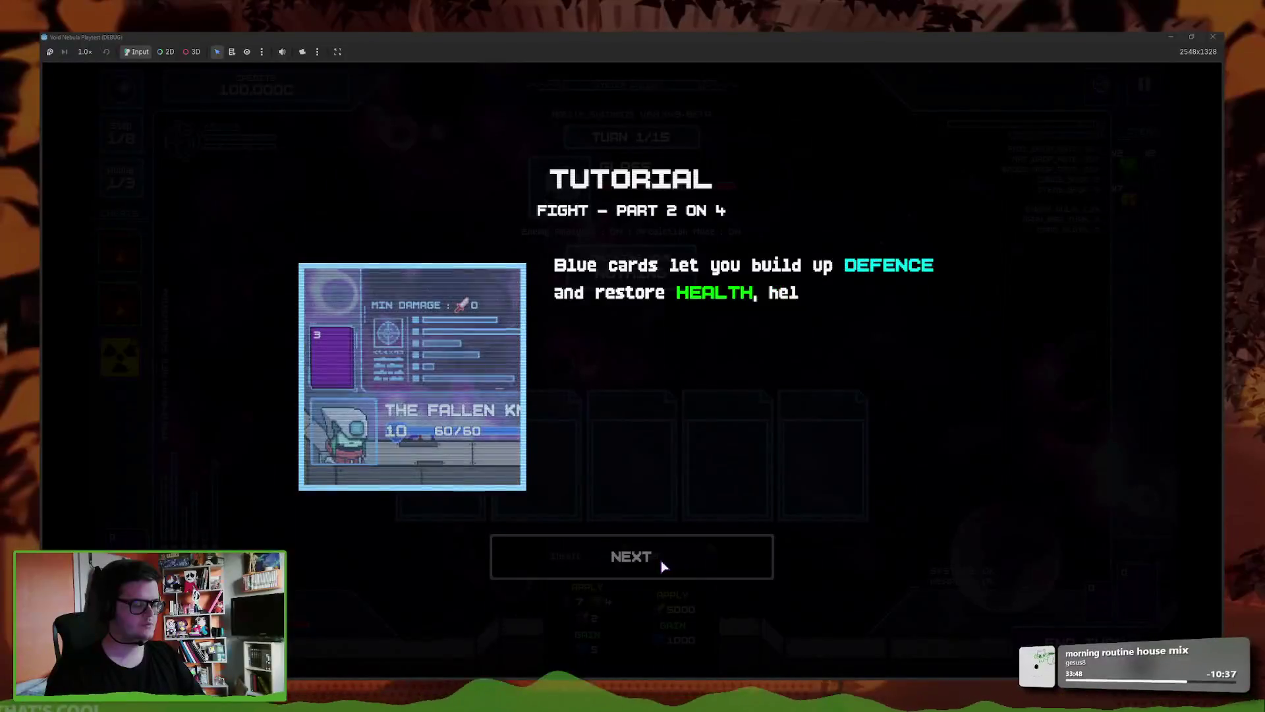
{"action": "left_click", "coordinate": [662, 559]}
{"action": "left_click", "coordinate": [673, 560]}
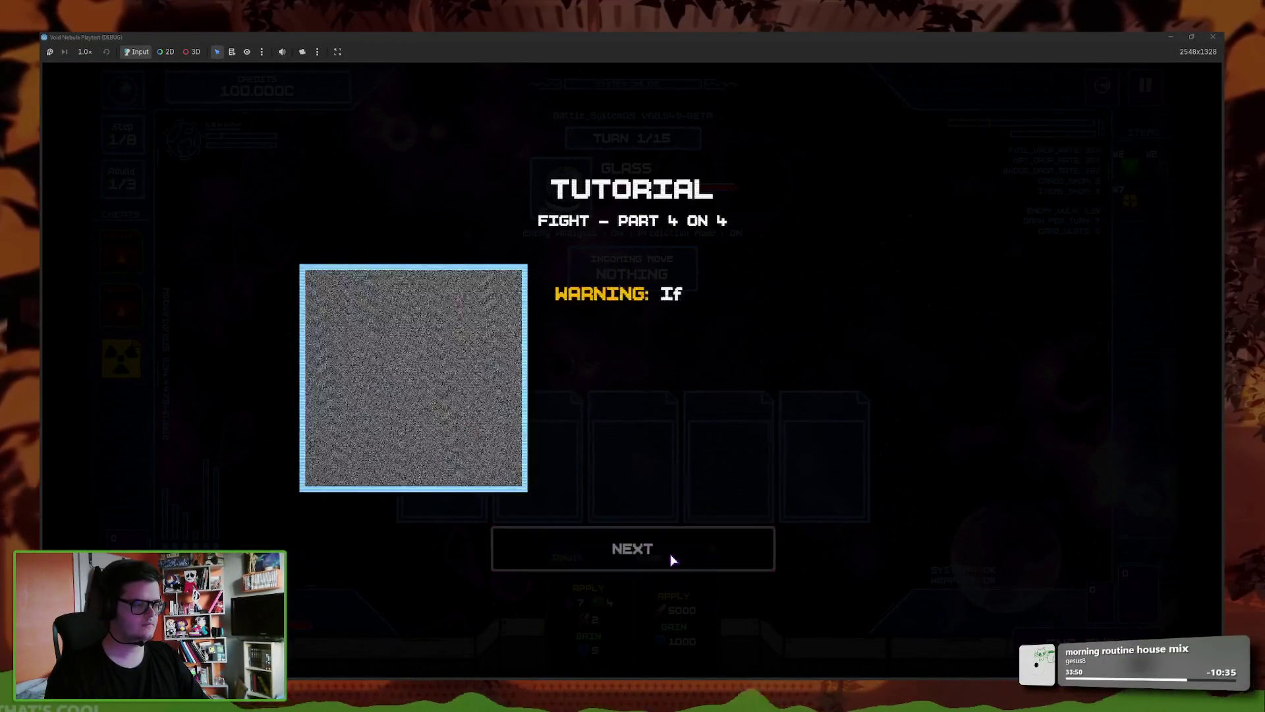
{"action": "left_click", "coordinate": [671, 564]}
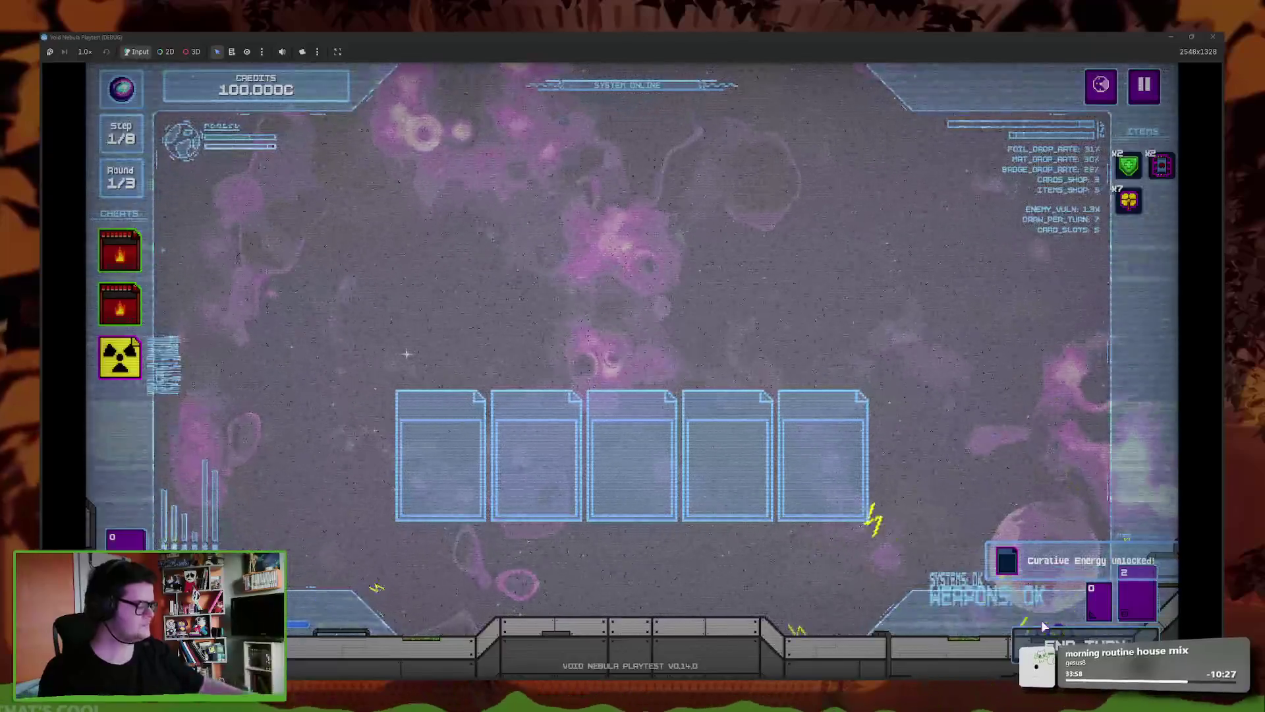
- Cash out the kill reward, dismiss the shop tutorial, then pause and abandon the run
{"action": "left_click", "coordinate": [627, 503]}
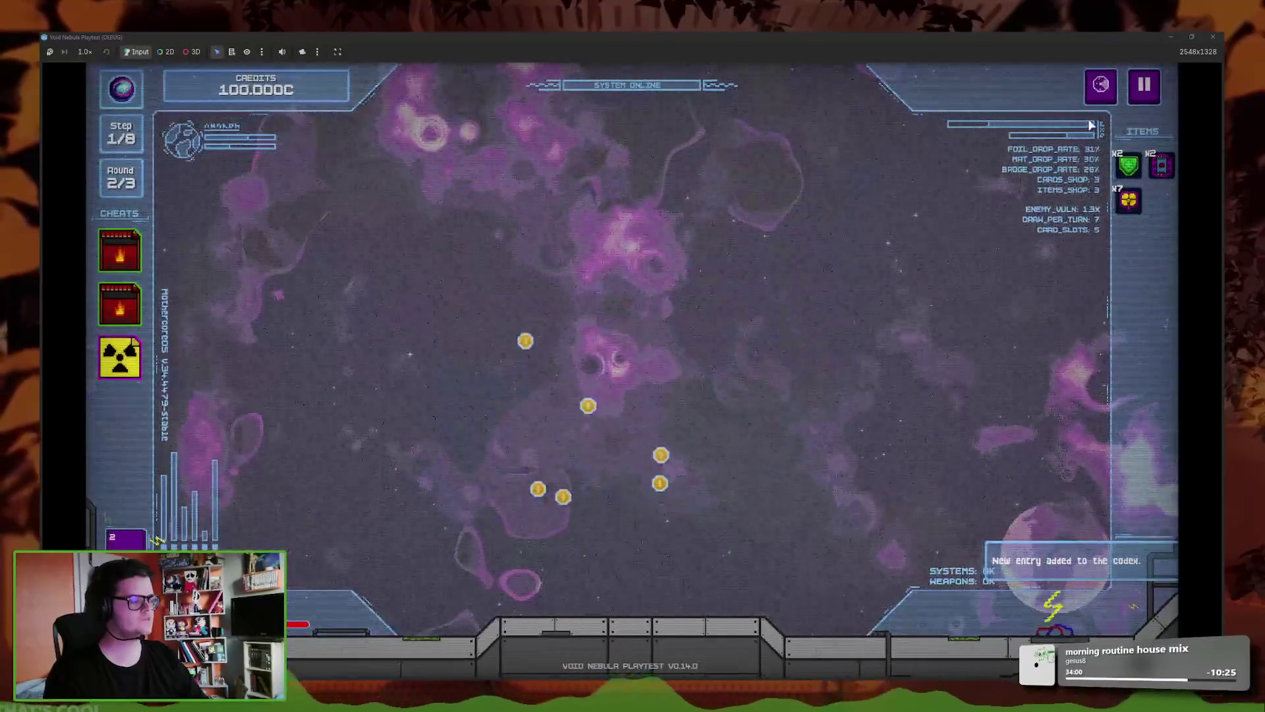
{"action": "left_click", "coordinate": [686, 534]}
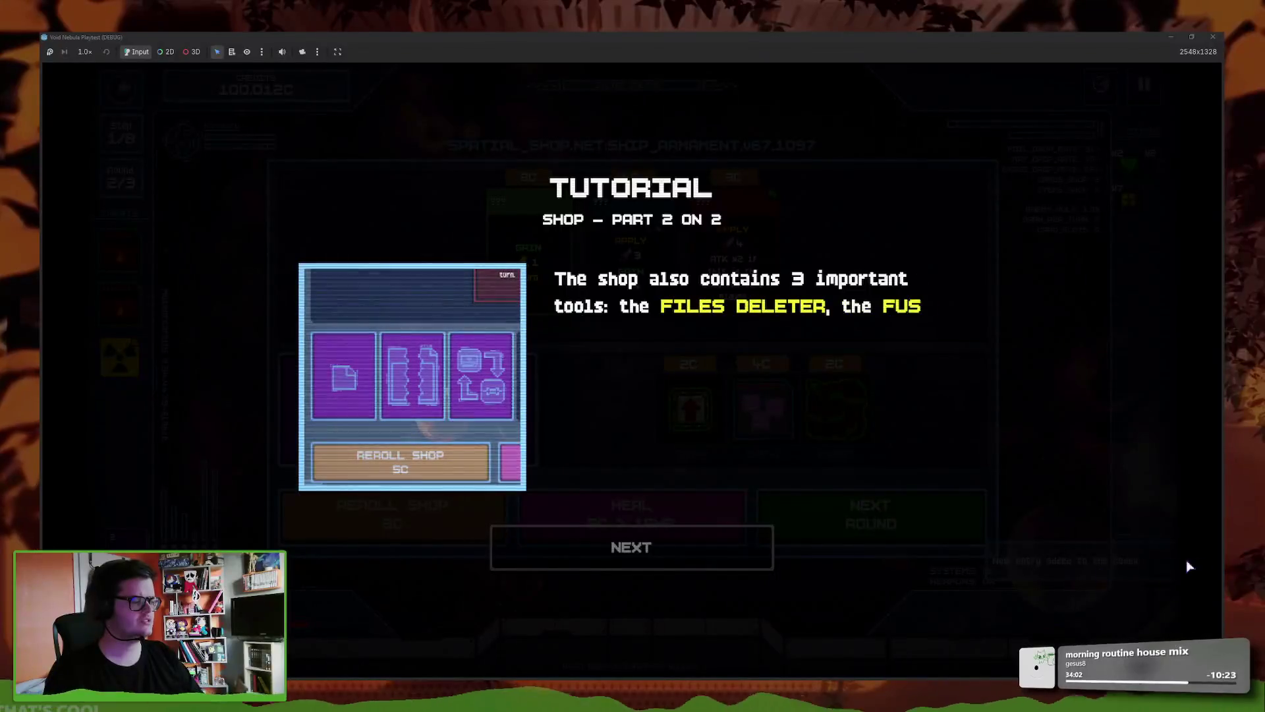
{"action": "left_click", "coordinate": [712, 564]}
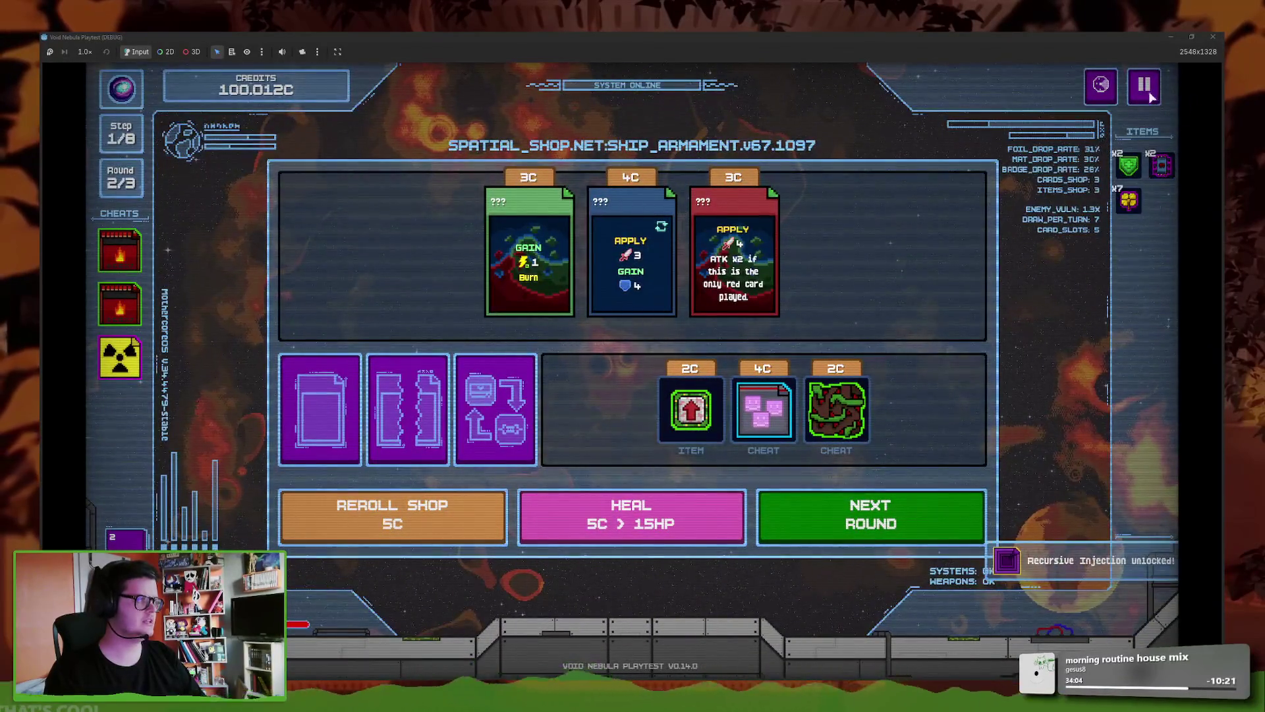
{"action": "key", "text": "Escape"}
{"action": "key", "text": "r"}
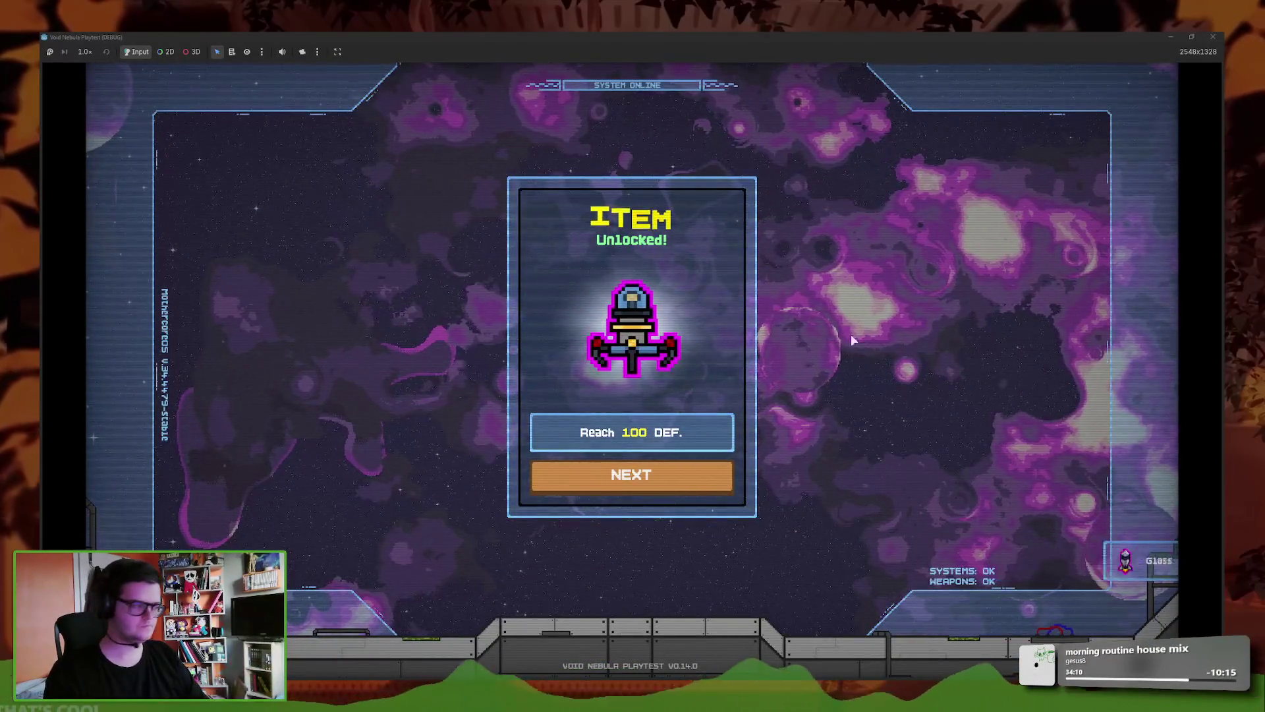
- Dismiss the Reach 100 DEF item, Curative Energy card, cheat and first-turn item unlocks
{"action": "left_click", "coordinate": [688, 496]}
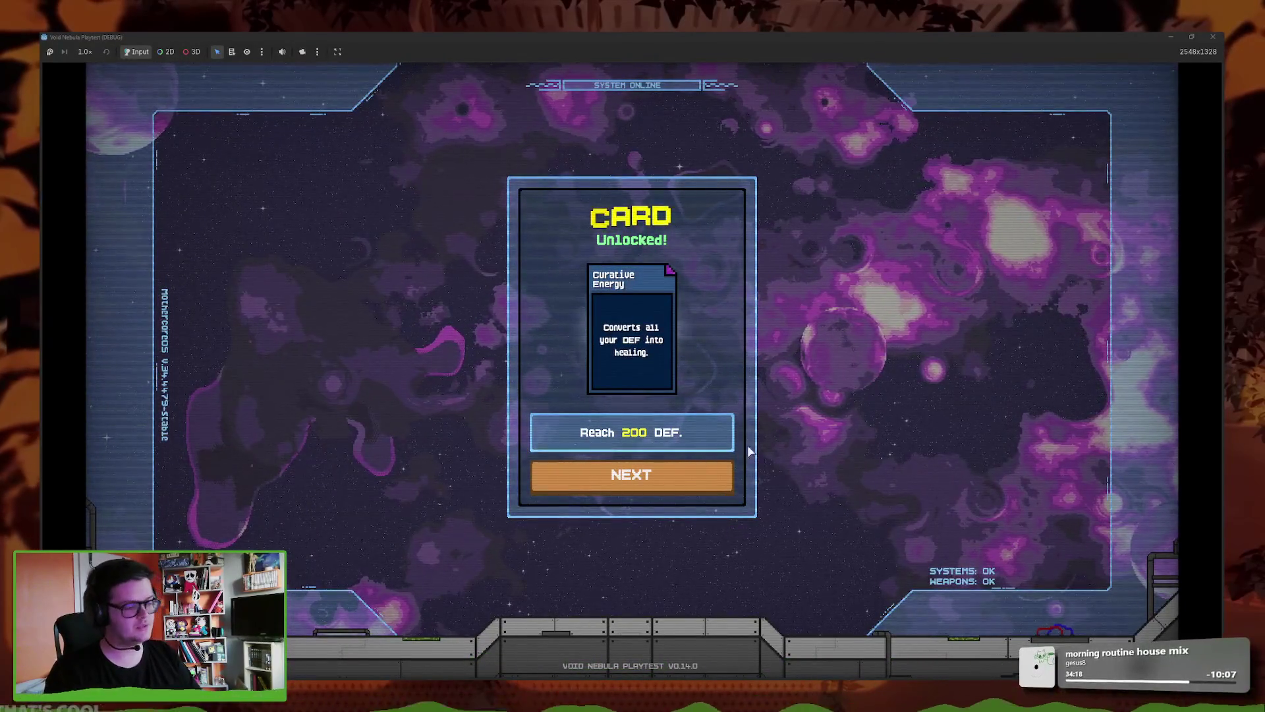
{"action": "left_click", "coordinate": [660, 476]}
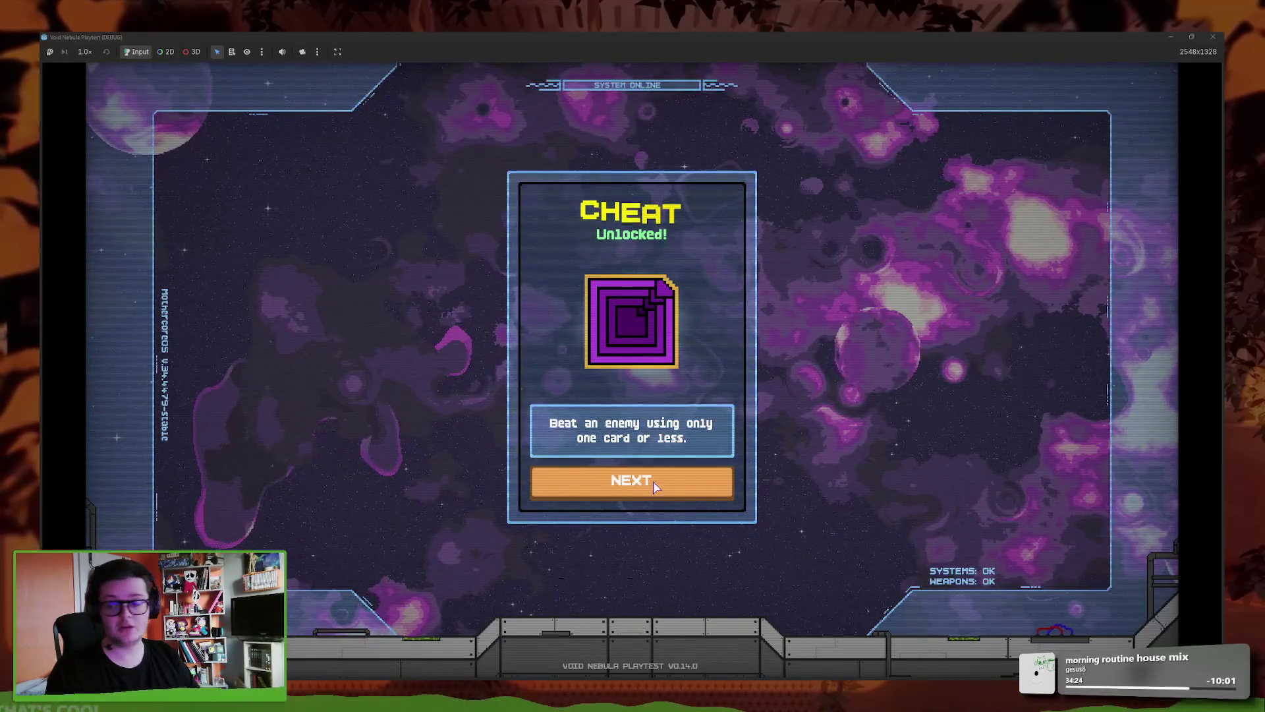
{"action": "left_click", "coordinate": [615, 482]}
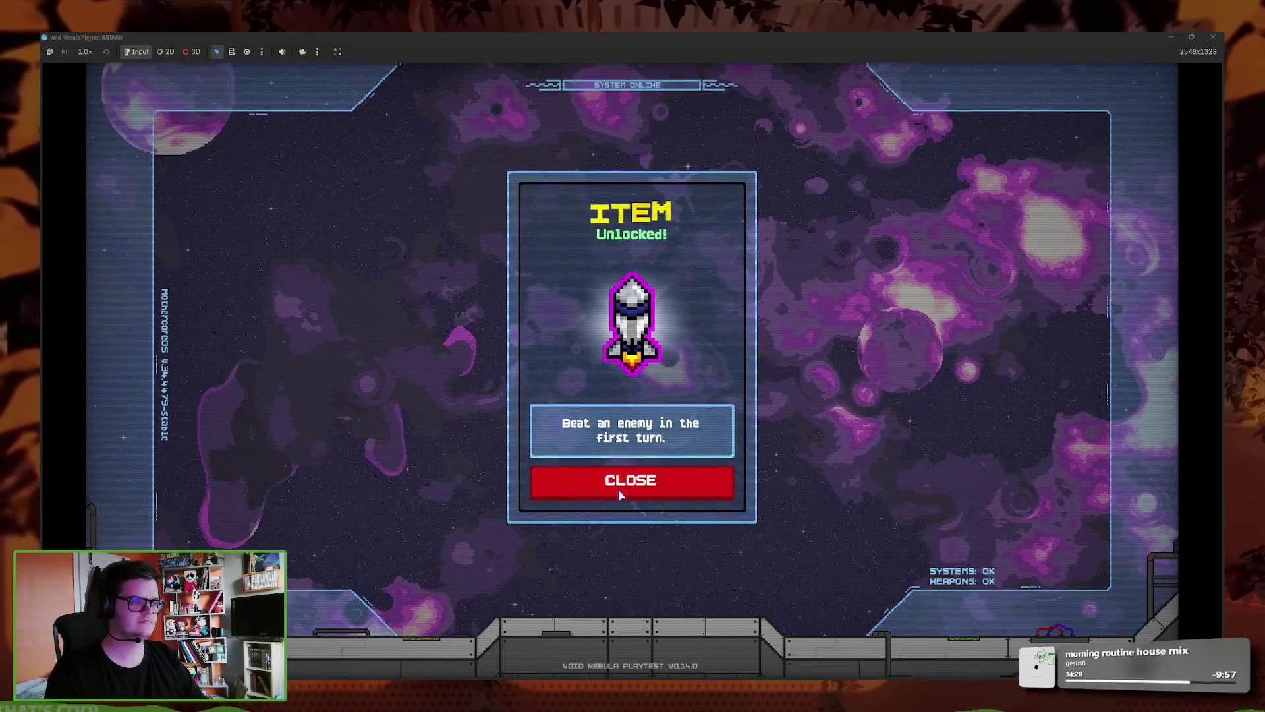
{"action": "left_click", "coordinate": [618, 488]}
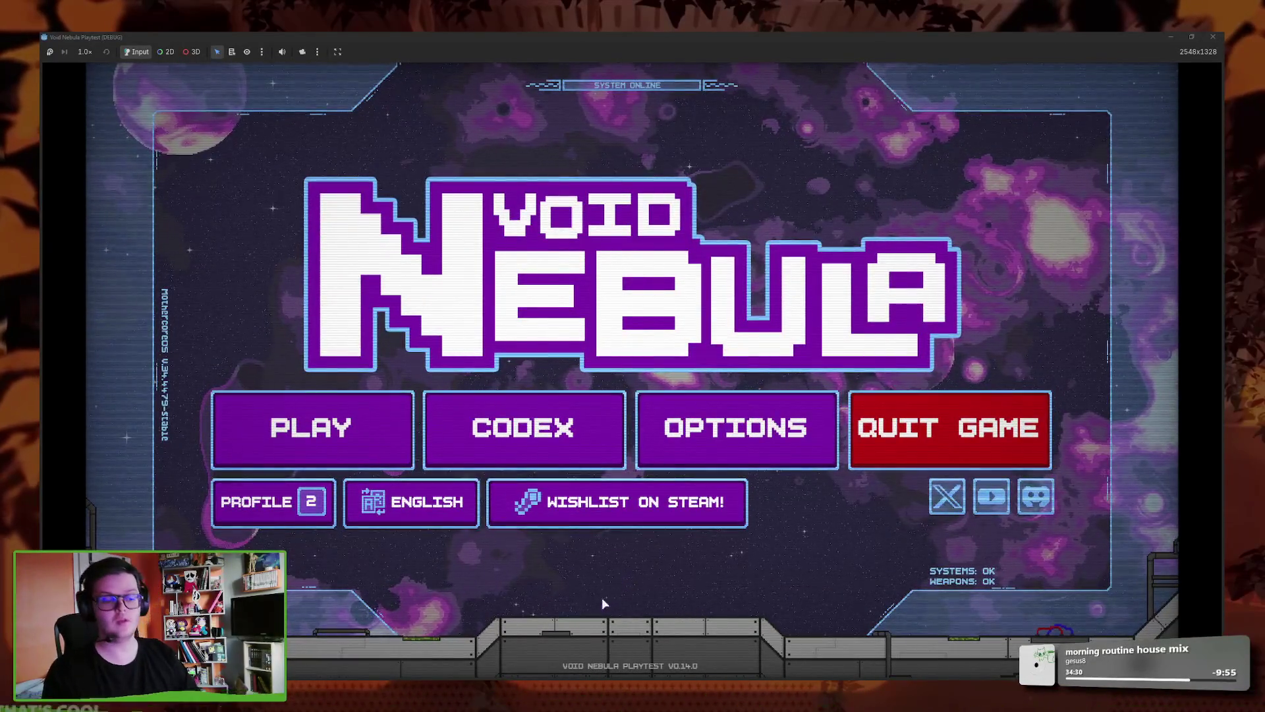
{"action": "right_click", "coordinate": [367, 677]}
{"action": "left_click", "coordinate": [355, 616]}
{"action": "key", "text": "super+shift+Right"}
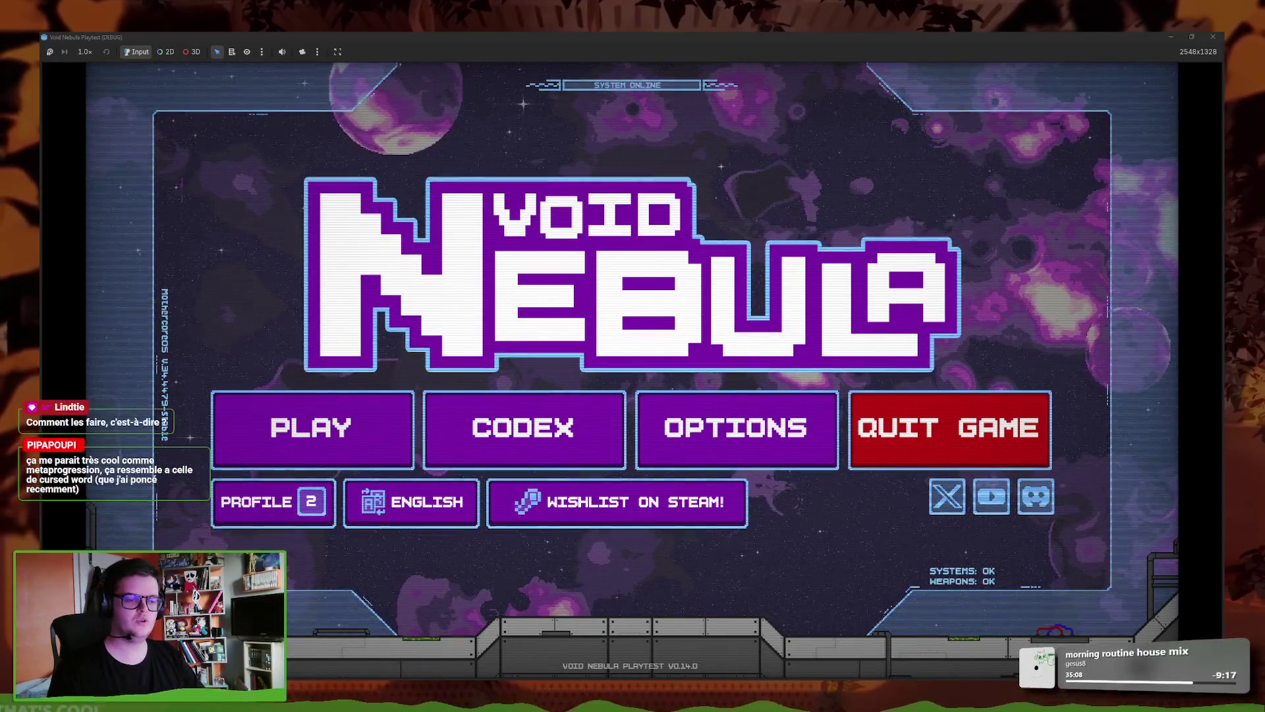
{"action": "key", "text": "alt+Tab"}
- Search the Steam store for 'cursed word' and open the Cursed Words store page
{"action": "left_click", "coordinate": [791, 85]}
{"action": "type", "text": "c"}
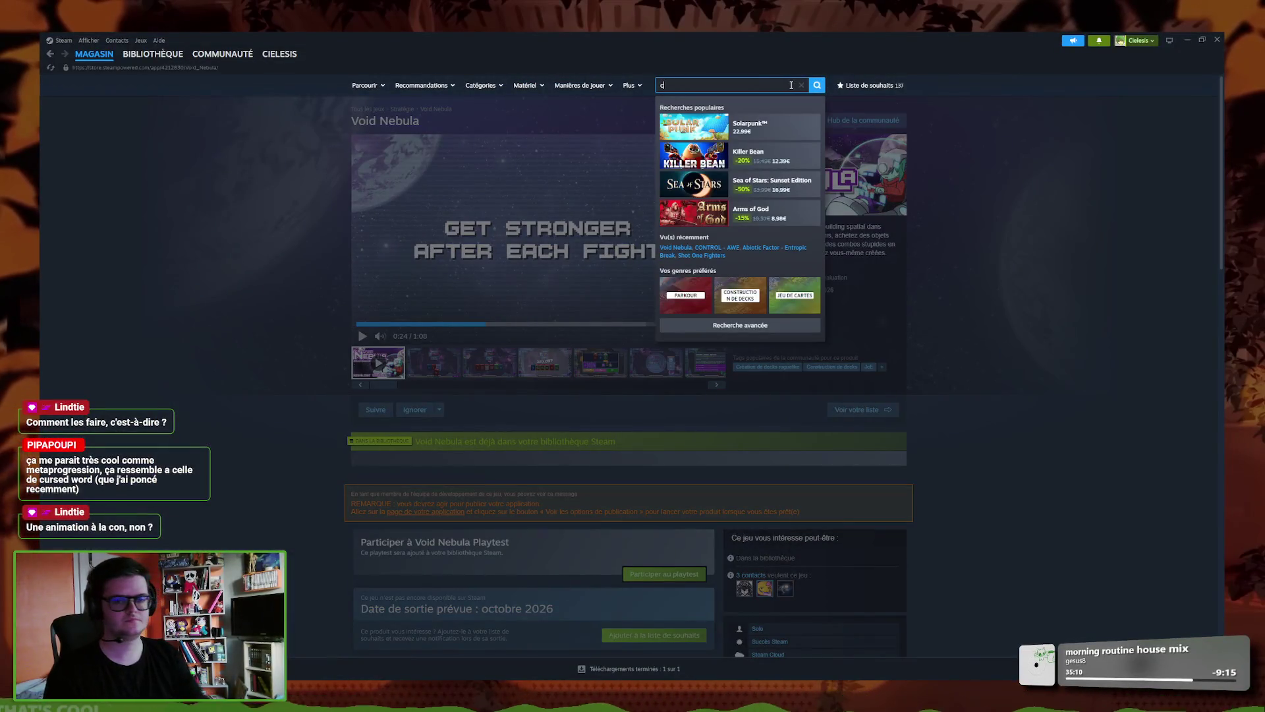
{"action": "type", "text": "ursed word"}
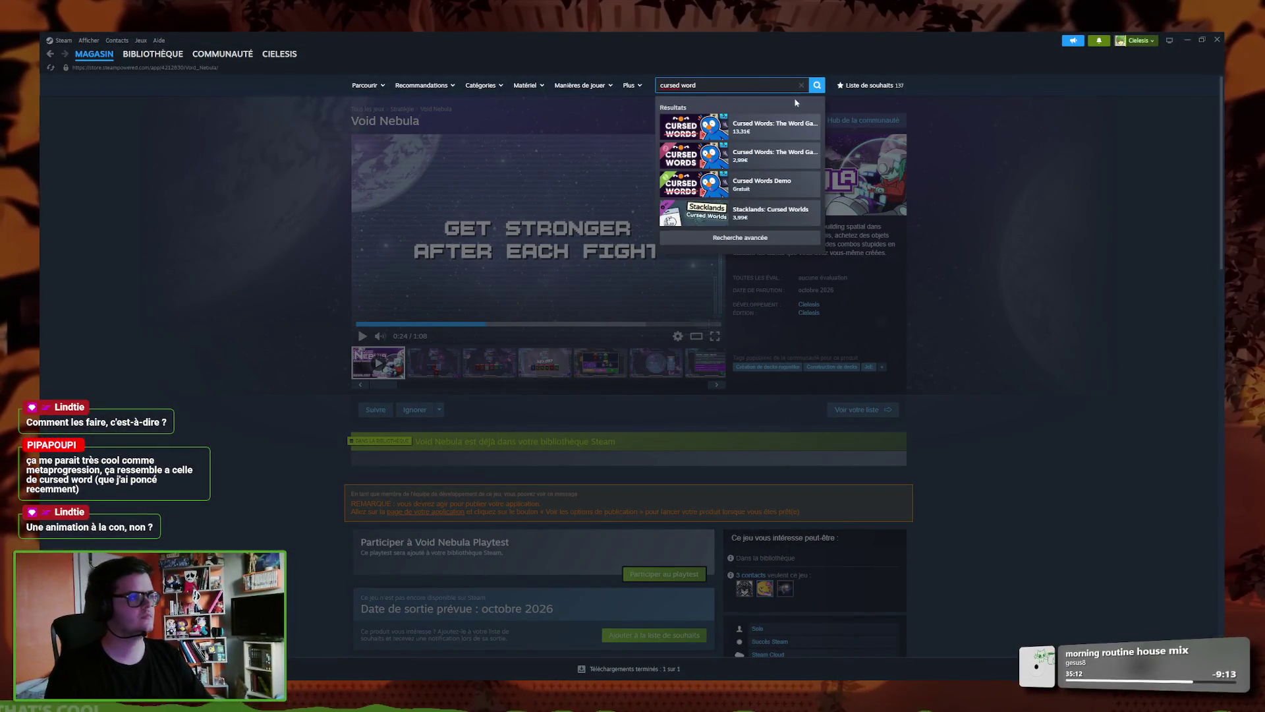
{"action": "left_click", "coordinate": [791, 143]}
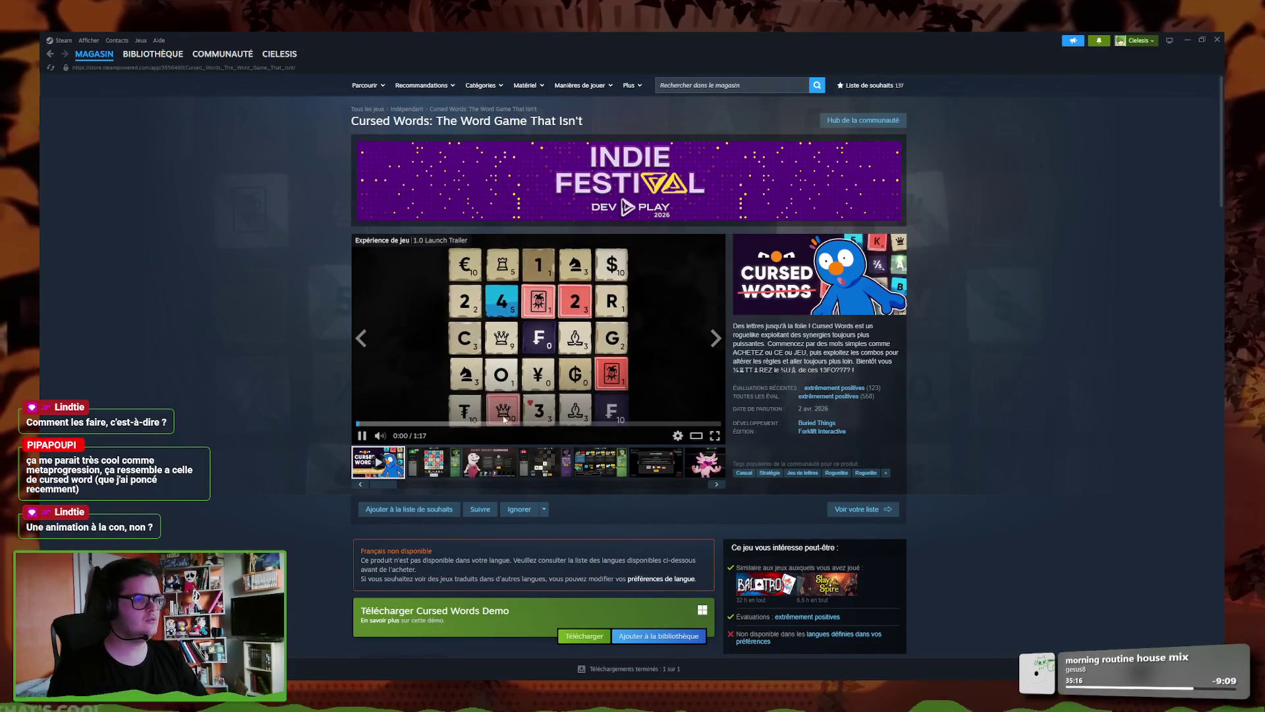
- Skim the Cursed Words trailer up to 0:40, then open the Codex in Void Nebula Playtest
{"action": "left_click", "coordinate": [414, 424]}
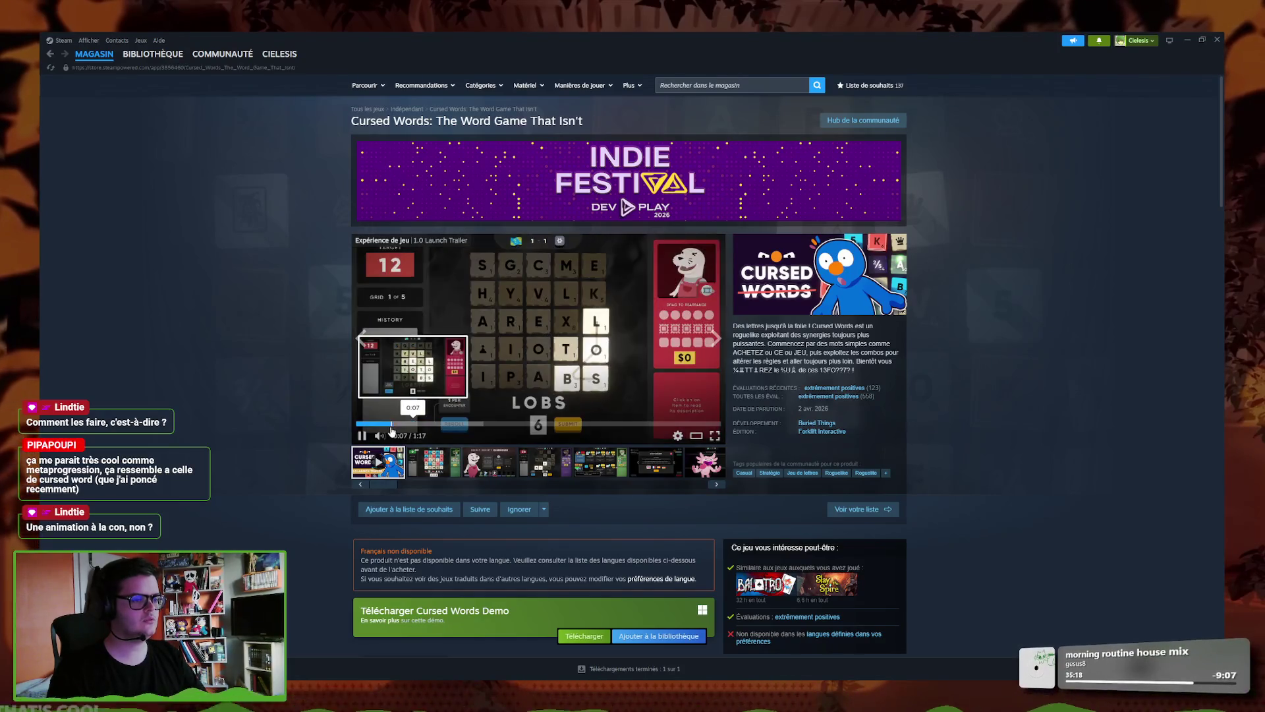
{"action": "left_click", "coordinate": [481, 356]}
{"action": "left_click", "coordinate": [481, 357]}
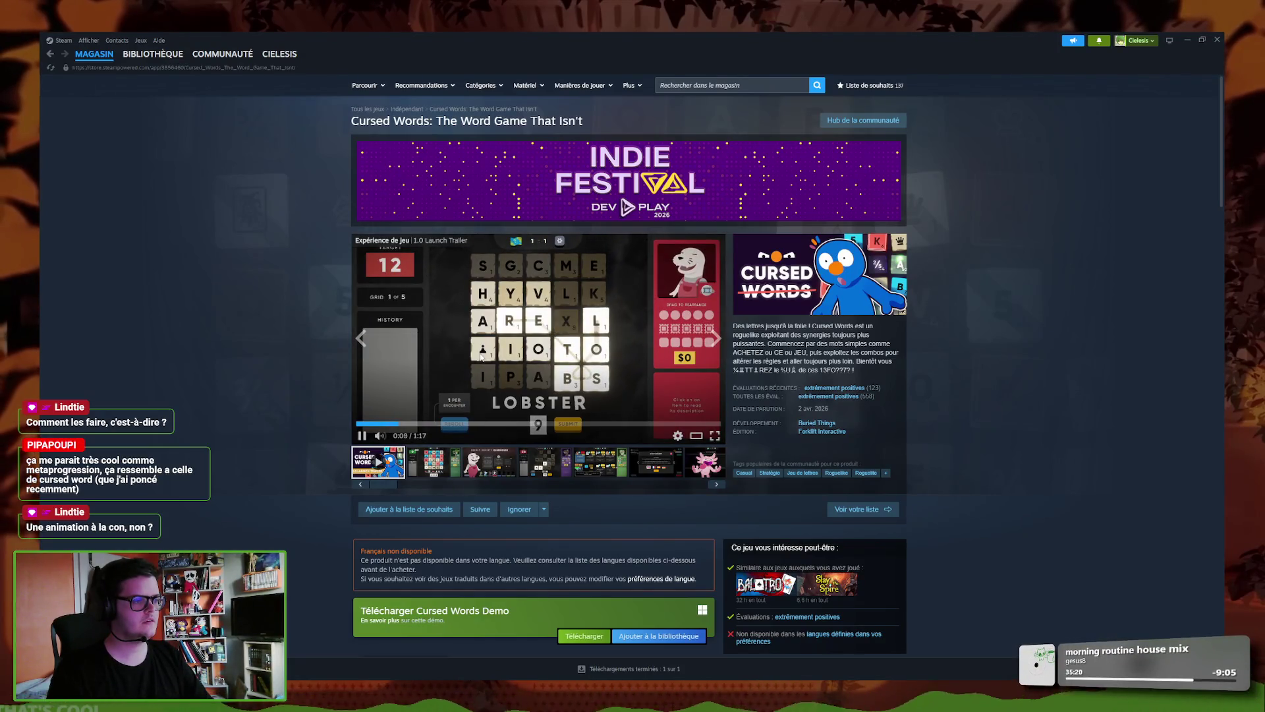
{"action": "left_click", "coordinate": [494, 424]}
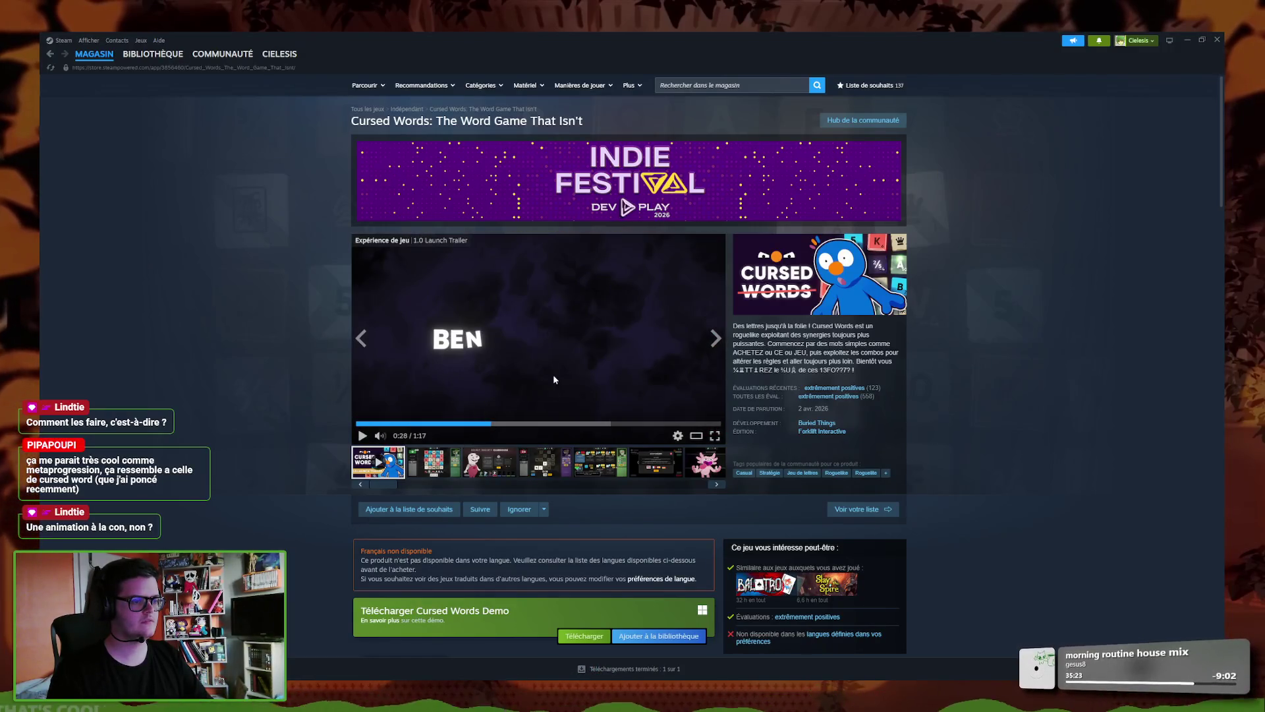
{"action": "left_click", "coordinate": [544, 423]}
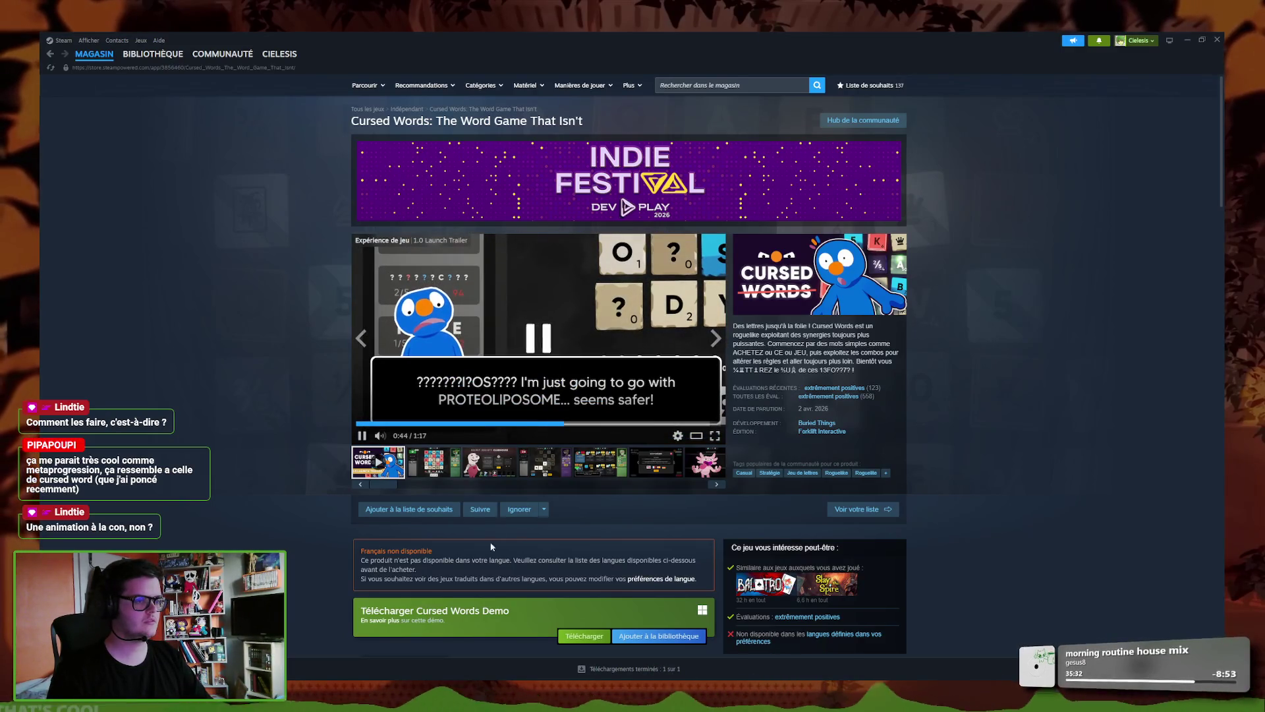
{"action": "key", "text": "alt+Tab"}
{"action": "left_click", "coordinate": [569, 428]}
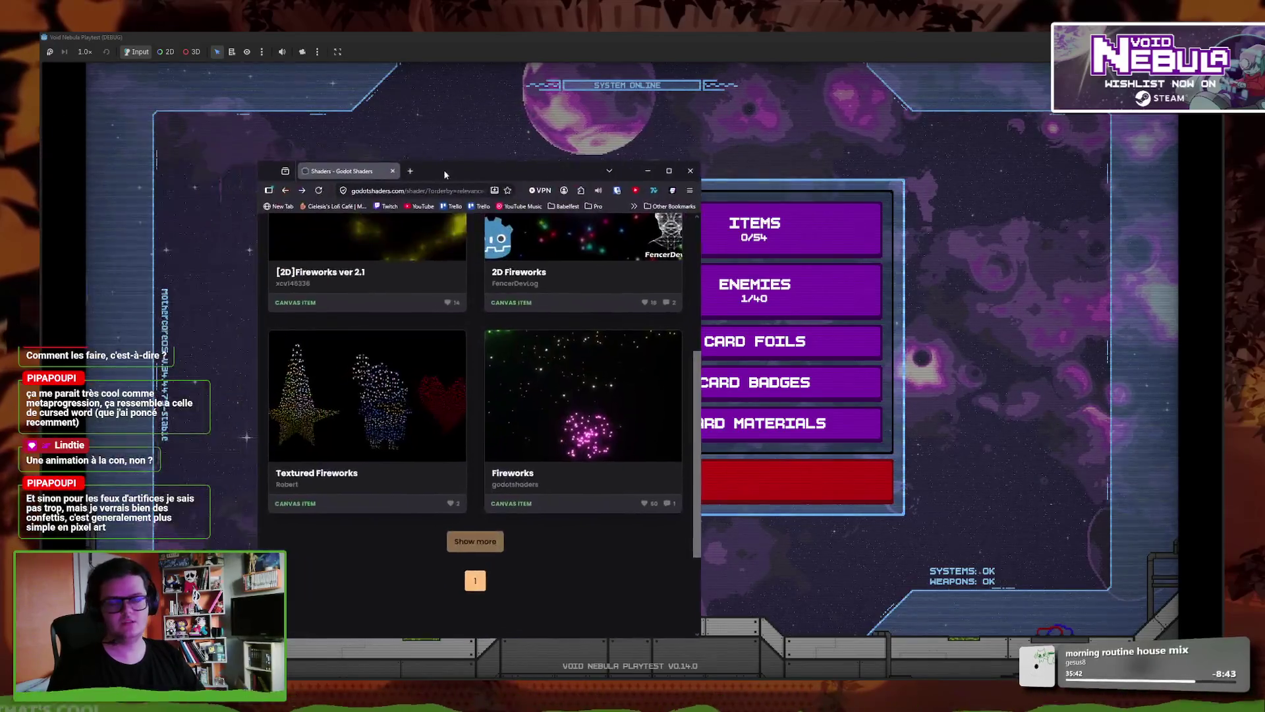
{"action": "key", "text": "alt+Tab"}
{"action": "left_click", "coordinate": [404, 172]}
{"action": "type", "text": "takes"}
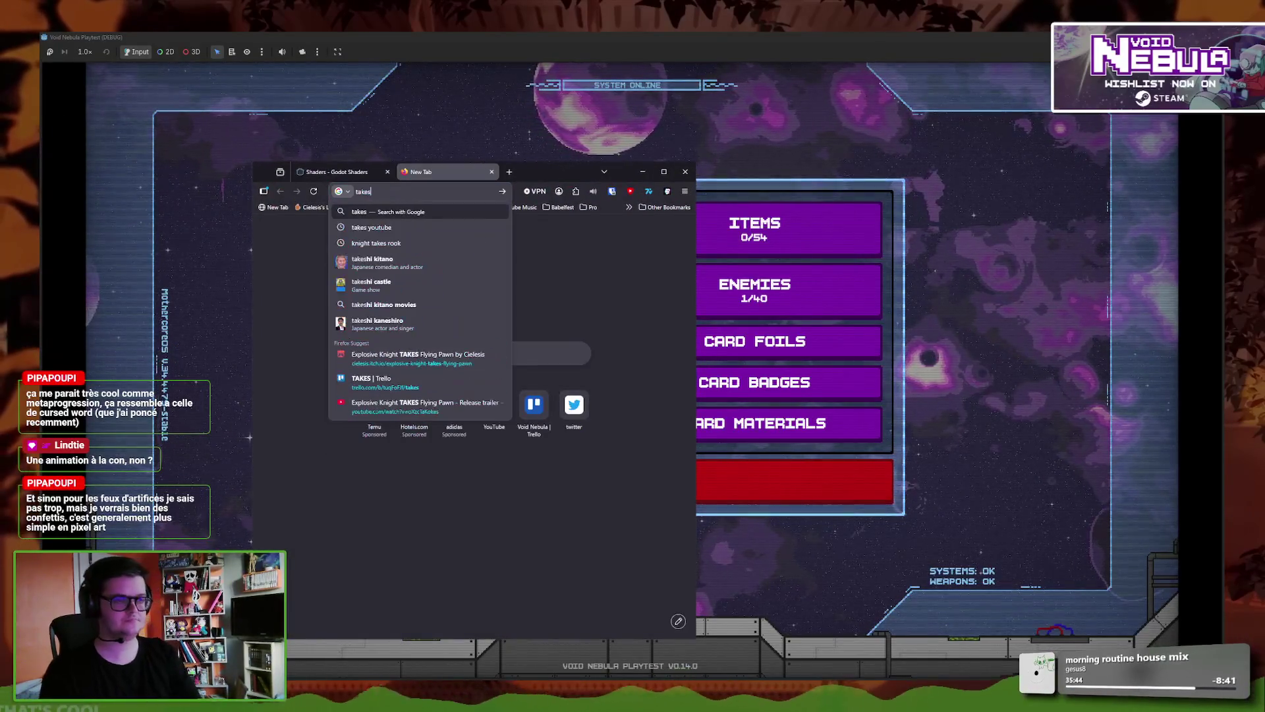
{"action": "left_click", "coordinate": [422, 406]}
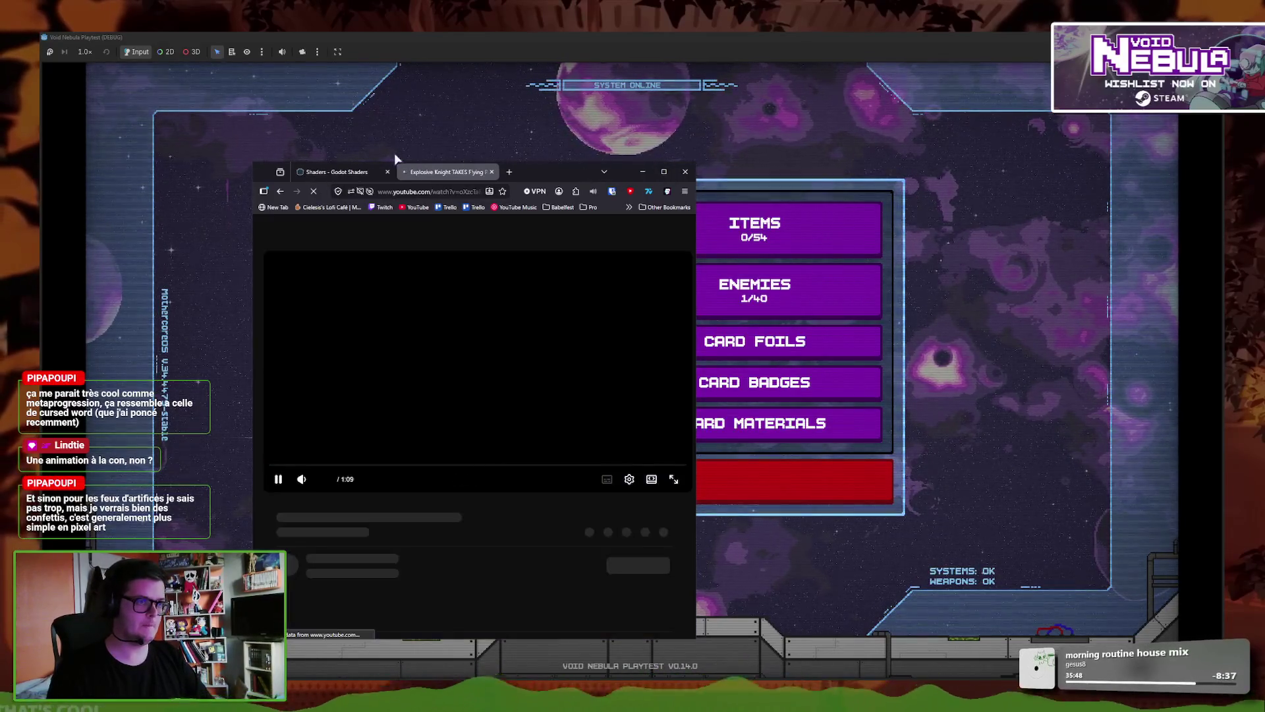
{"action": "left_click", "coordinate": [472, 466]}
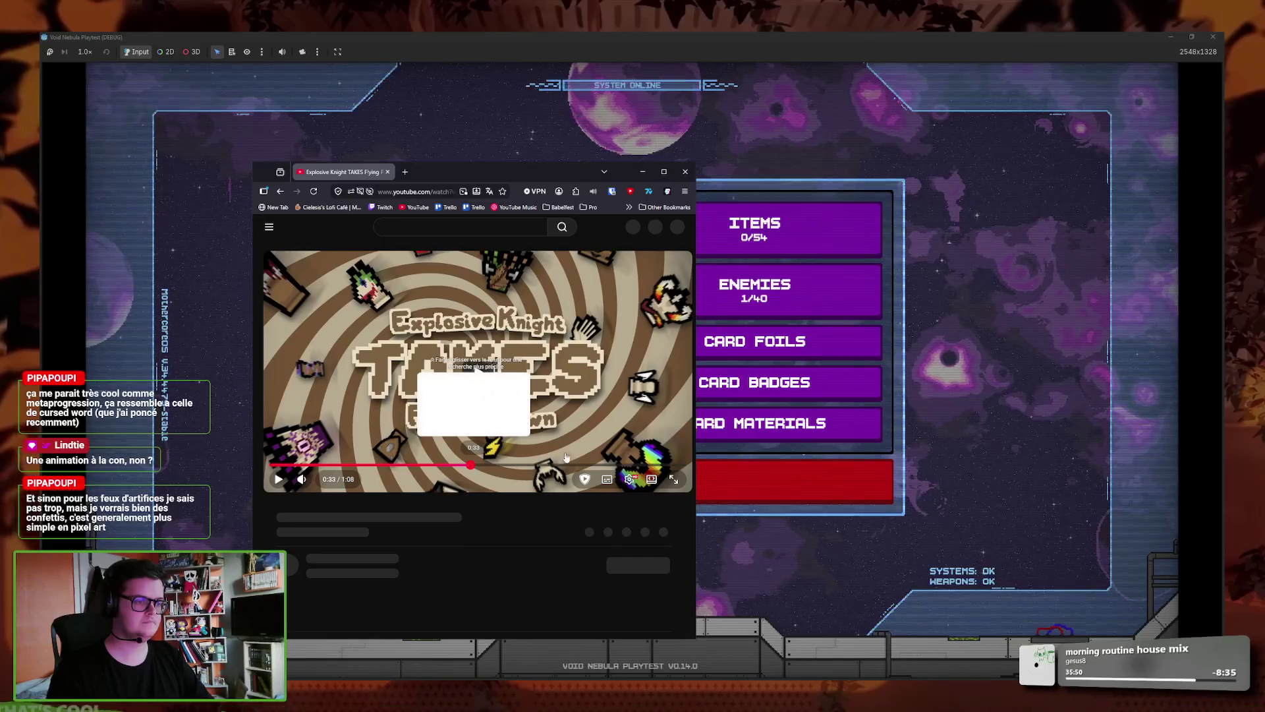
{"action": "left_click", "coordinate": [664, 171]}
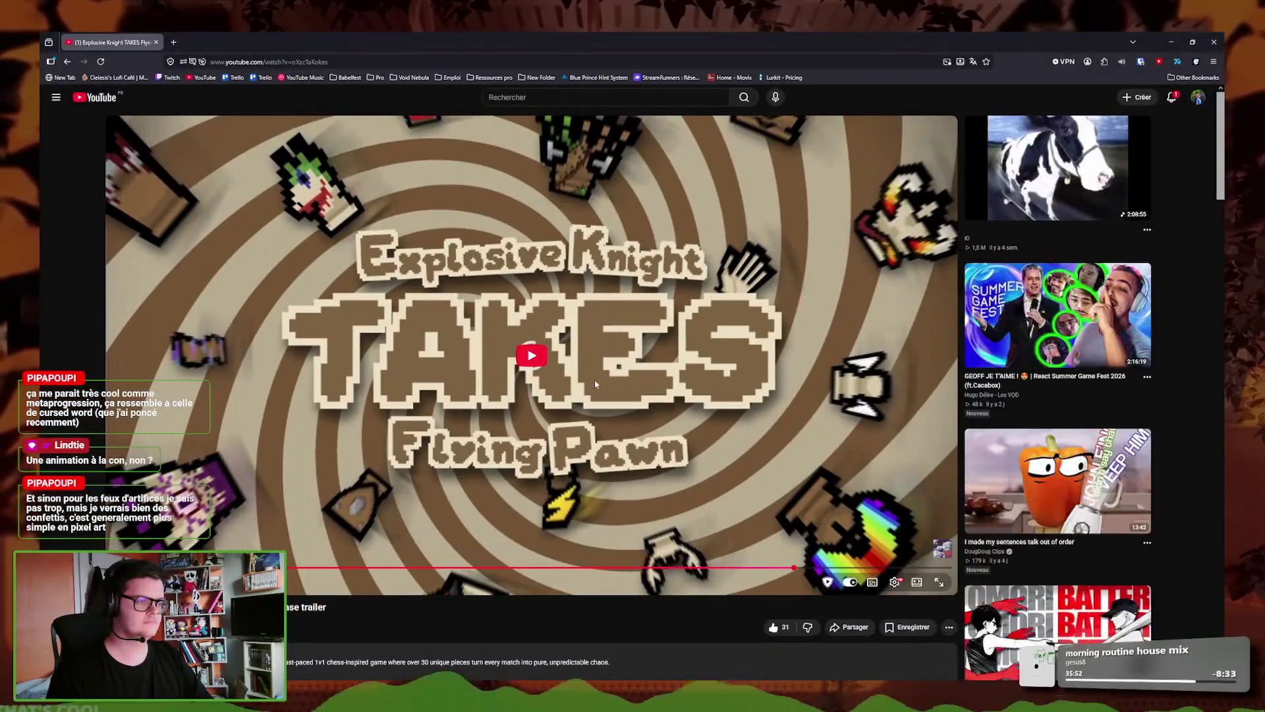
{"action": "left_click", "coordinate": [804, 568]}
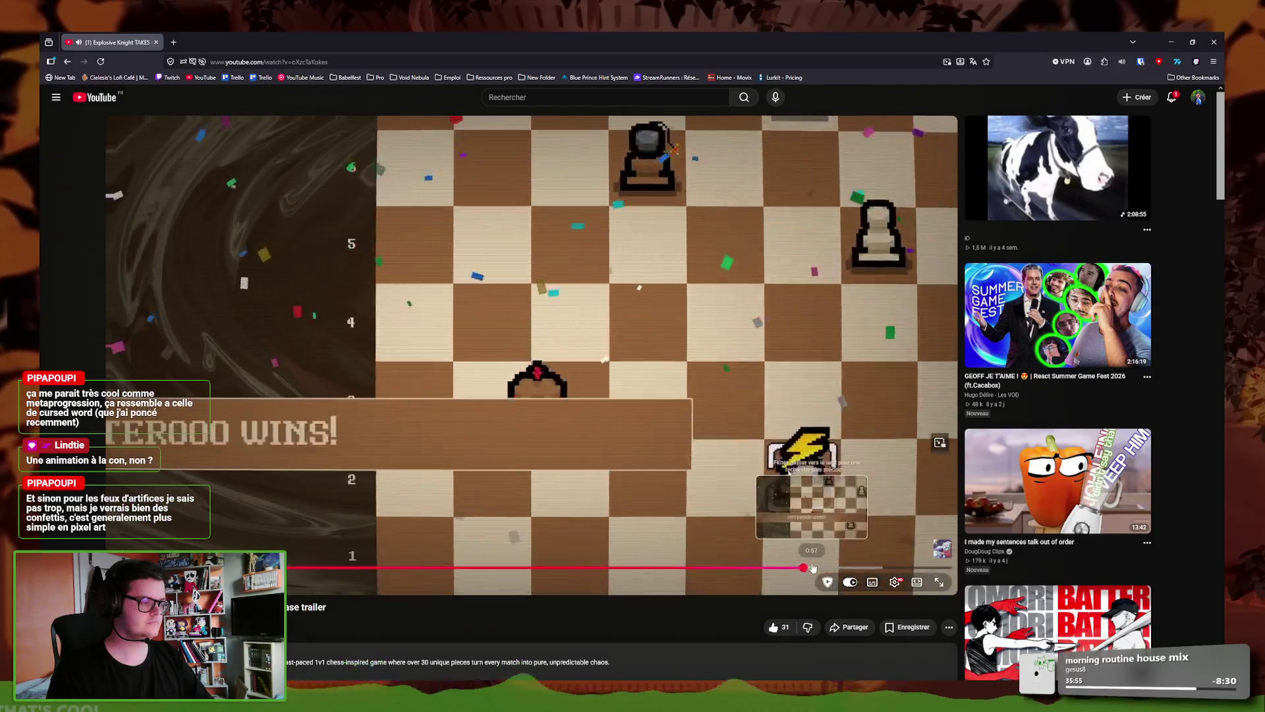
{"action": "left_click", "coordinate": [345, 354]}
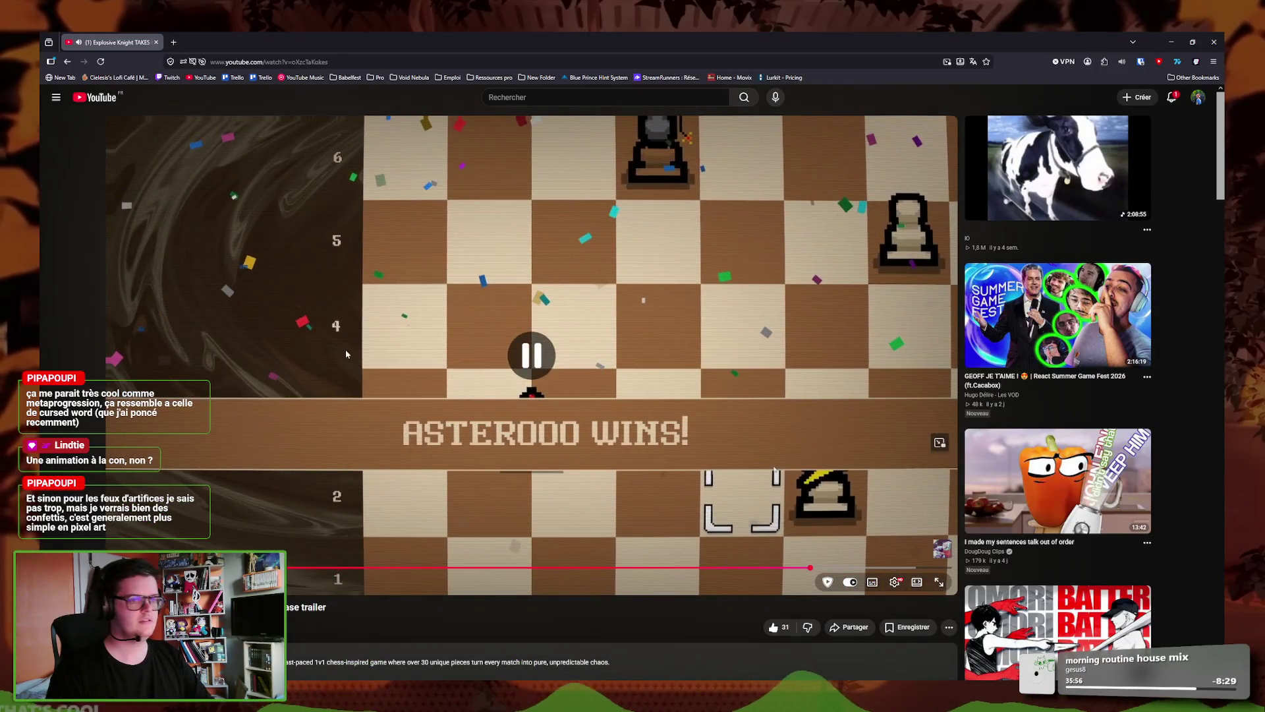
{"action": "left_click", "coordinate": [478, 350]}
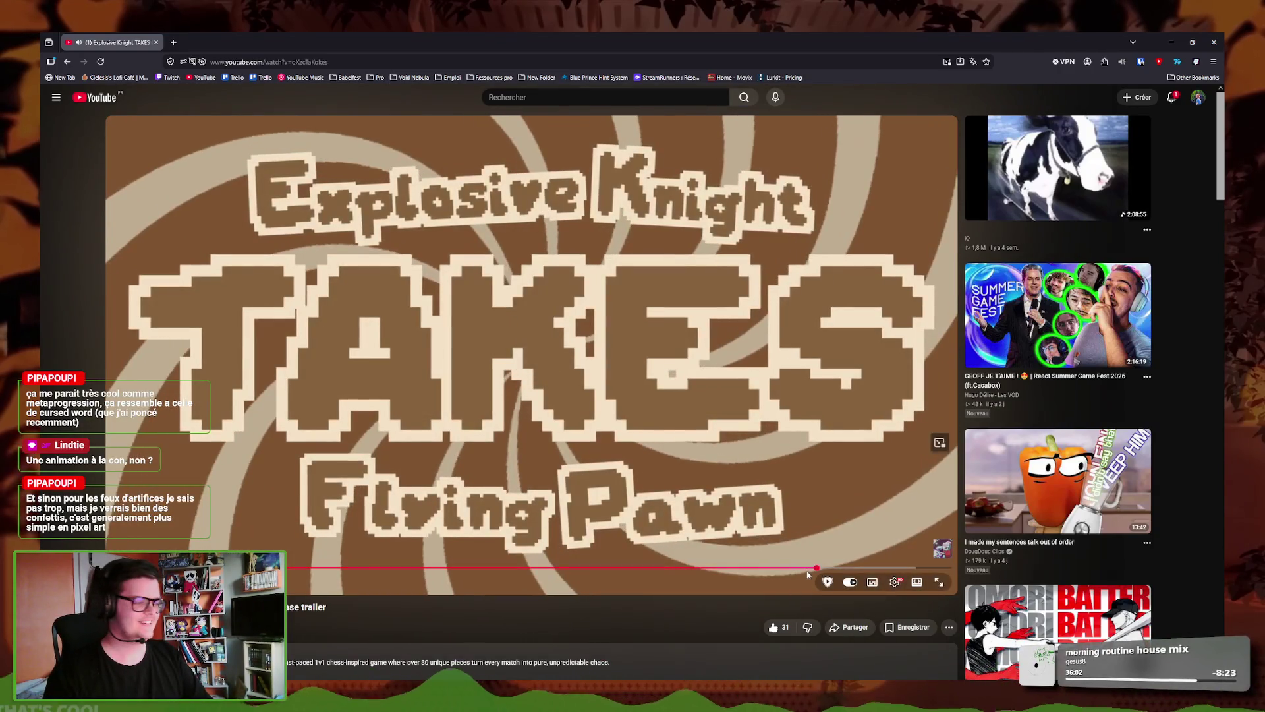
{"action": "left_click", "coordinate": [807, 567]}
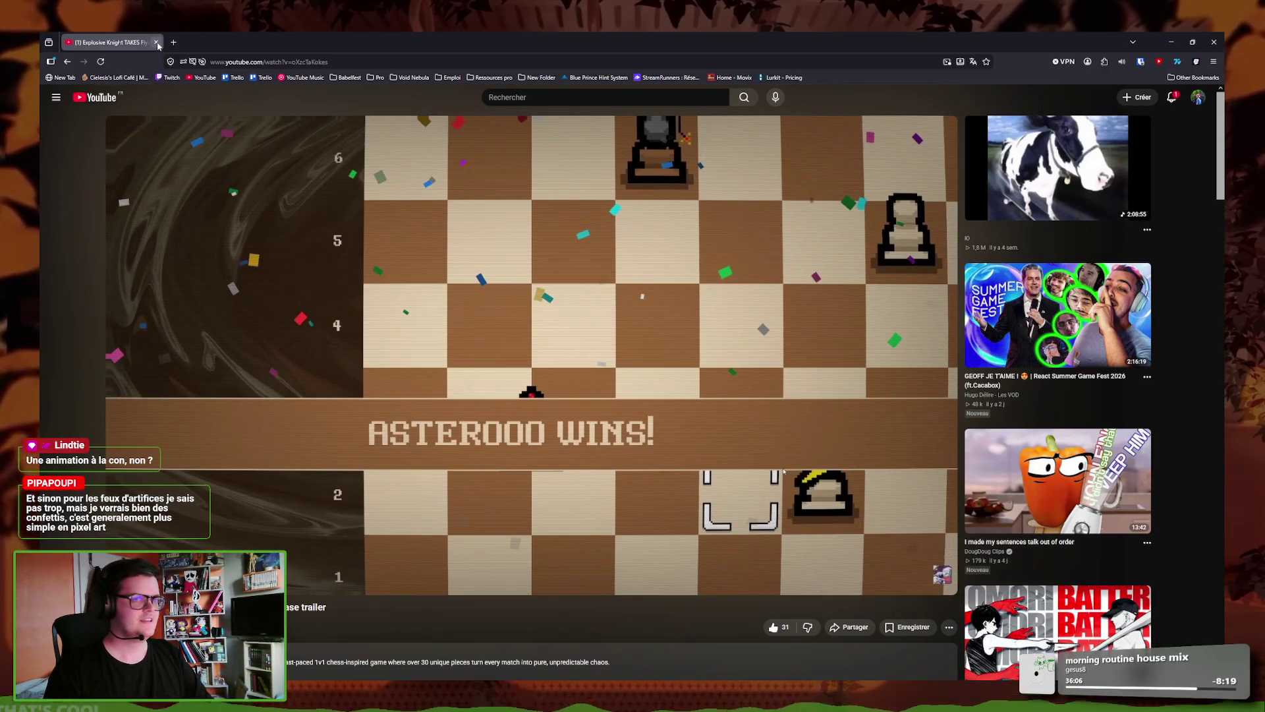
{"action": "left_click", "coordinate": [1214, 42]}
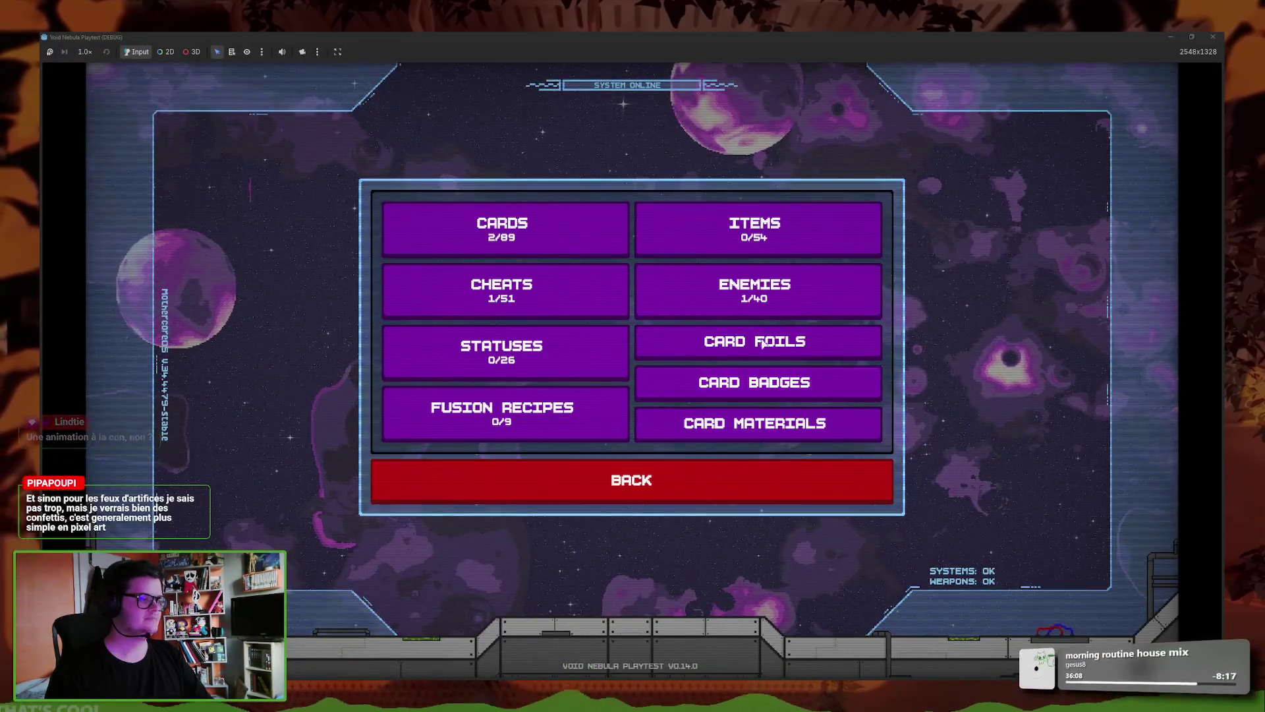
{"action": "left_click", "coordinate": [762, 342]}
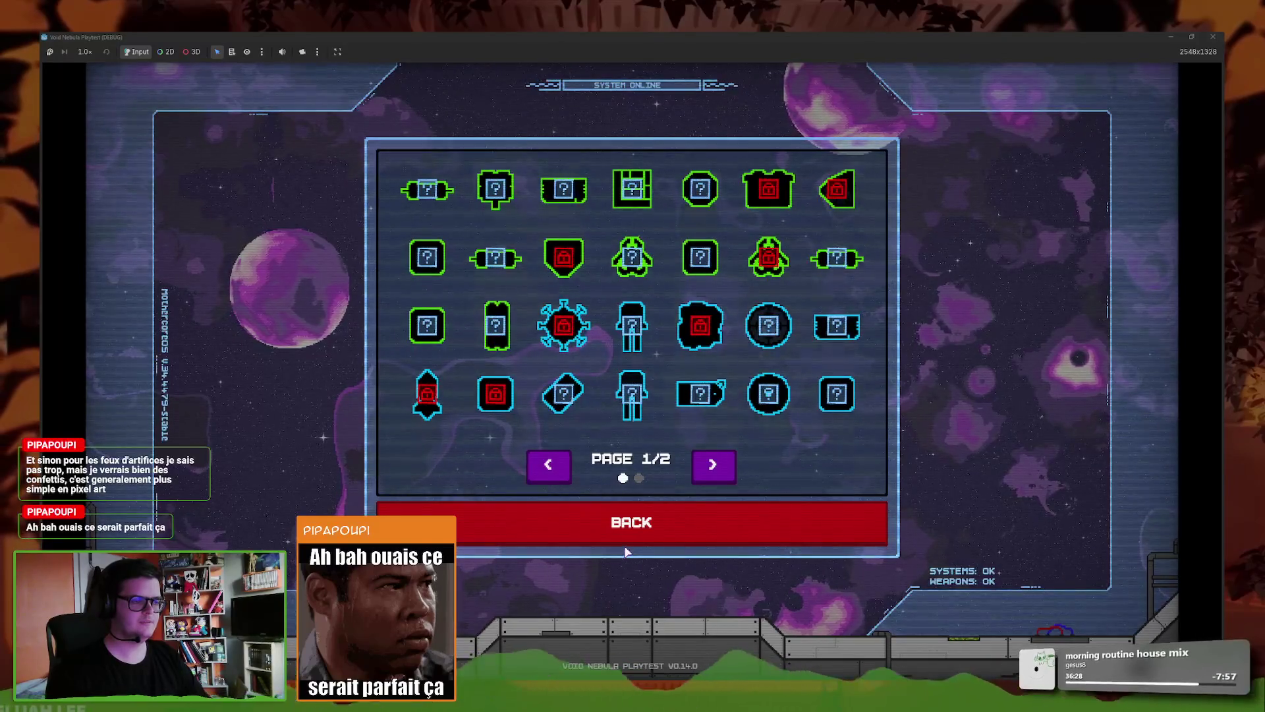
{"action": "mouse_move", "coordinate": [508, 695]}
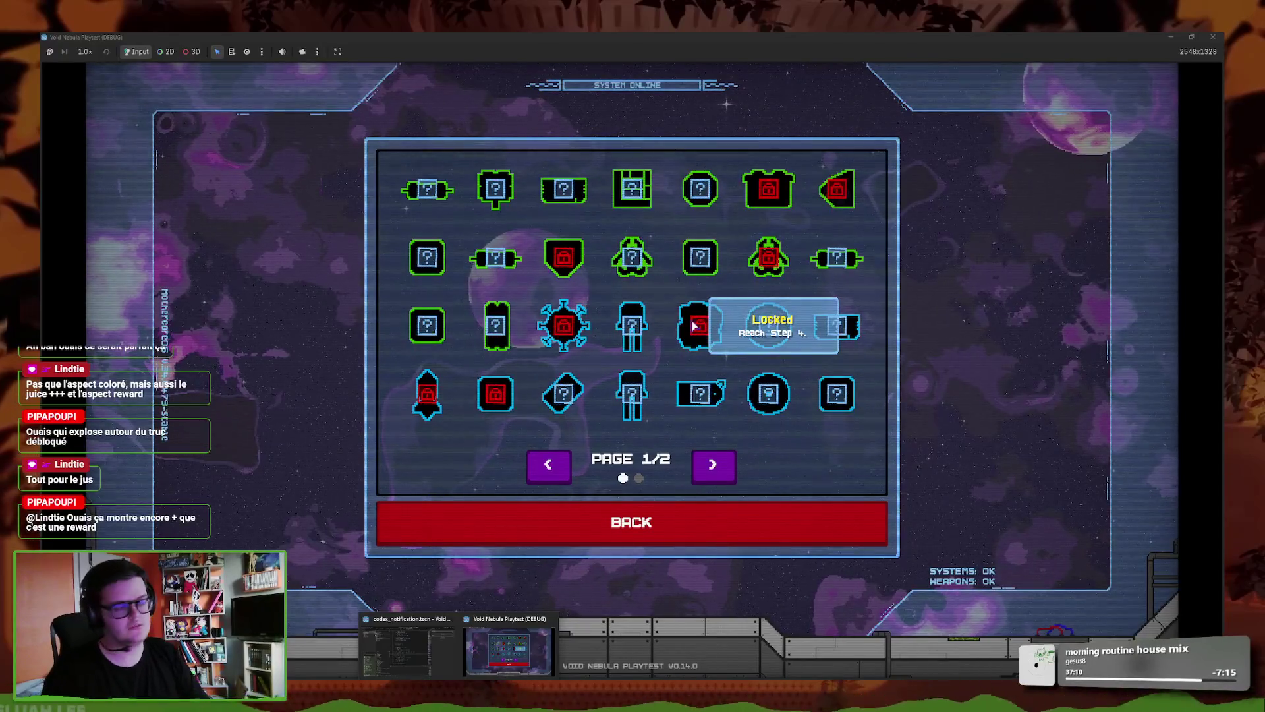
{"action": "mouse_move", "coordinate": [559, 320]}
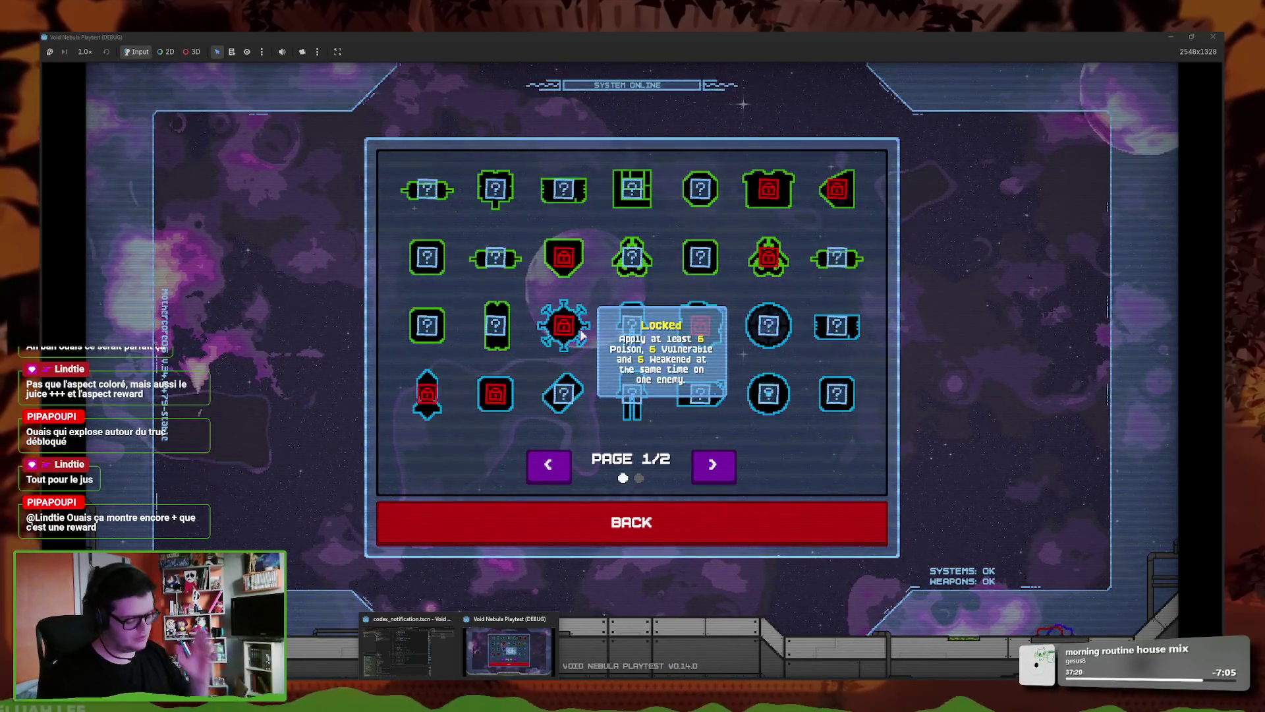
{"action": "mouse_move", "coordinate": [491, 405]}
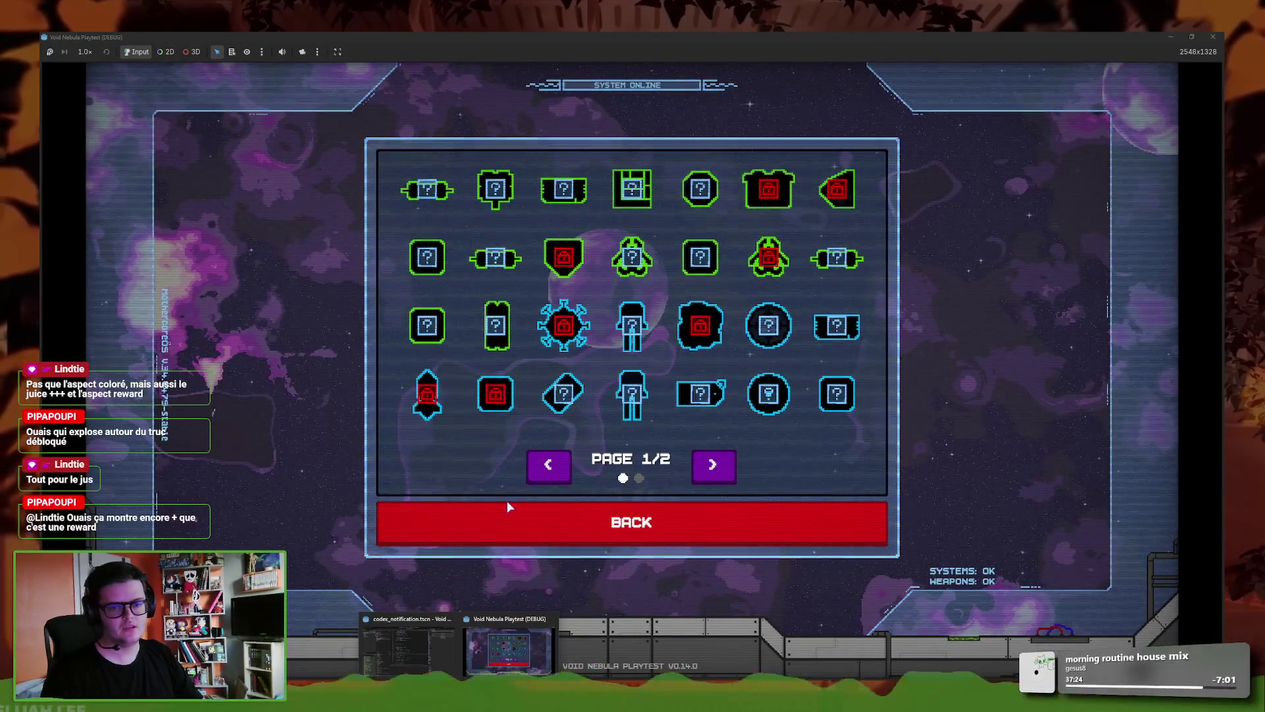
{"action": "left_click", "coordinate": [695, 477]}
{"action": "left_click", "coordinate": [674, 530]}
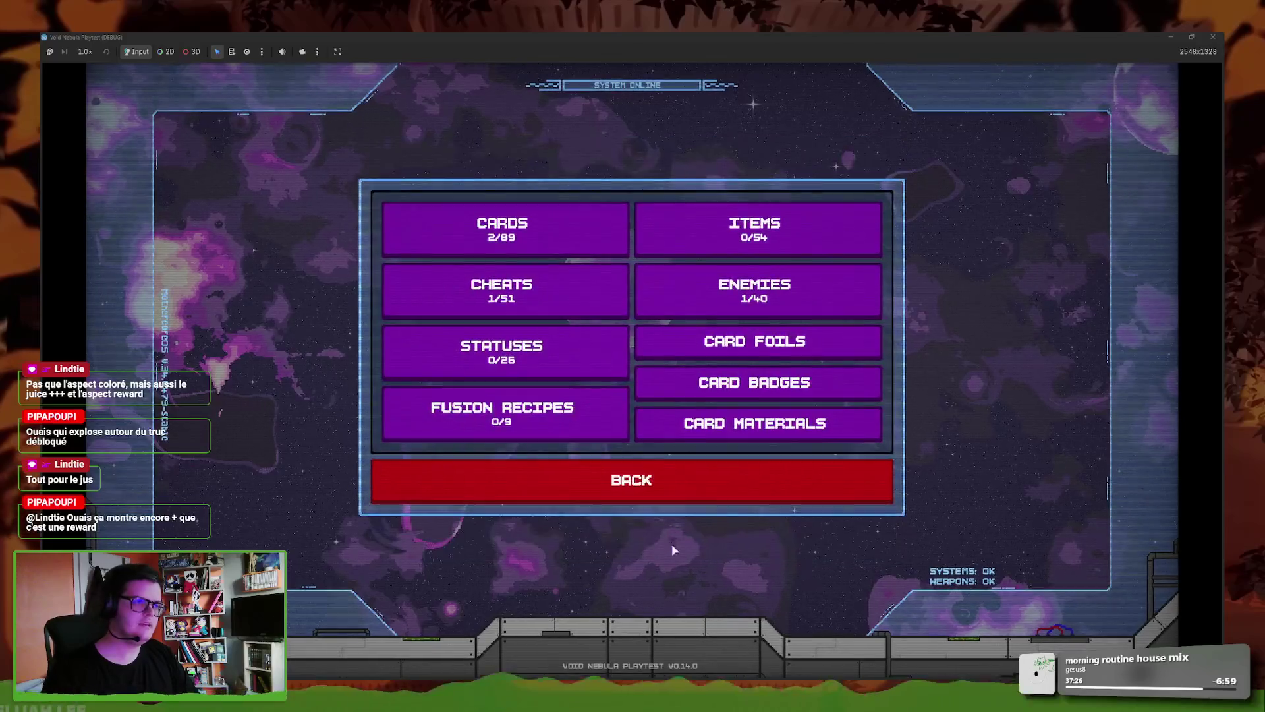
{"action": "left_click", "coordinate": [576, 286]}
{"action": "left_click", "coordinate": [644, 537]}
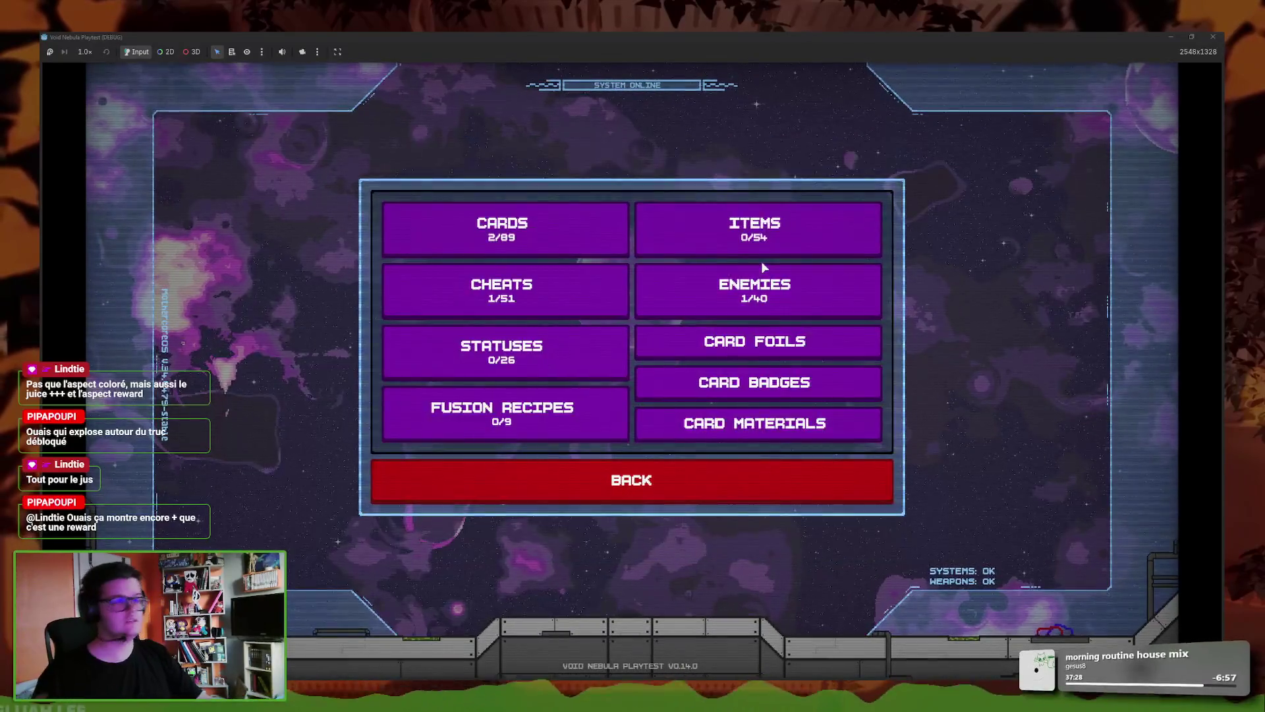
{"action": "left_click", "coordinate": [609, 222]}
{"action": "left_click", "coordinate": [744, 482]}
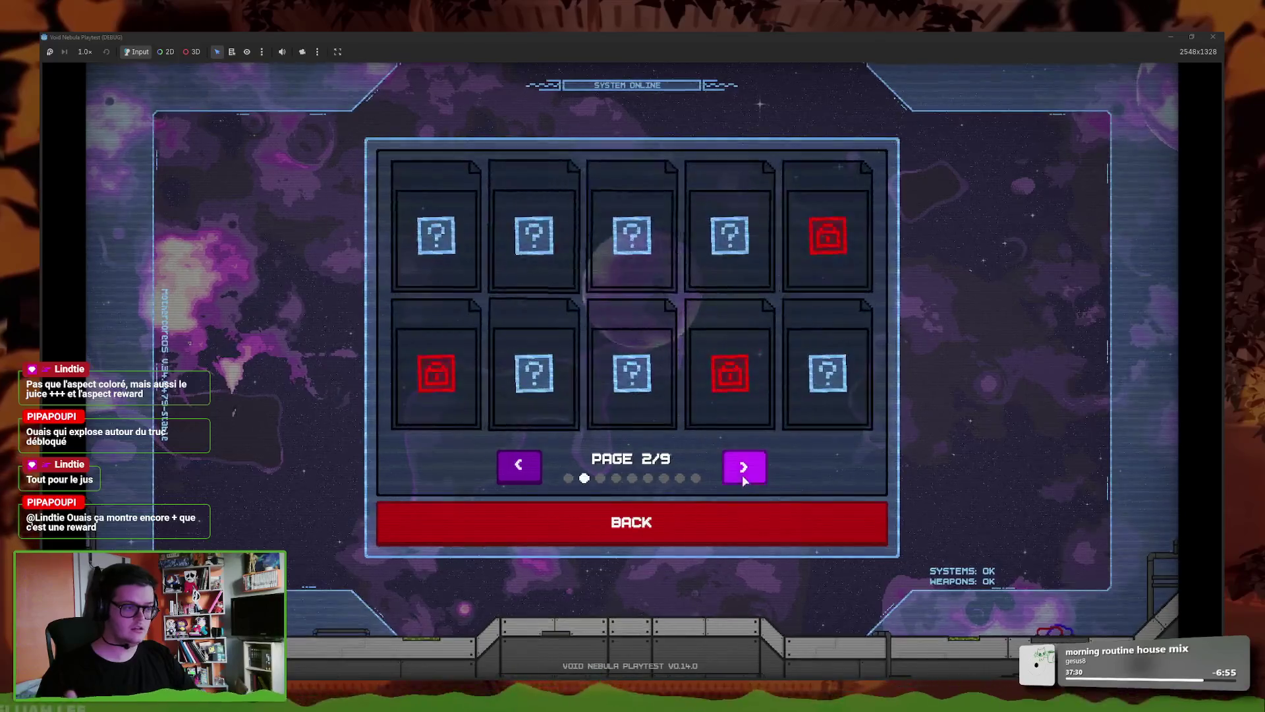
{"action": "left_click", "coordinate": [744, 481]}
{"action": "left_click", "coordinate": [715, 522]}
{"action": "left_click", "coordinate": [698, 382]}
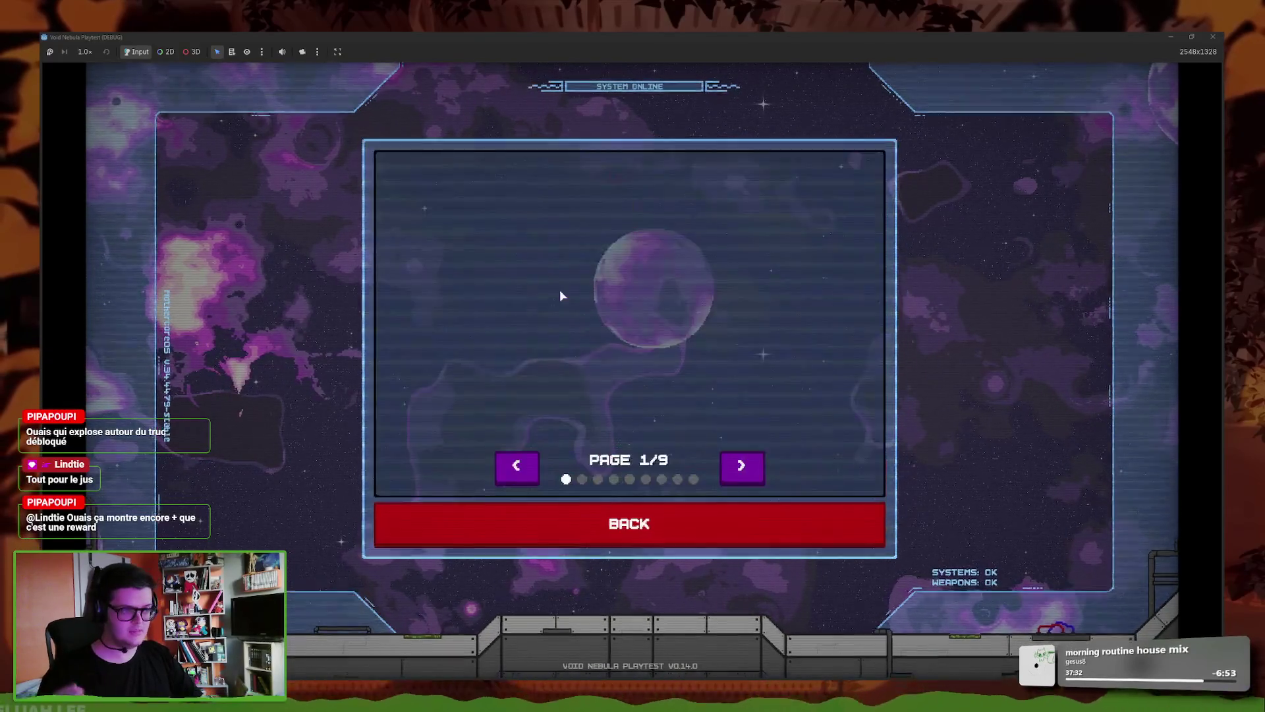
{"action": "left_click", "coordinate": [648, 477]}
{"action": "left_click", "coordinate": [630, 477]}
{"action": "left_click", "coordinate": [749, 468]}
{"action": "left_click", "coordinate": [735, 528]}
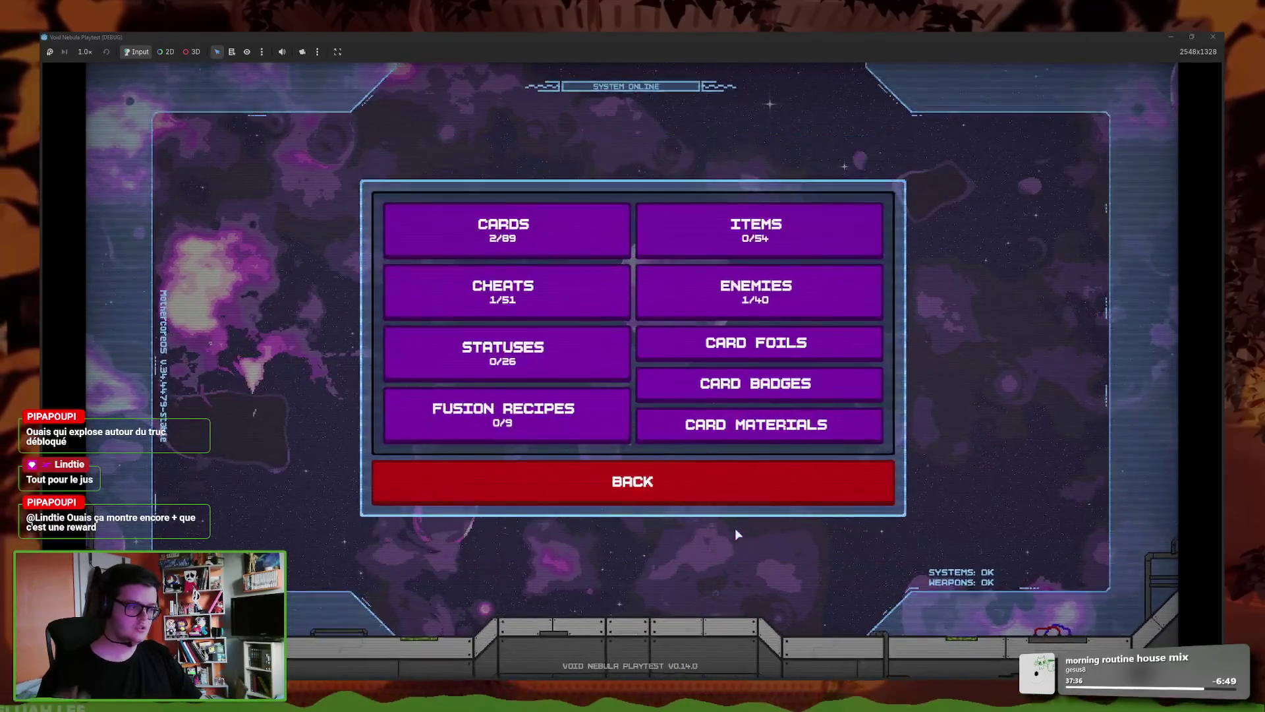
{"action": "key", "text": "alt+Tab"}
- Browse the Cheats, Characters and Red cards sheets of the achievements spreadsheet
{"action": "scroll", "coordinate": [642, 389], "scroll_direction": "down", "scroll_amount": 5}
{"action": "scroll", "coordinate": [659, 461], "scroll_direction": "up", "scroll_amount": 5}
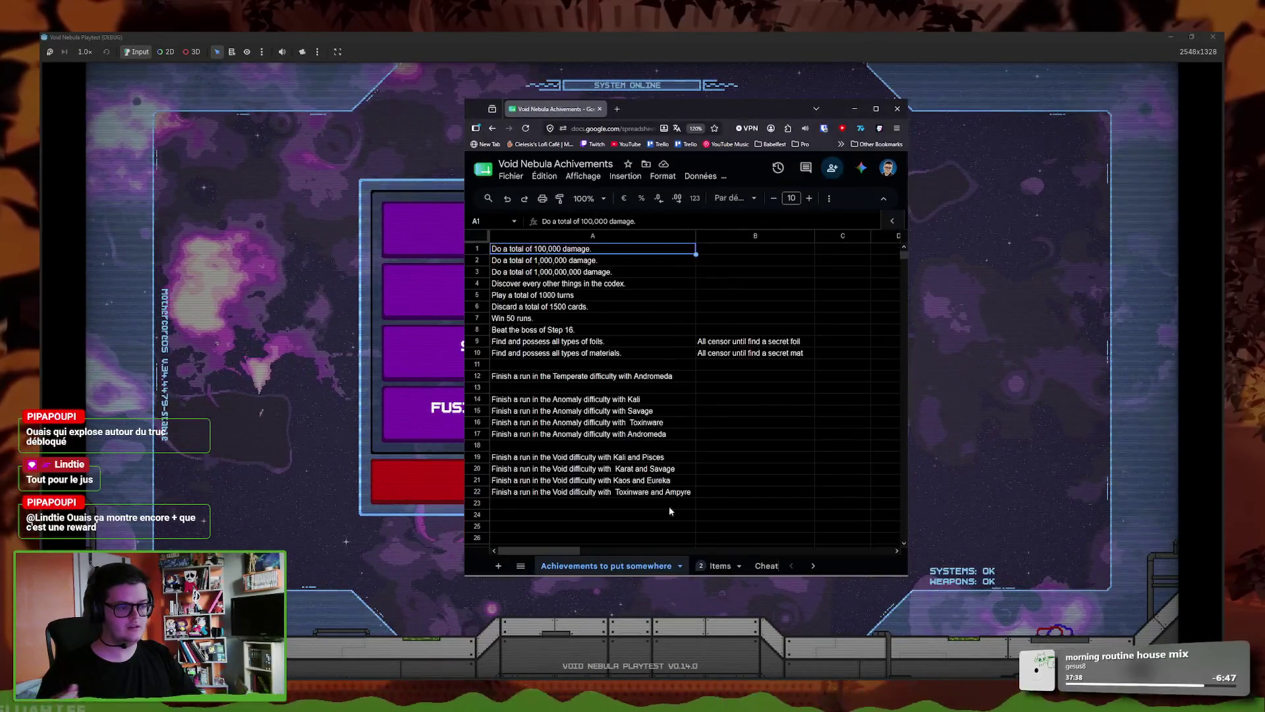
{"action": "left_click", "coordinate": [767, 566]}
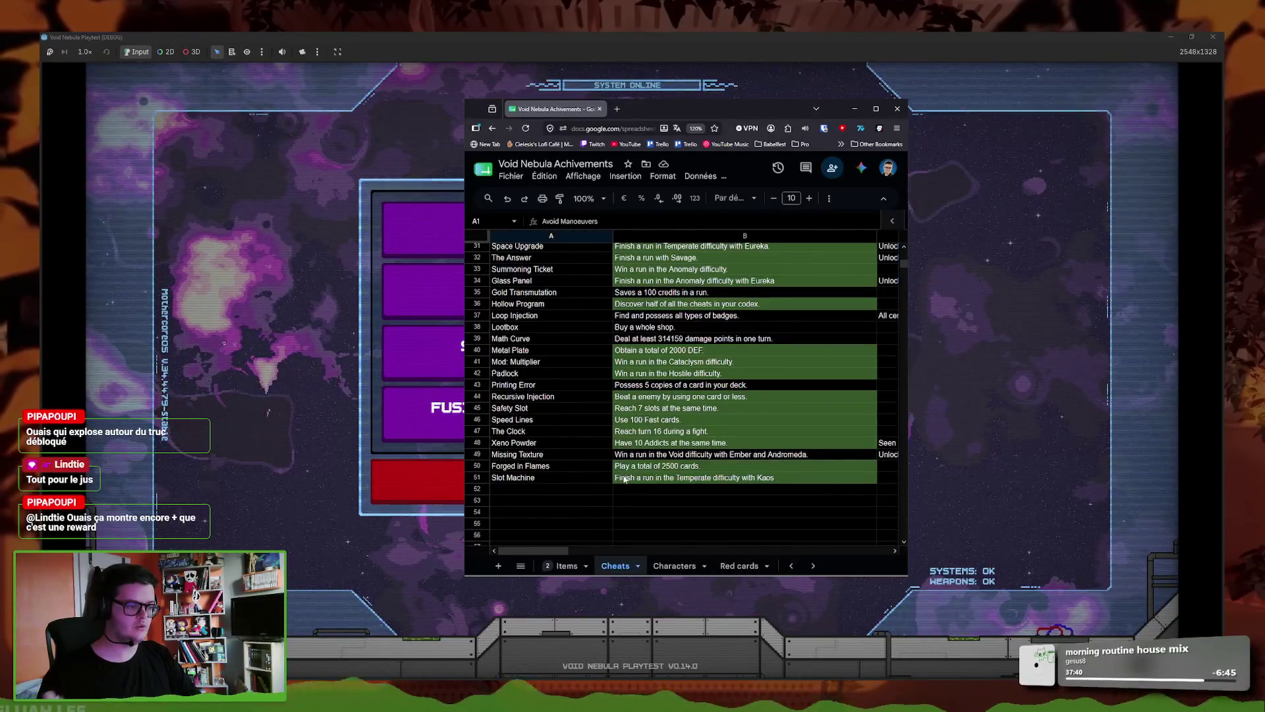
{"action": "scroll", "coordinate": [682, 461], "scroll_direction": "up", "scroll_amount": 4}
{"action": "scroll", "coordinate": [676, 461], "scroll_direction": "down", "scroll_amount": 5}
{"action": "left_click", "coordinate": [674, 566]}
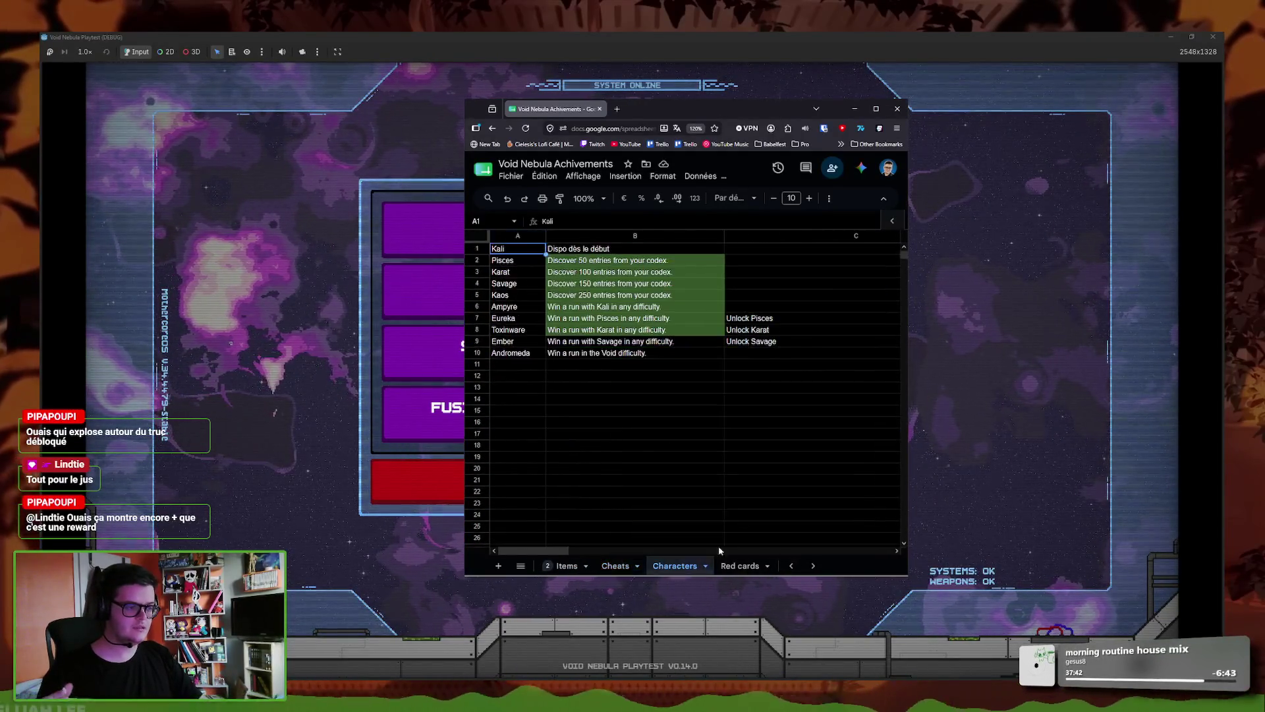
{"action": "left_click", "coordinate": [740, 566]}
{"action": "left_click", "coordinate": [669, 567]}
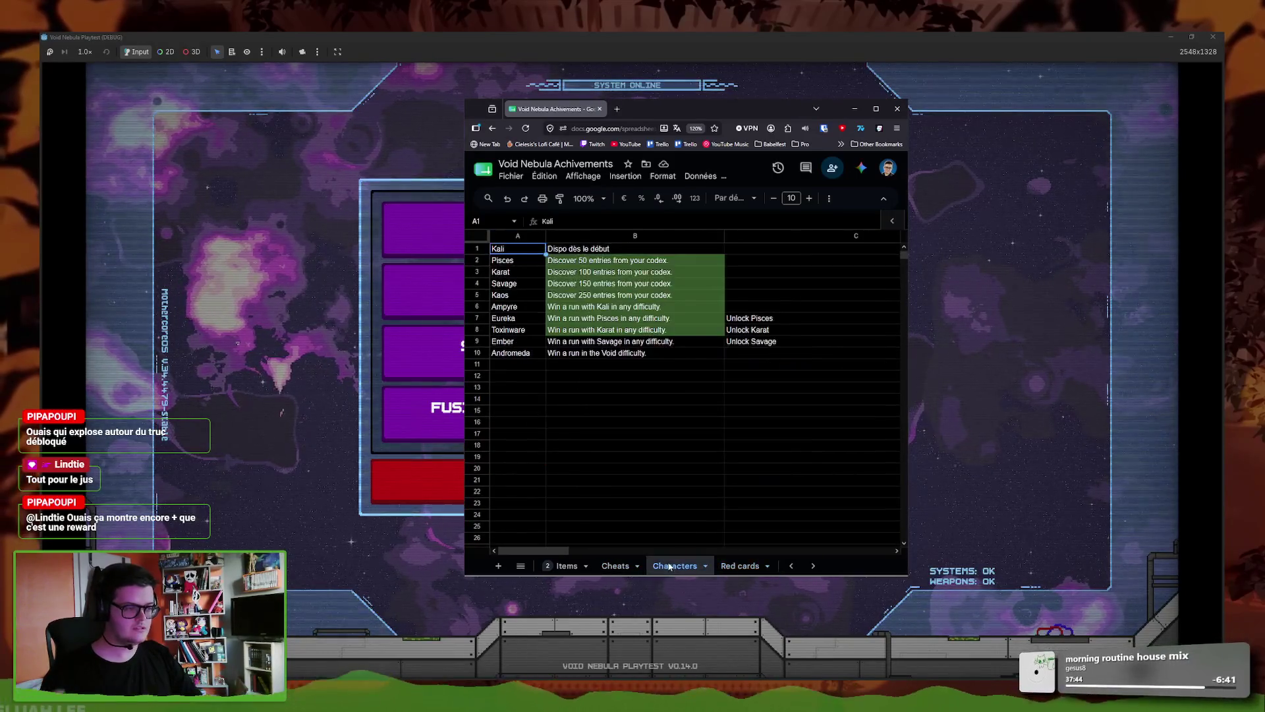
{"action": "left_click", "coordinate": [613, 565]}
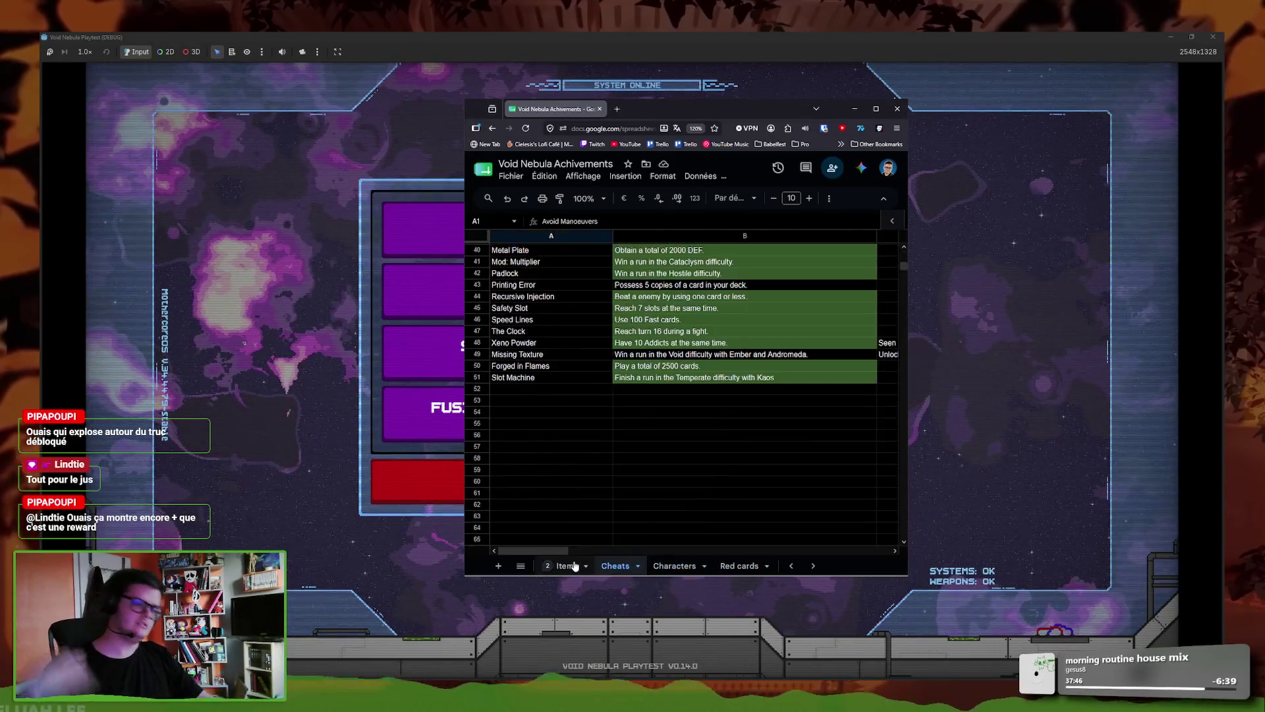
- Scroll the Items sheet down to the Sales row, then minimise the browser
{"action": "left_click", "coordinate": [567, 565]}
{"action": "scroll", "coordinate": [619, 514], "scroll_direction": "down", "scroll_amount": 5}
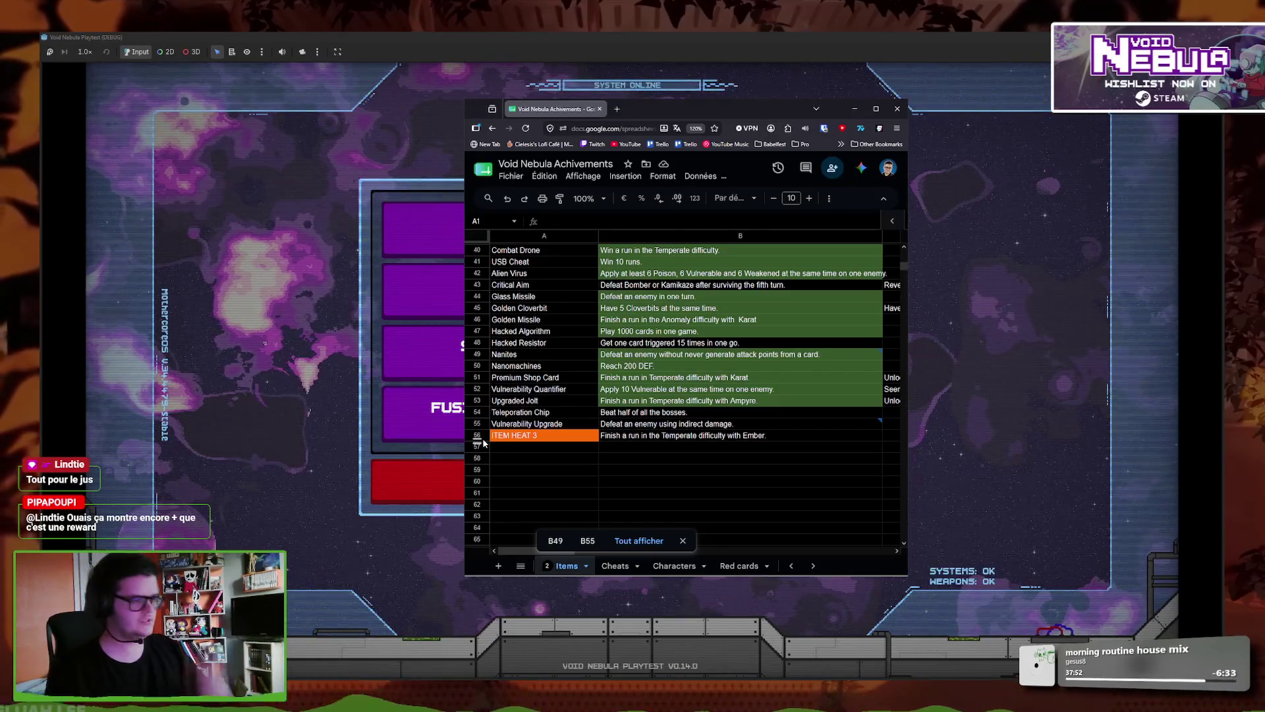
{"action": "mouse_move", "coordinate": [690, 433]}
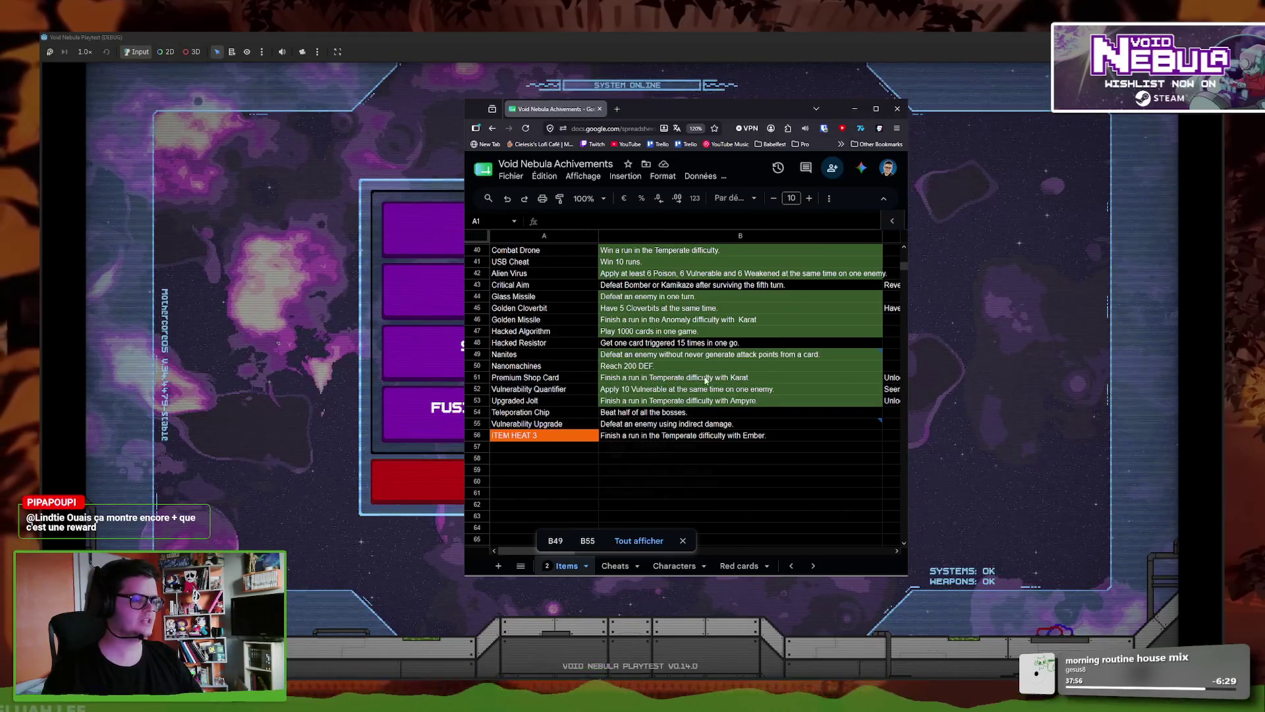
{"action": "scroll", "coordinate": [728, 479], "scroll_direction": "up", "scroll_amount": 3}
{"action": "scroll", "coordinate": [728, 480], "scroll_direction": "down", "scroll_amount": 2}
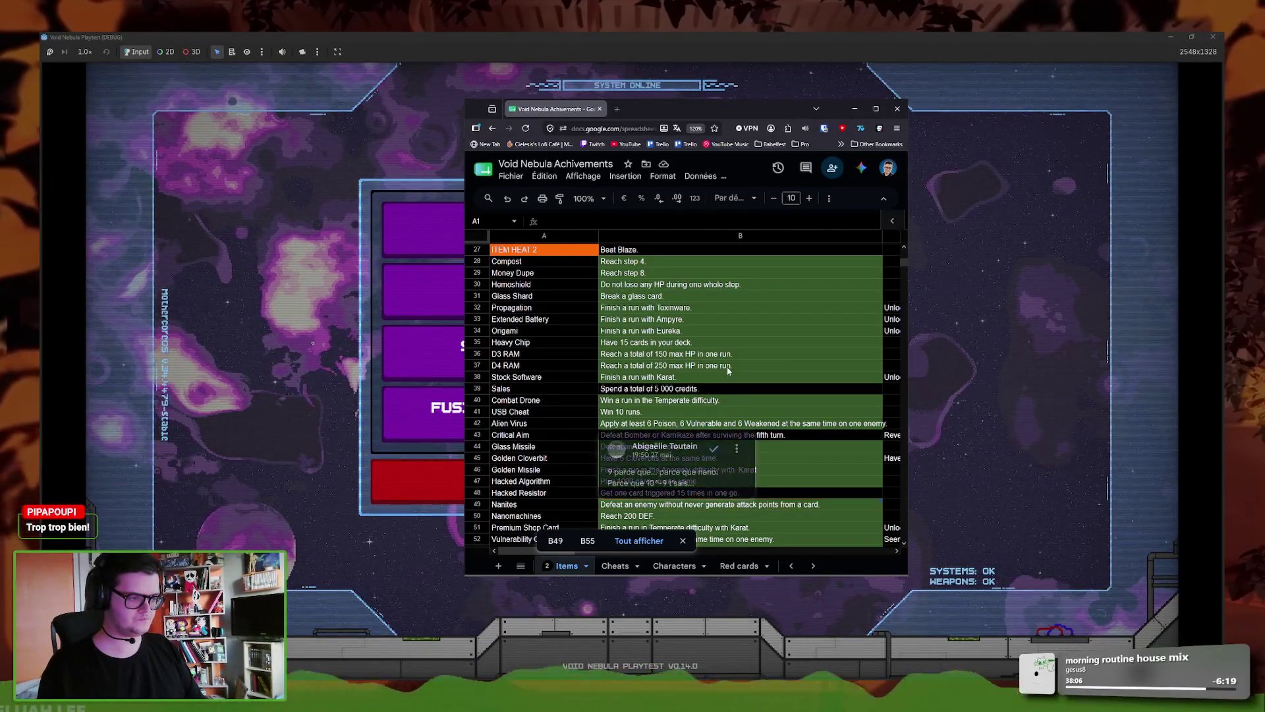
{"action": "scroll", "coordinate": [653, 416], "scroll_direction": "down", "scroll_amount": 2}
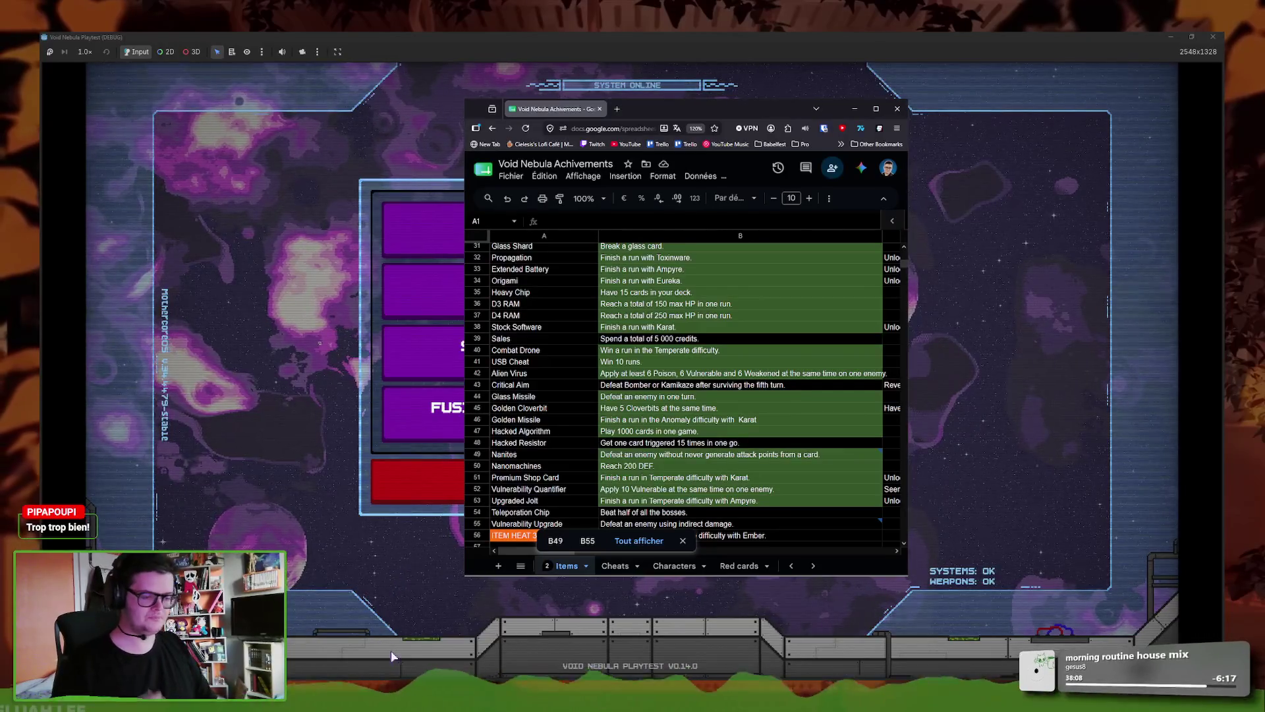
{"action": "left_click", "coordinate": [381, 692]}
{"action": "mouse_move", "coordinate": [458, 695]}
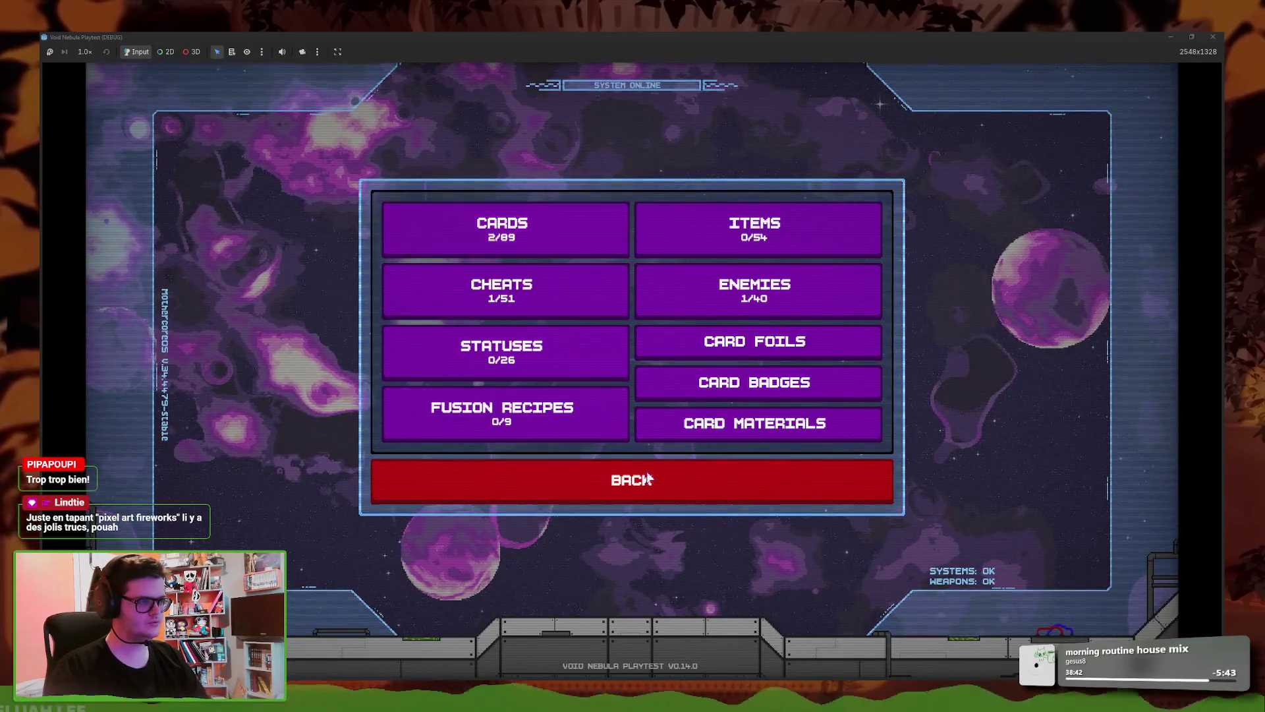
- Bring the Godot editor, showing player_global.gd, in front of the game window
{"action": "left_click", "coordinate": [424, 657]}
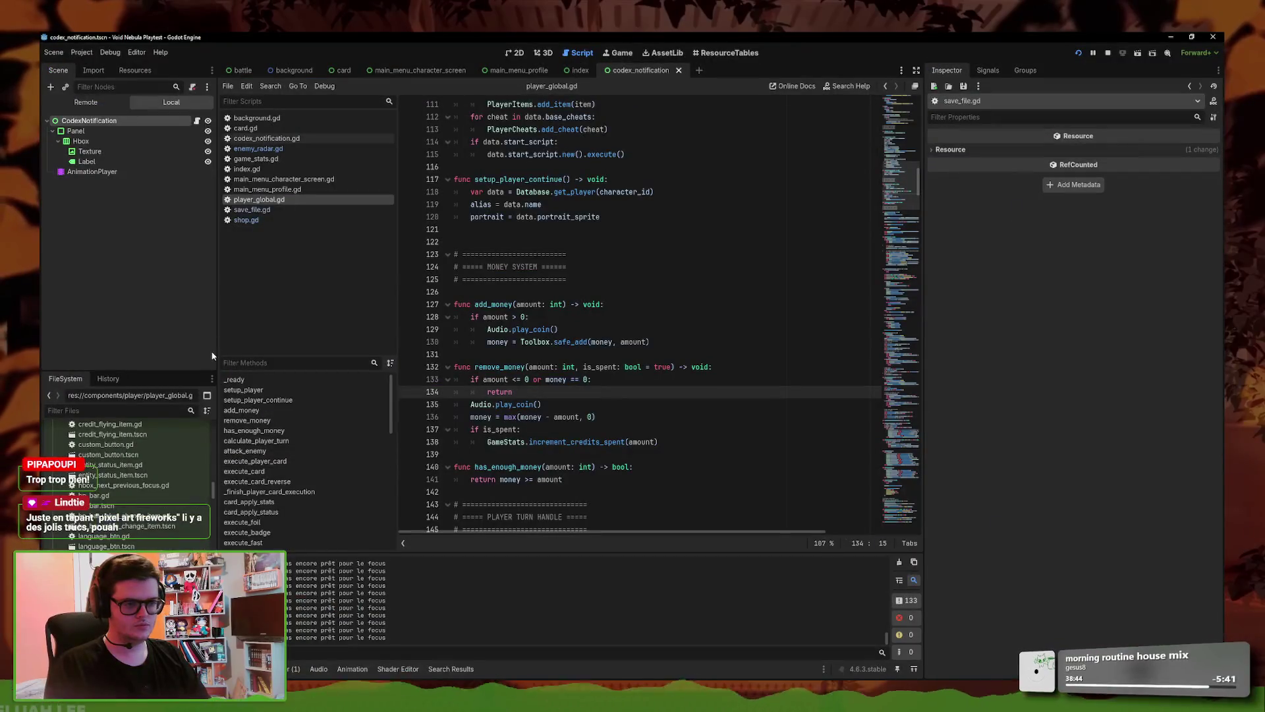
- Filter files by 'achieve' and open achievement_data.gd at the SPEND_MONEY enum value
{"action": "left_click", "coordinate": [96, 411]}
{"action": "type", "text": "achieve"}
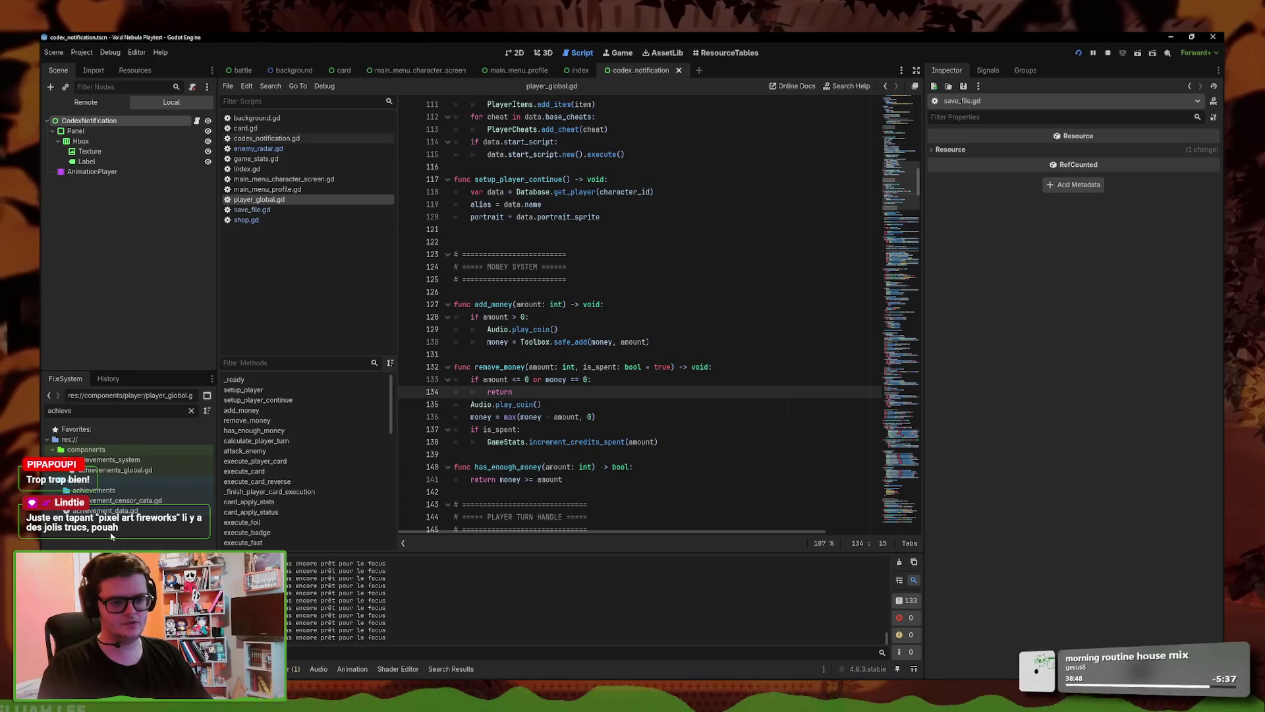
{"action": "double_click", "coordinate": [106, 511]}
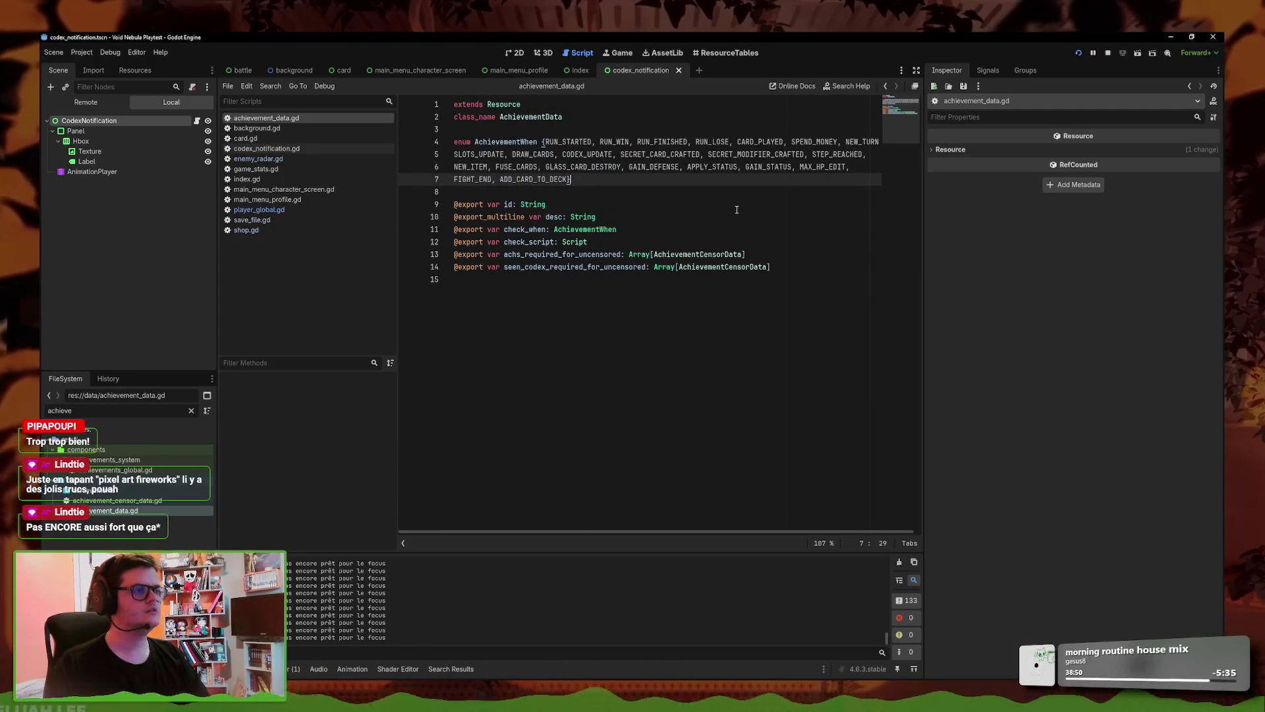
{"action": "mouse_move", "coordinate": [794, 141]}
{"action": "left_mouse_down"}
{"action": "mouse_move", "coordinate": [847, 141]}
{"action": "mouse_move", "coordinate": [795, 142]}
{"action": "left_mouse_up"}
{"action": "left_click", "coordinate": [838, 141]}
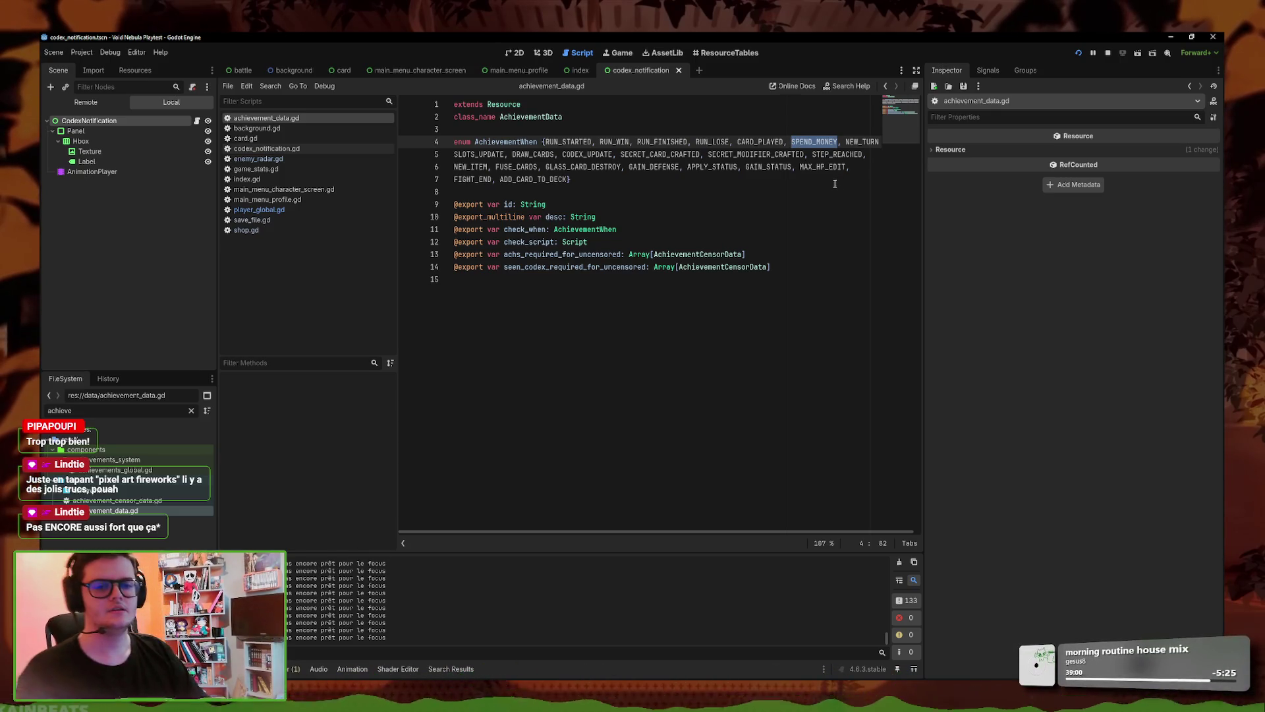
{"action": "left_click", "coordinate": [830, 142]}
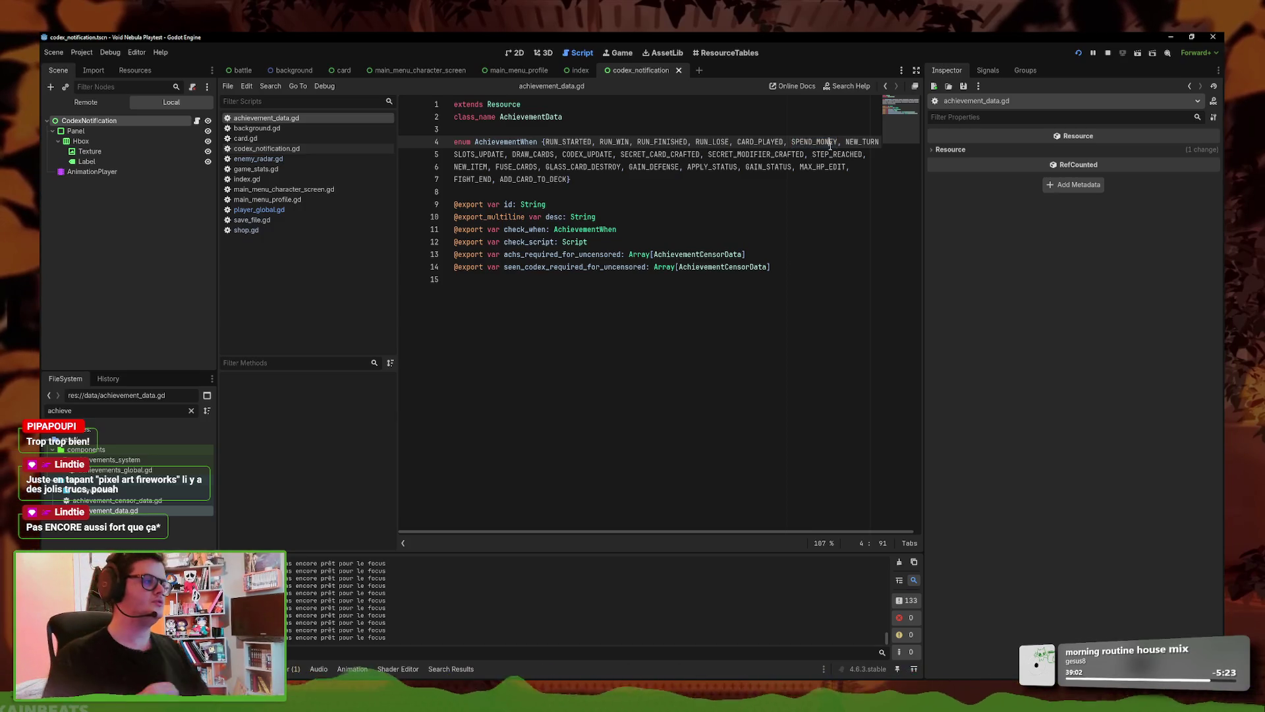
{"action": "left_click_drag", "start_coordinate": [839, 141], "coordinate": [791, 143]}
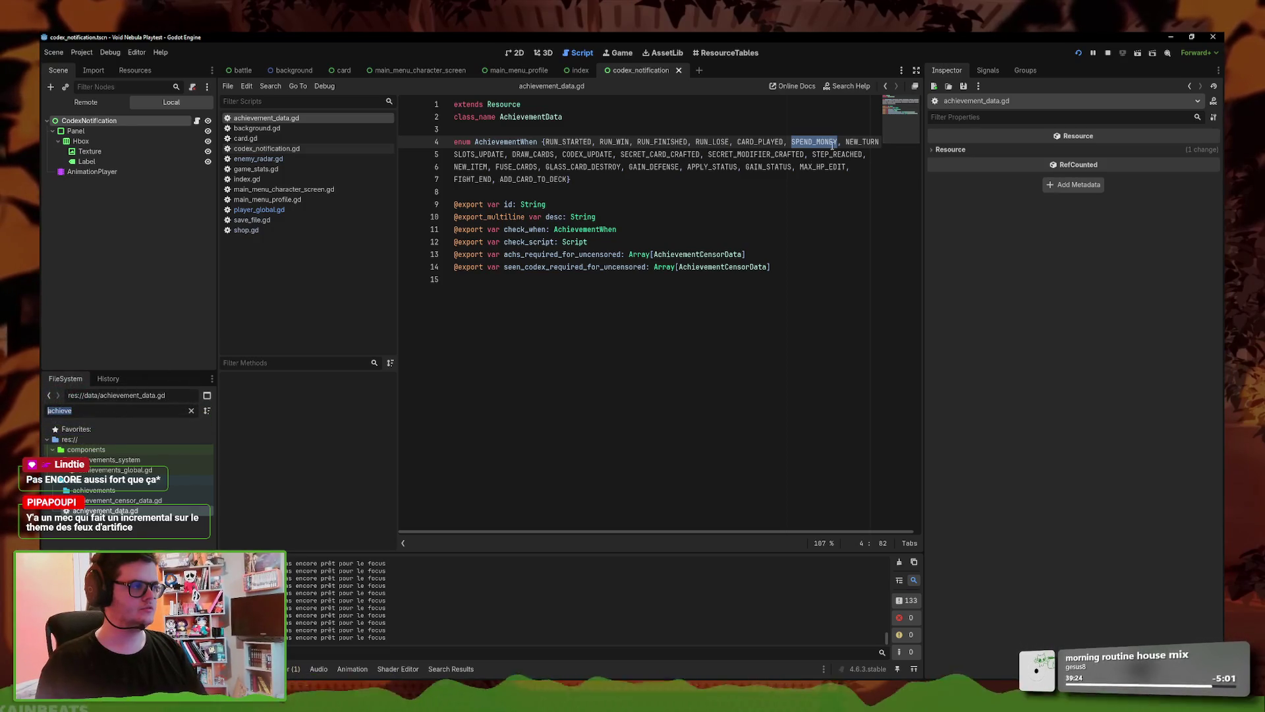
- Append GAIN_MONEY to the end of the AchievementWhen enum on line 7
{"action": "left_click", "coordinate": [832, 155]}
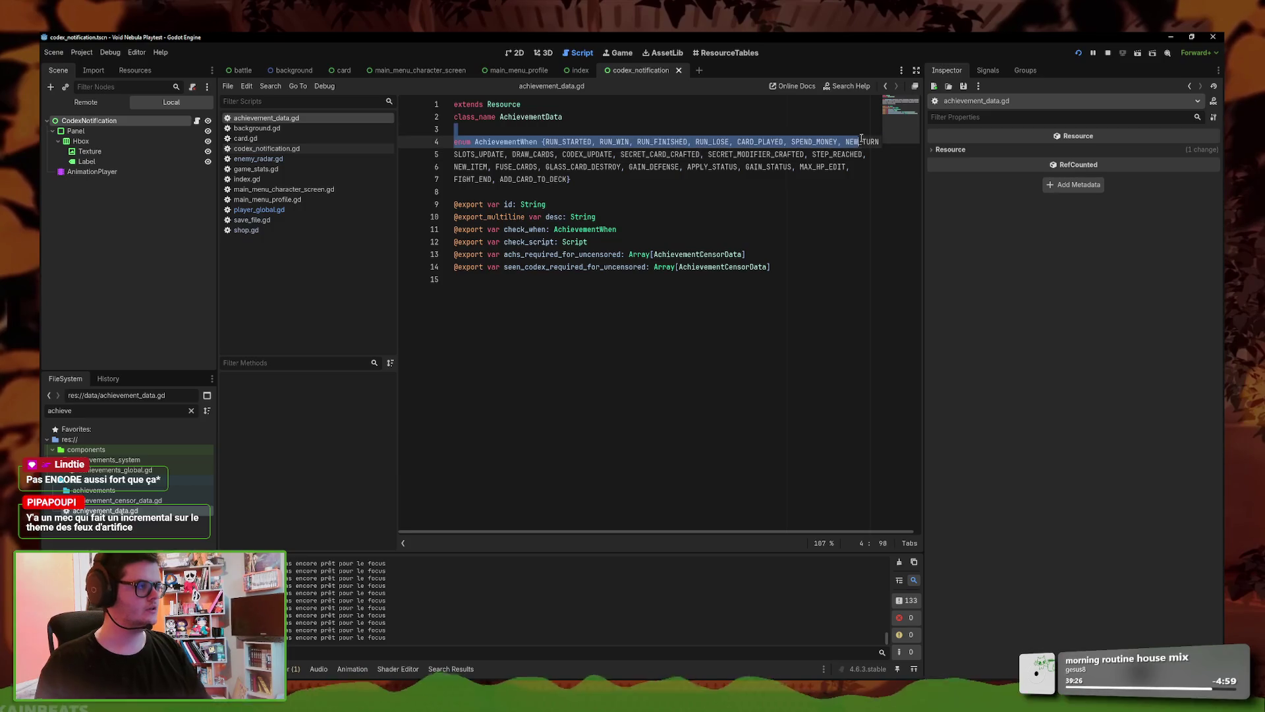
{"action": "key", "text": "End"}
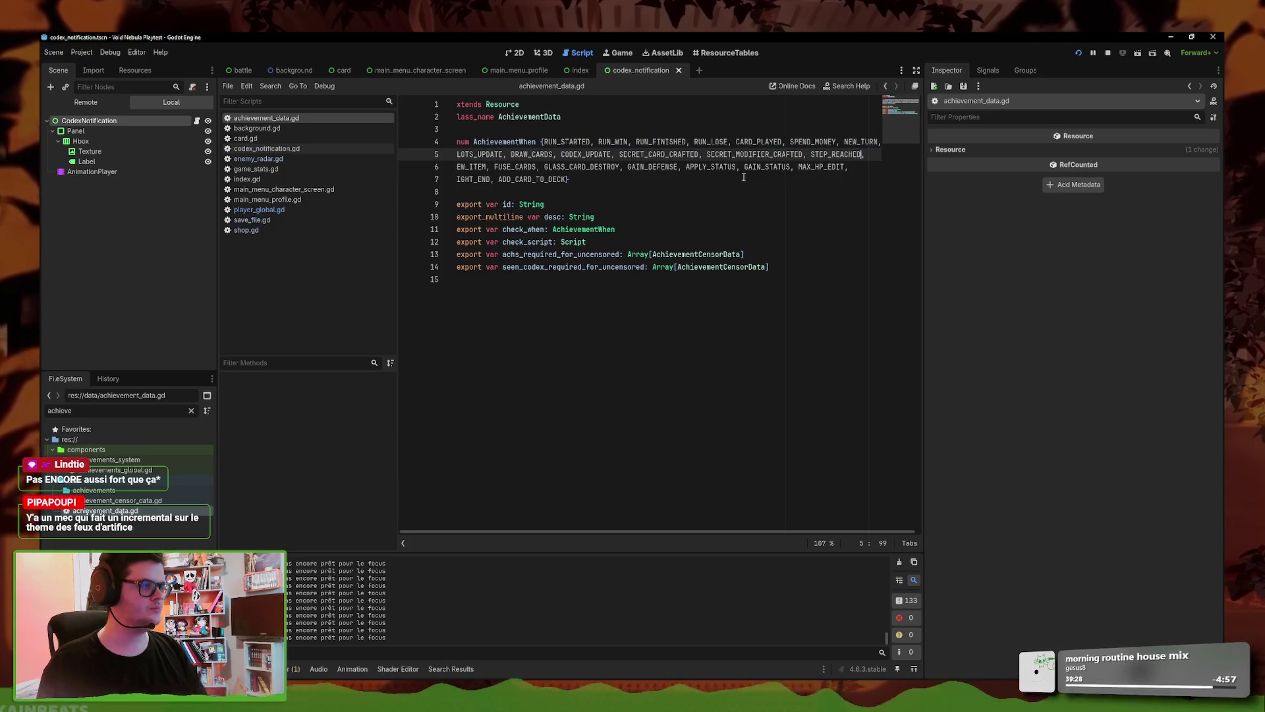
{"action": "left_click", "coordinate": [577, 179]}
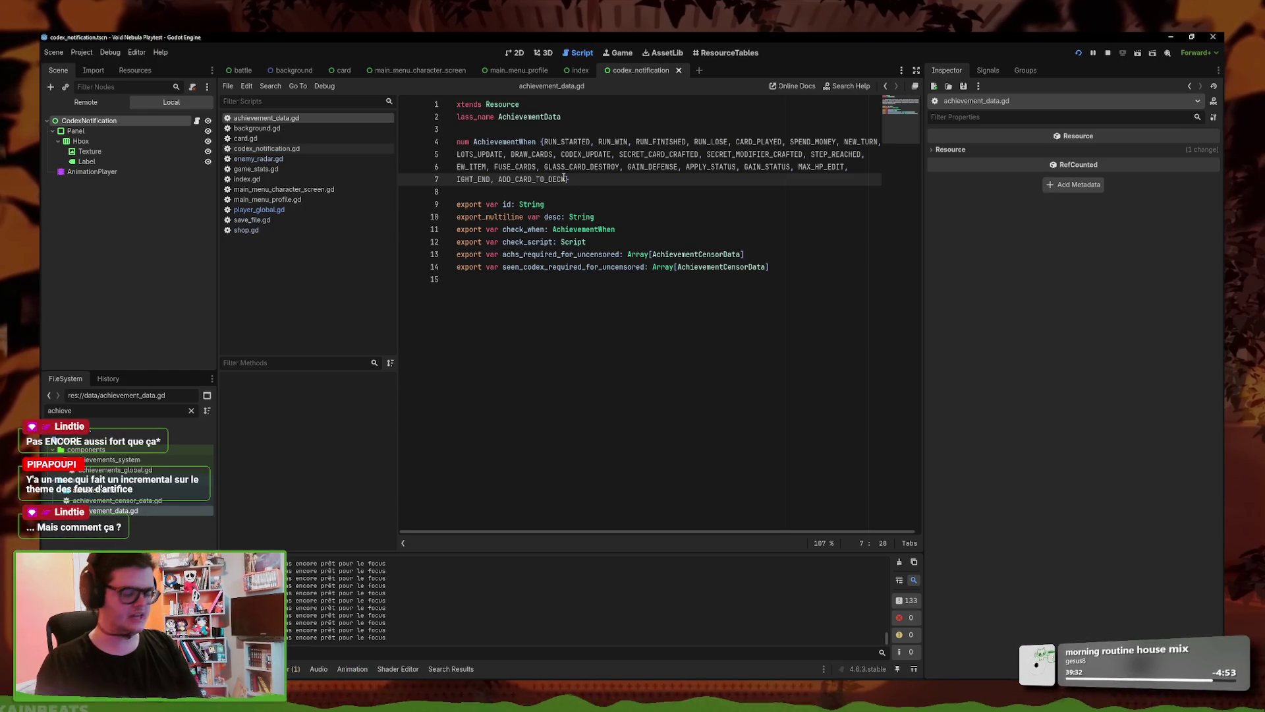
{"action": "type", "text": ", GAIN_MONEY"}
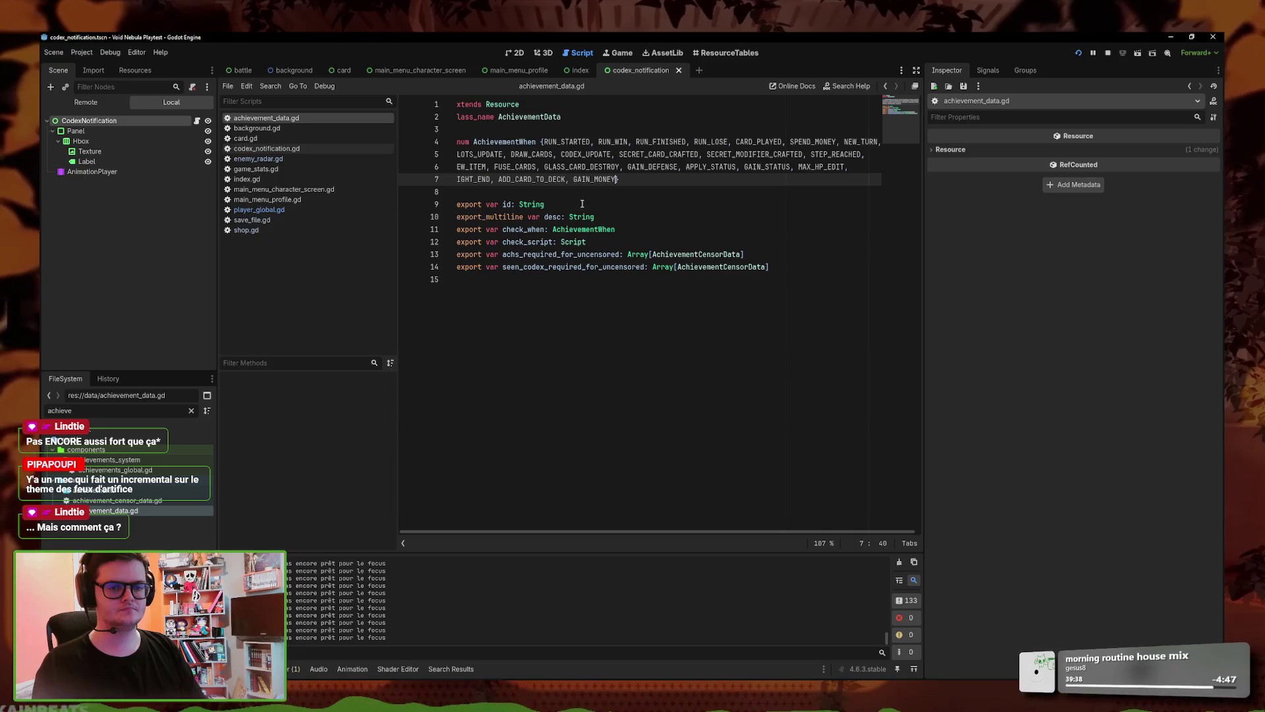
- Filter files by 'achieve' again and bring up the options for ach_ampyre_first_win.tres
{"action": "key", "text": "ctrl+f"}
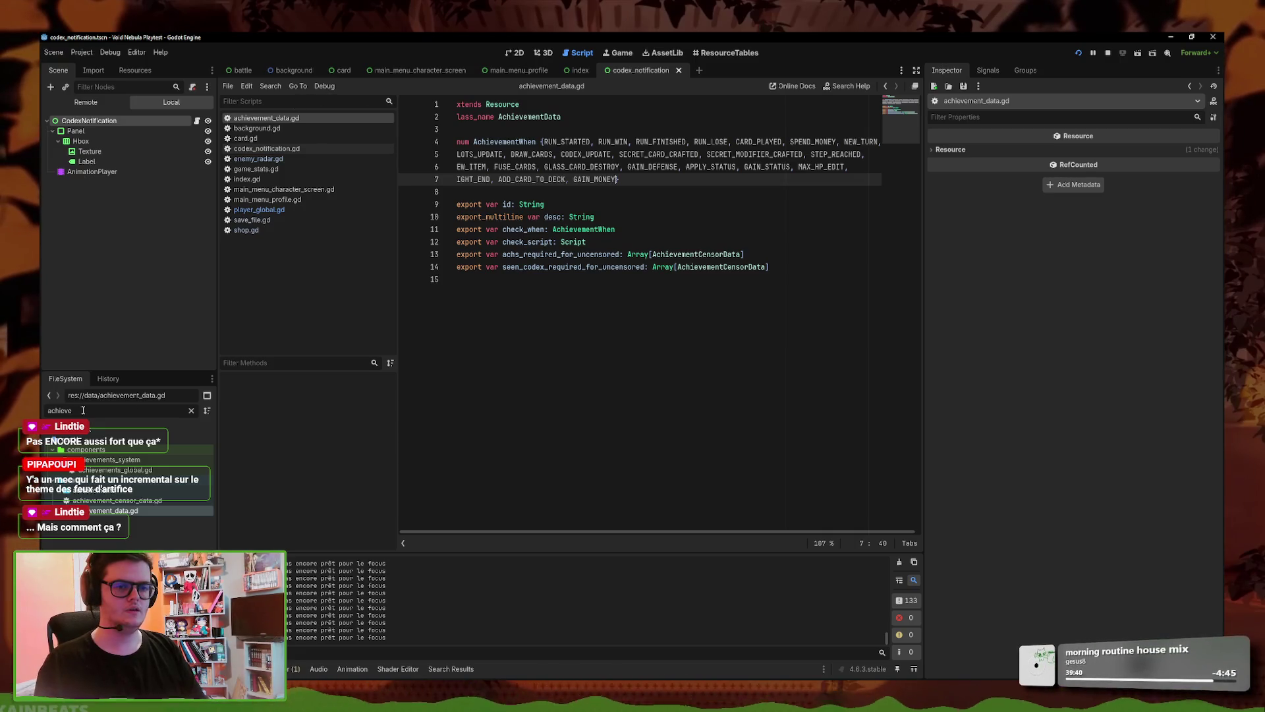
{"action": "type", "text": "ac"}
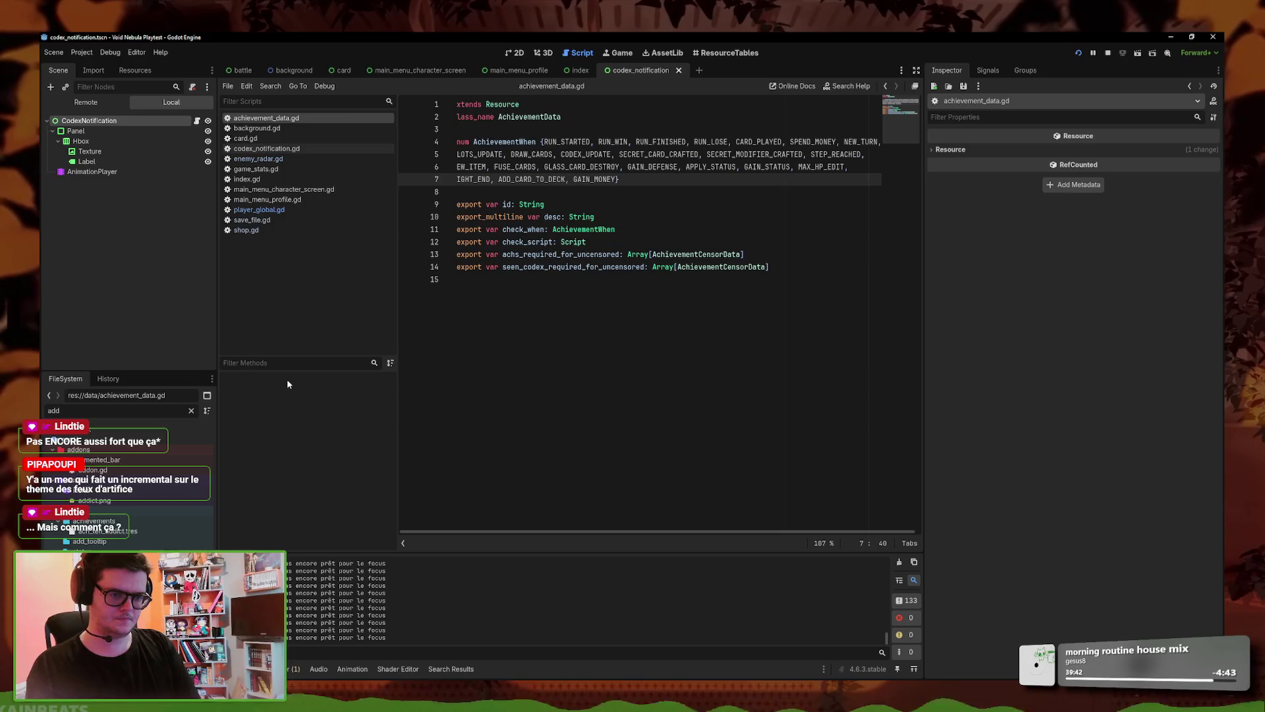
{"action": "type", "text": "h"}
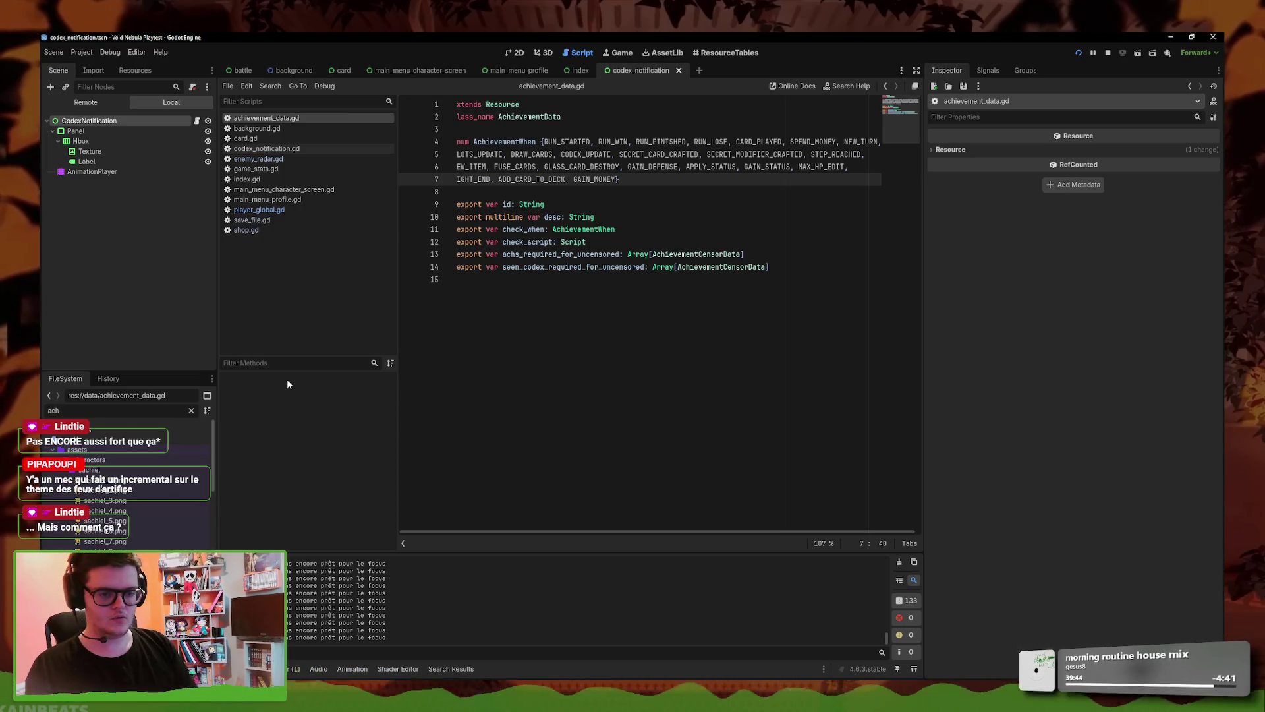
{"action": "right_click", "coordinate": [136, 495]}
- Duplicate ach_ampyre_first_win.tres as ach_hundred_credits_saved.tres
{"action": "left_click", "coordinate": [173, 596]}
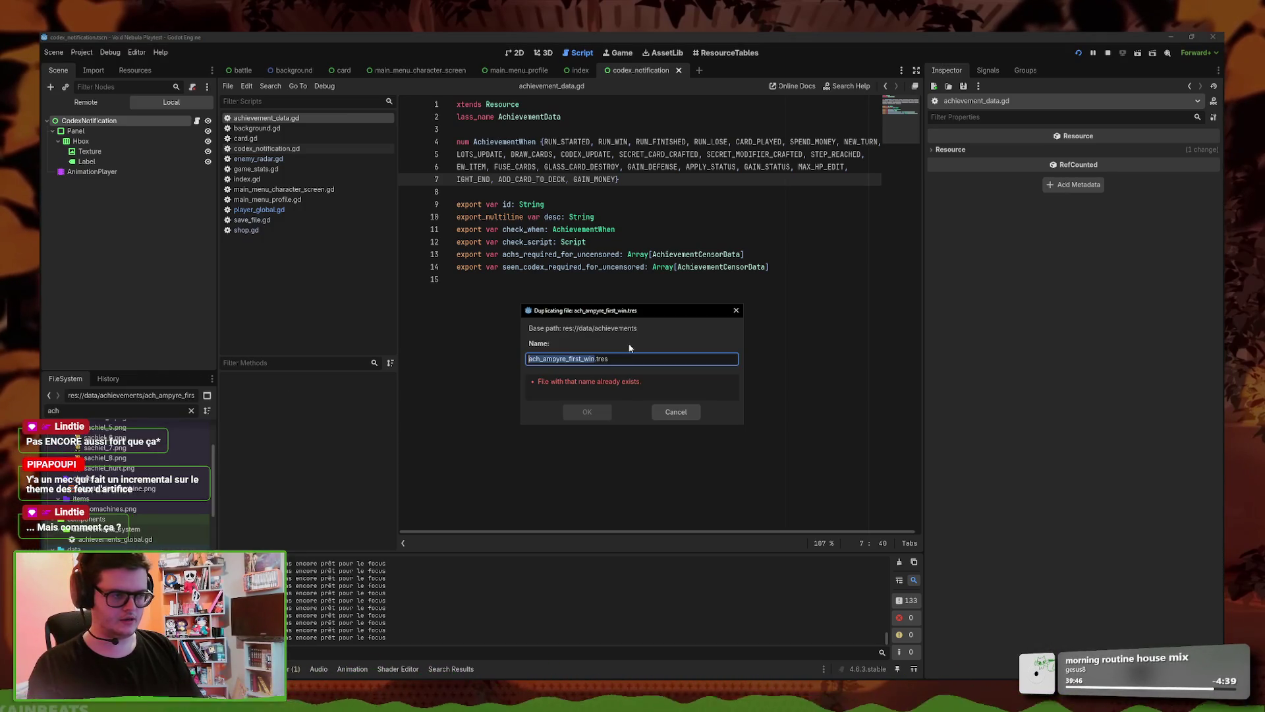
{"action": "left_click", "coordinate": [595, 361]}
{"action": "left_click_drag", "start_coordinate": [595, 360], "coordinate": [546, 360]}
{"action": "type", "text": "hundred_credits"}
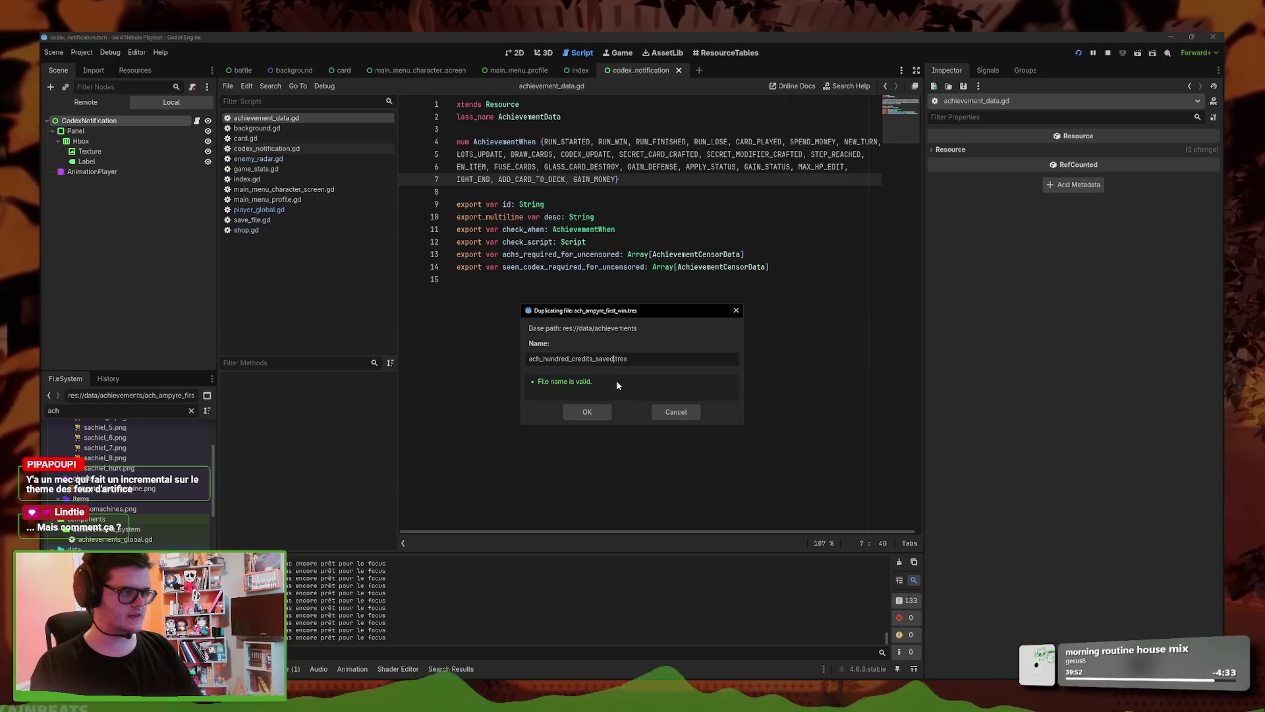
{"action": "left_click", "coordinate": [587, 412]}
- Give the new achievement description 'Save 100 credits in a run.' and ID ach_hundred_credits_saved, and save
{"action": "key", "text": "ctrl+a"}
{"action": "type", "text": "saved"}
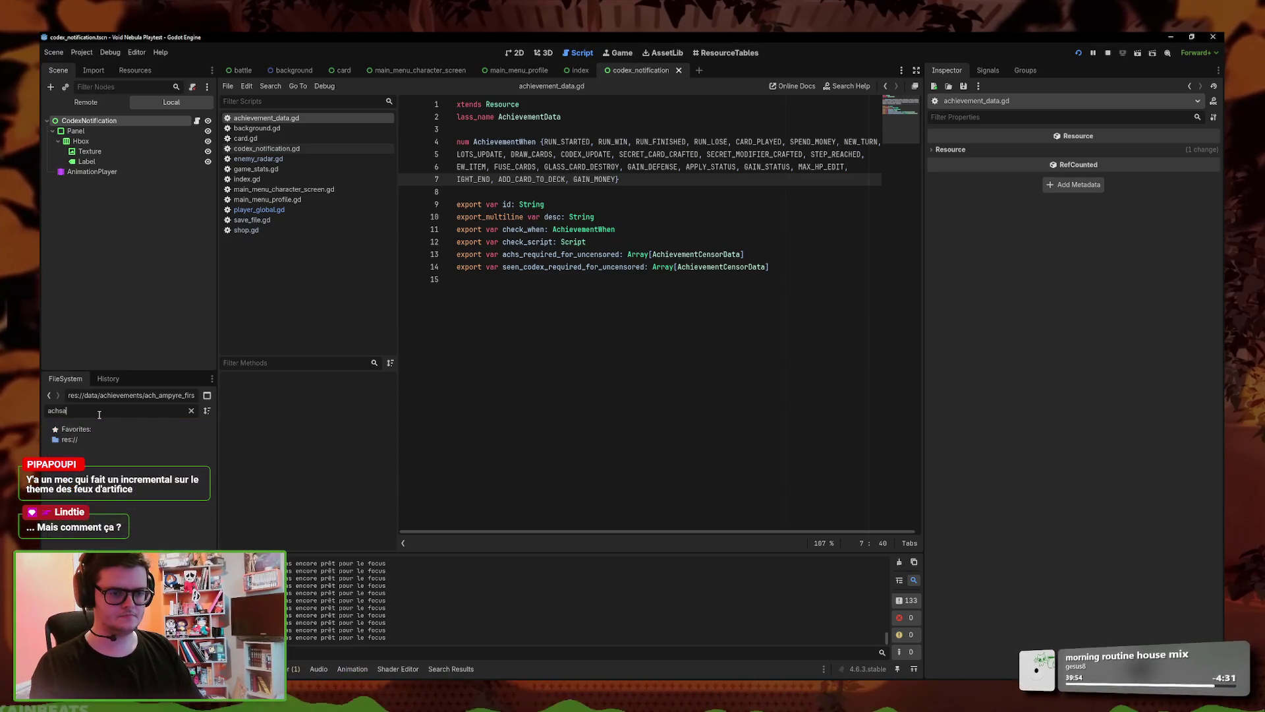
{"action": "double_click", "coordinate": [105, 500]}
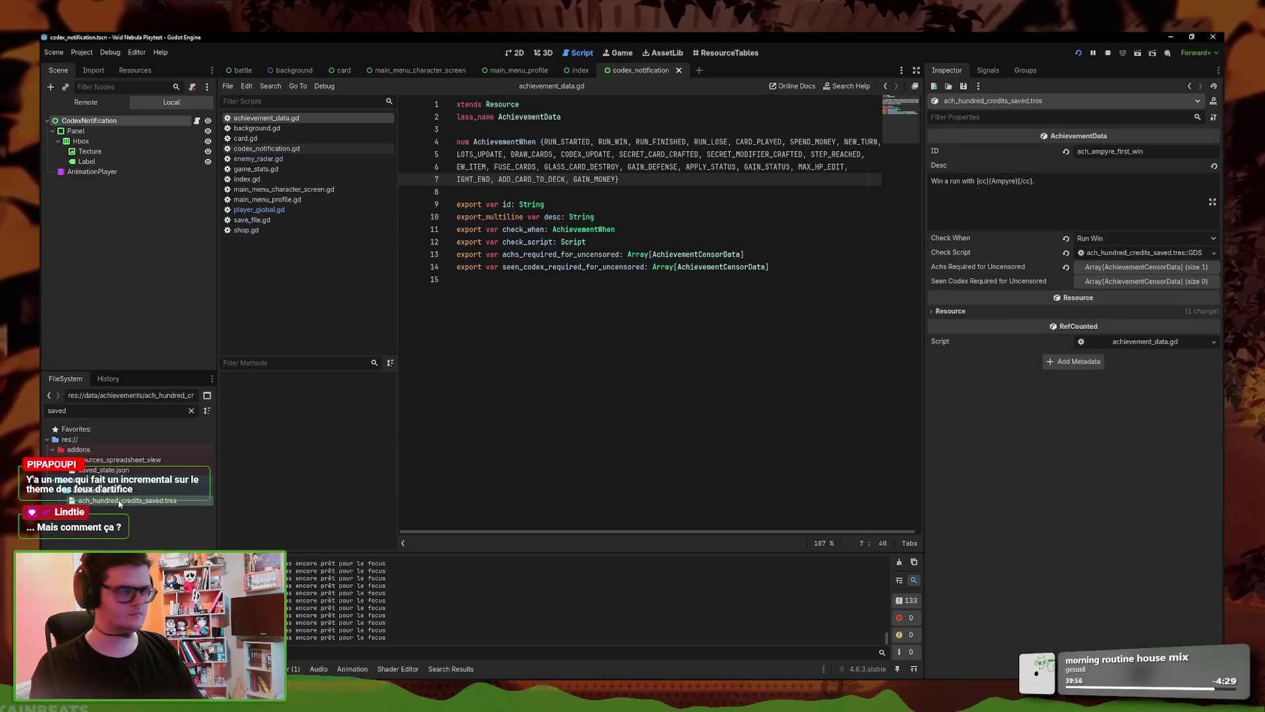
{"action": "key", "text": "ctrl+a"}
{"action": "type", "text": "Save "}
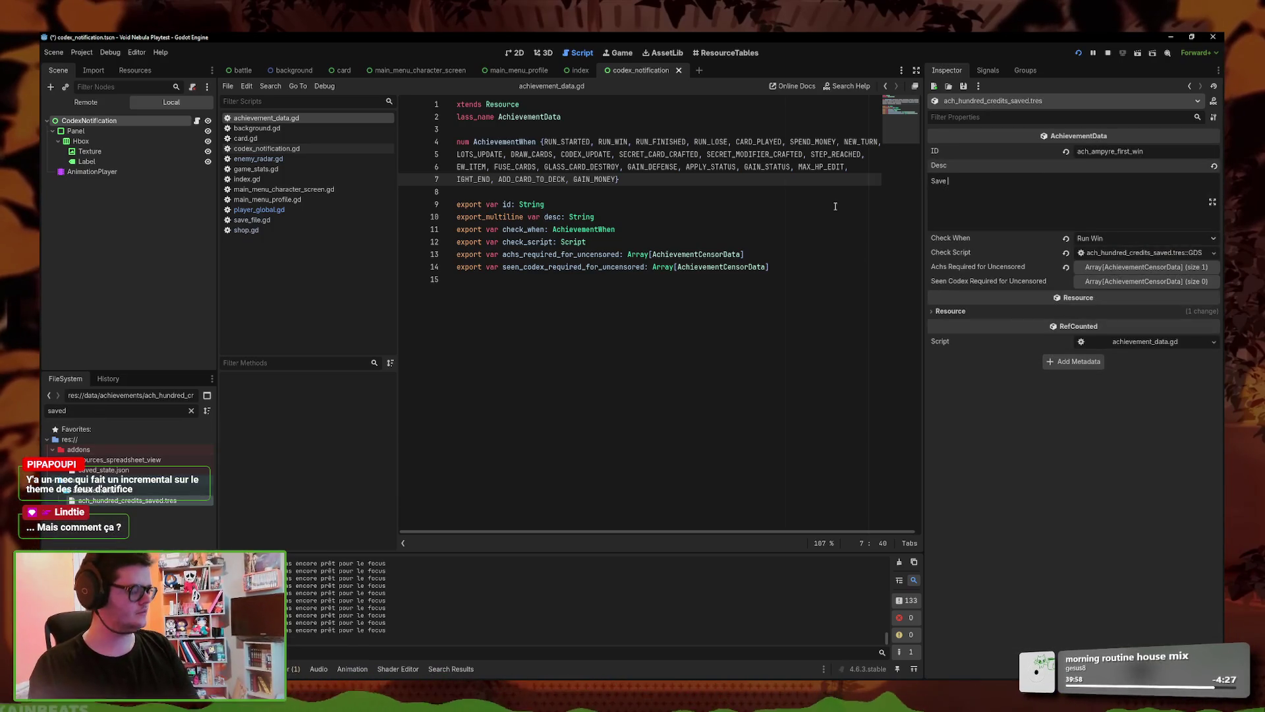
{"action": "type", "text": "100 credits in a run."}
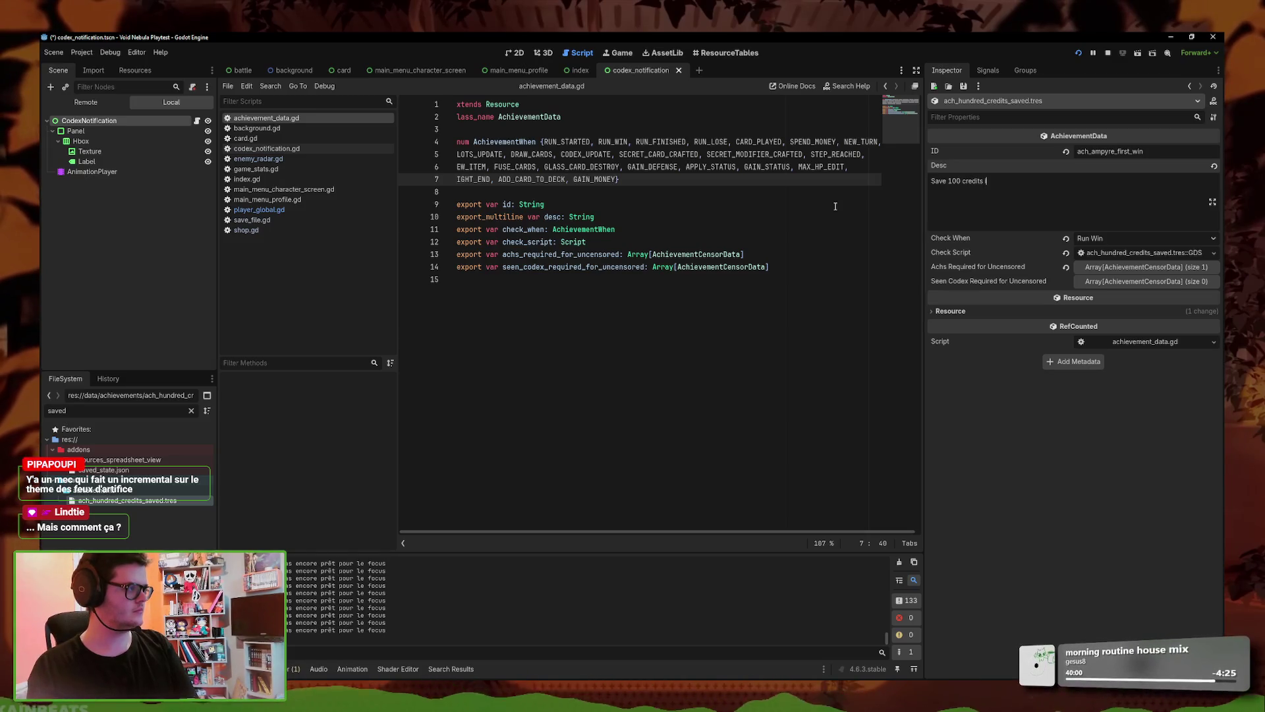
{"action": "double_click", "coordinate": [1094, 150]}
{"action": "type", "text": "ach_hundred_credits_s"}
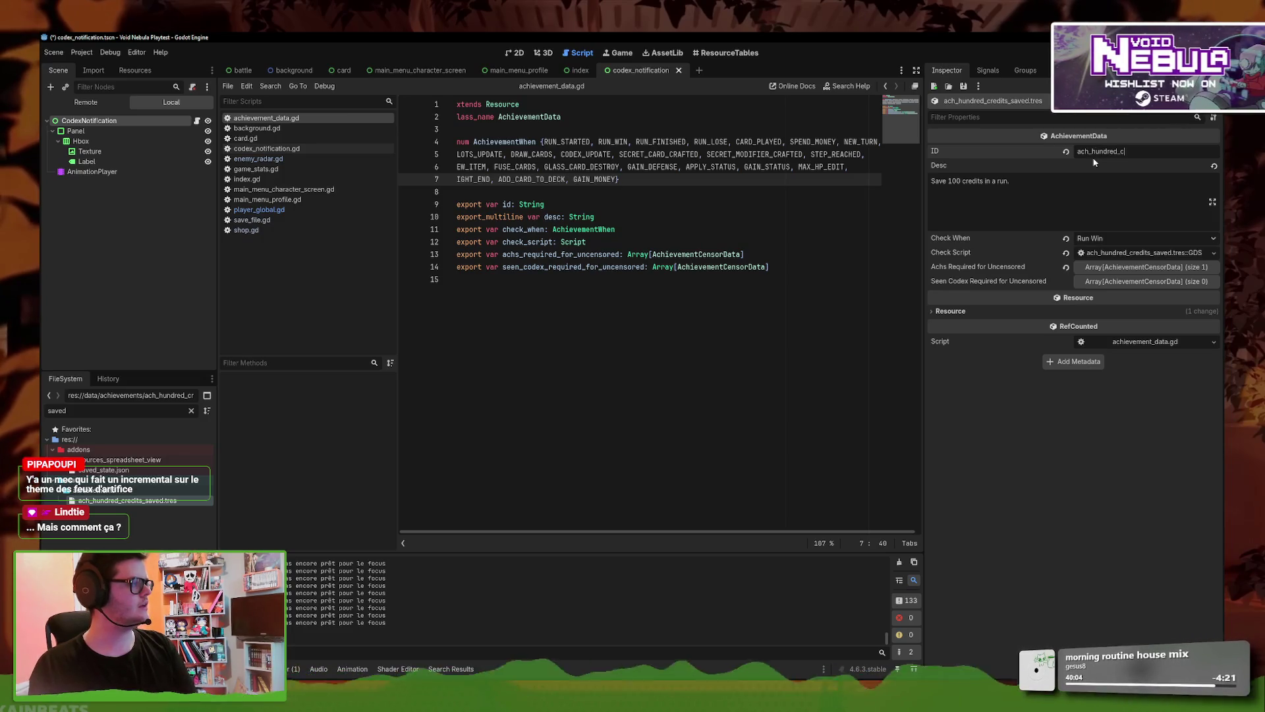
{"action": "type", "text": "aved"}
{"action": "key", "text": "ctrl+s"}
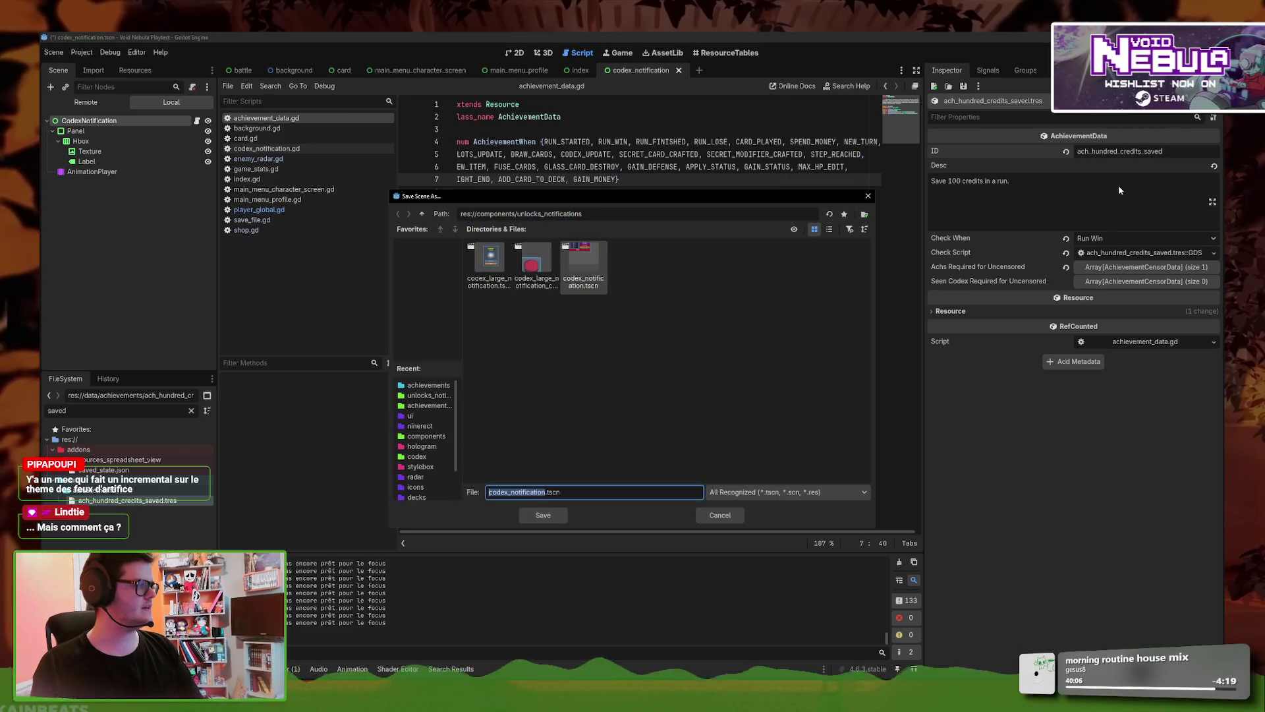
{"action": "key", "text": "Escape"}
{"action": "key", "text": "ctrl+s"}
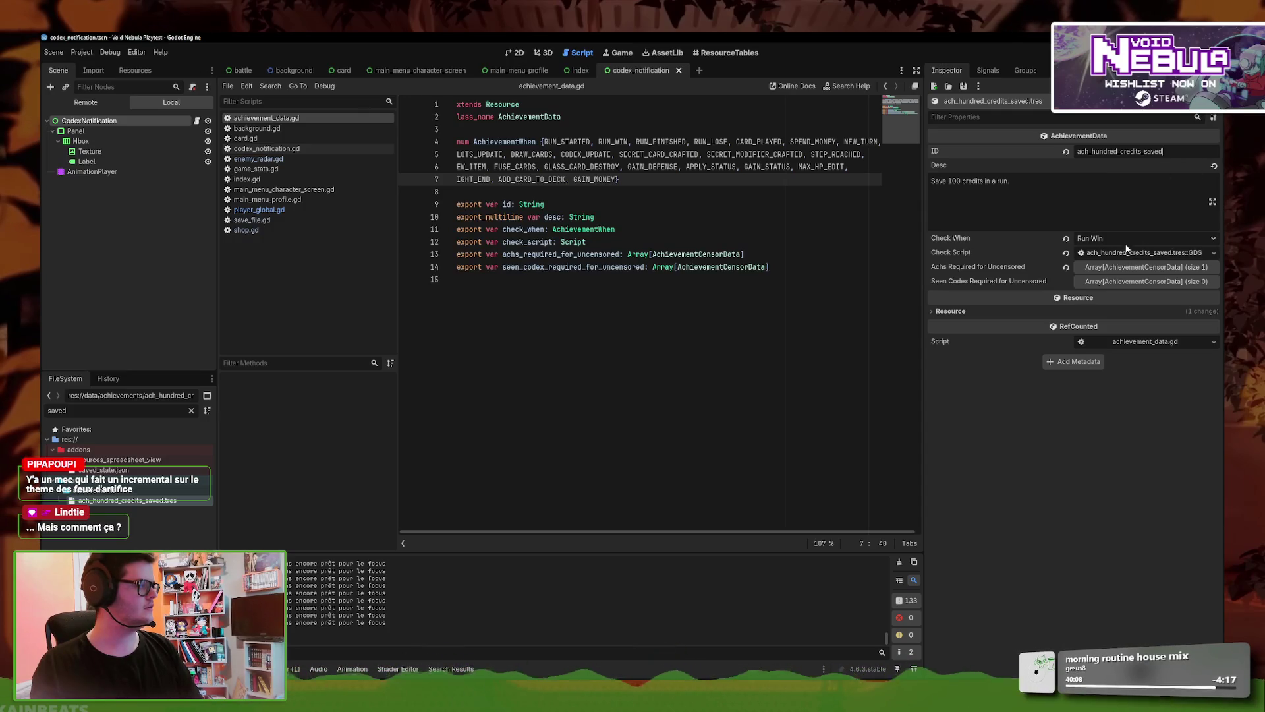
- Set Check When to Gain Money and remove the copied uncensor requirement
{"action": "left_click", "coordinate": [1146, 238]}
{"action": "left_click", "coordinate": [1120, 488]}
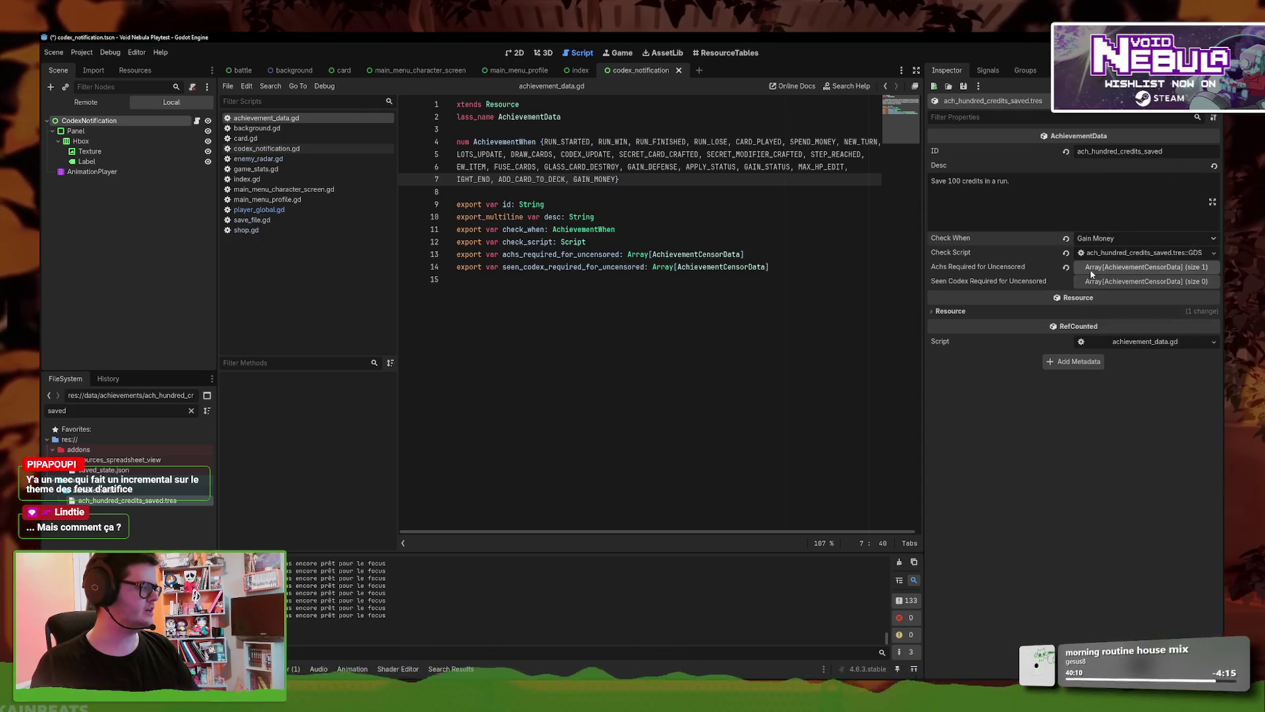
{"action": "left_click", "coordinate": [1133, 267]}
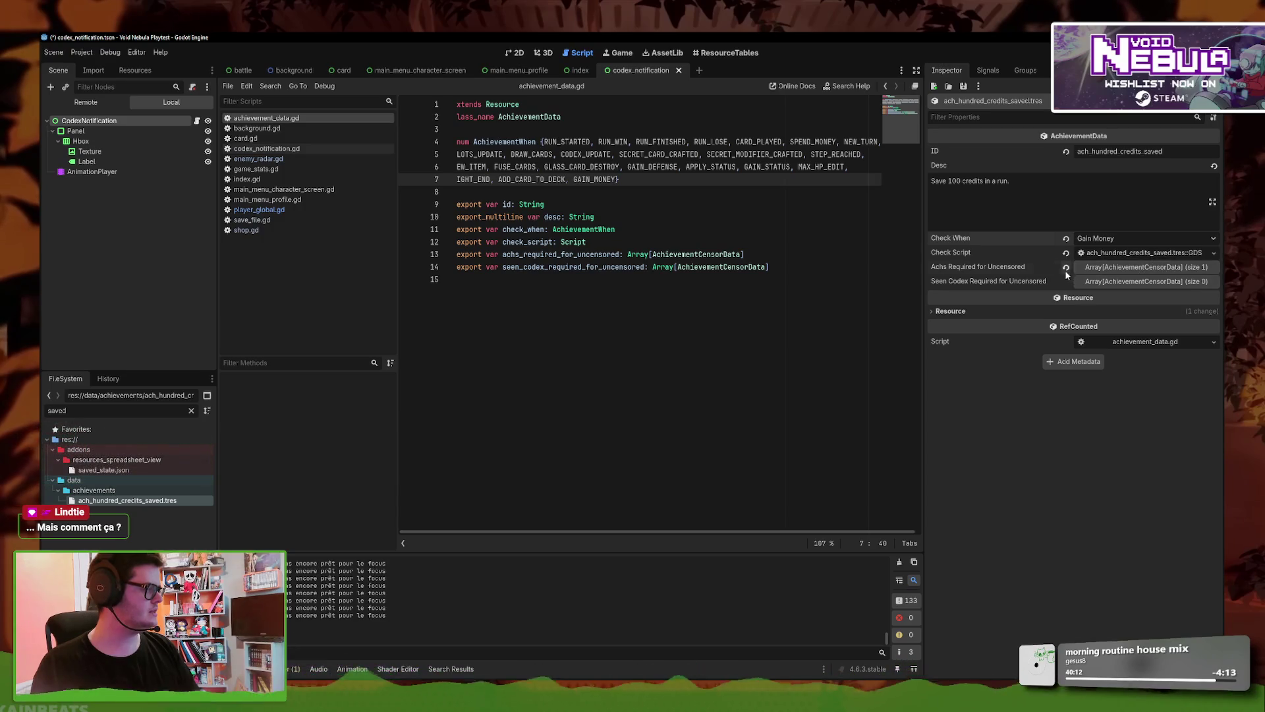
- Delete the old character condition from the achievement's check script
{"action": "left_click", "coordinate": [1112, 257]}
{"action": "mouse_move", "coordinate": [652, 143]}
{"action": "left_mouse_down"}
{"action": "mouse_move", "coordinate": [511, 129]}
{"action": "mouse_move", "coordinate": [510, 141]}
{"action": "left_mouse_up"}
{"action": "key", "text": "BackSpace"}
{"action": "key", "text": "BackSpace"}
{"action": "key", "text": "BackSpace"}
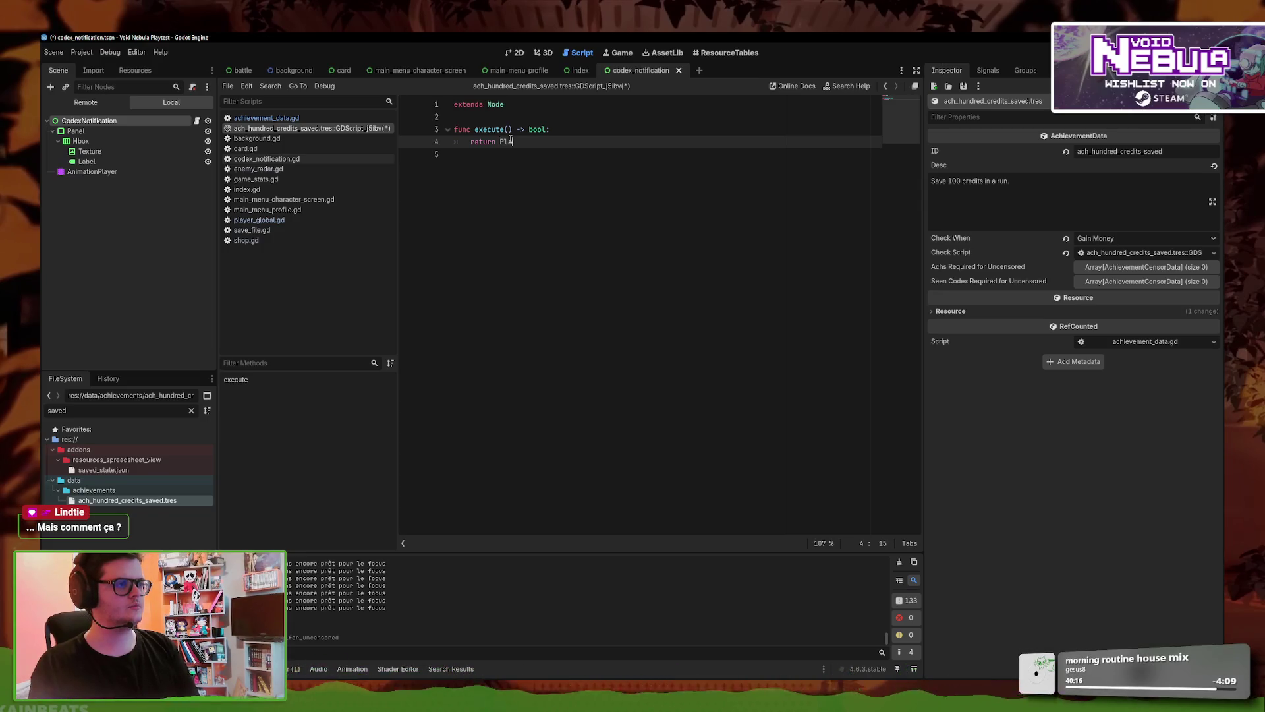
- Make the check script return 'Player.money >= 100' and save it
{"action": "type", "text": "yer.money >="}
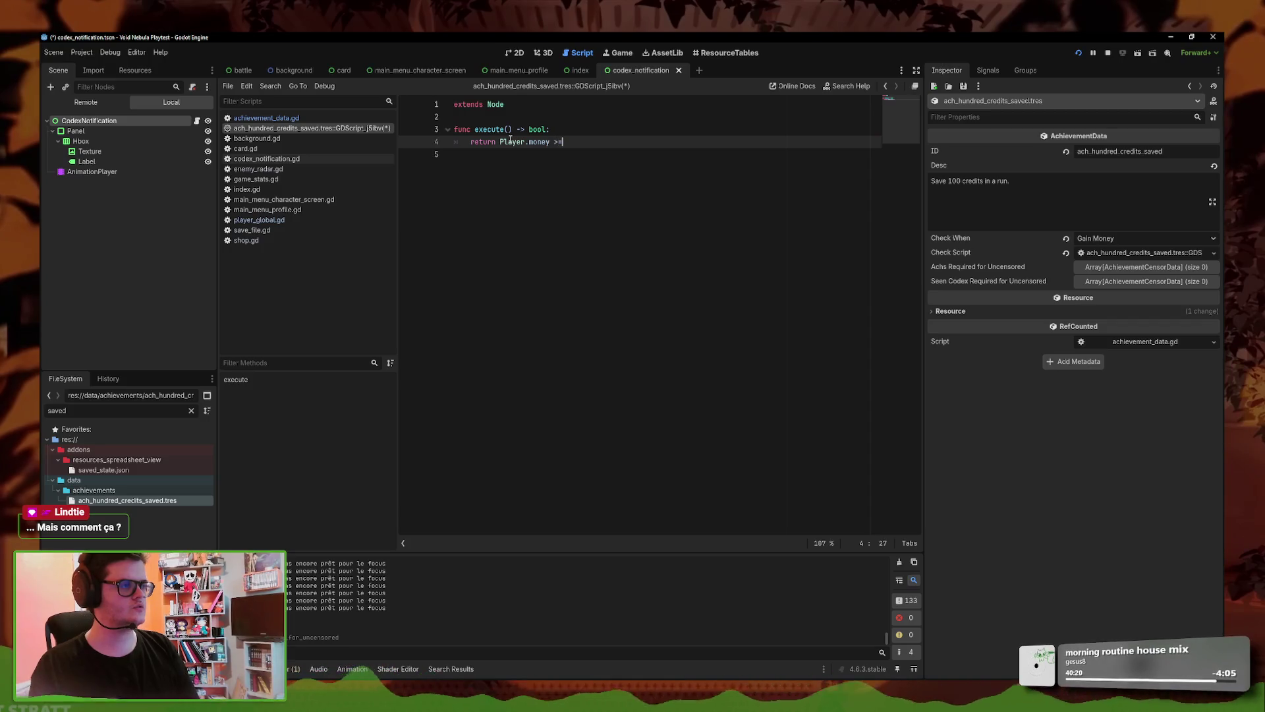
{"action": "type", "text": " 100"}
{"action": "key", "text": "ctrl+s"}
{"action": "right_click", "coordinate": [359, 127]}
{"action": "left_click", "coordinate": [382, 131]}
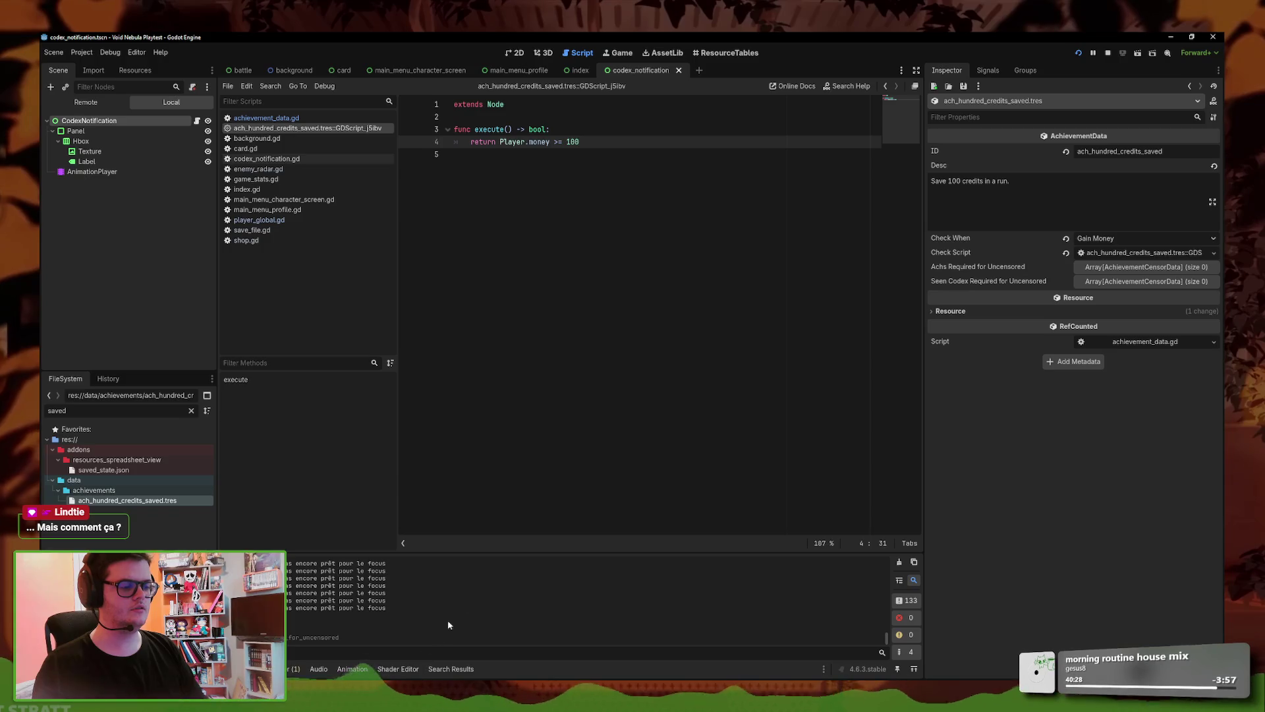
- Stop the running playtest, view the Cheats sheet, and filter files for 'gold_tra'
{"action": "left_click", "coordinate": [1108, 52]}
{"action": "left_click", "coordinate": [588, 155]}
{"action": "key", "text": "alt+Tab"}
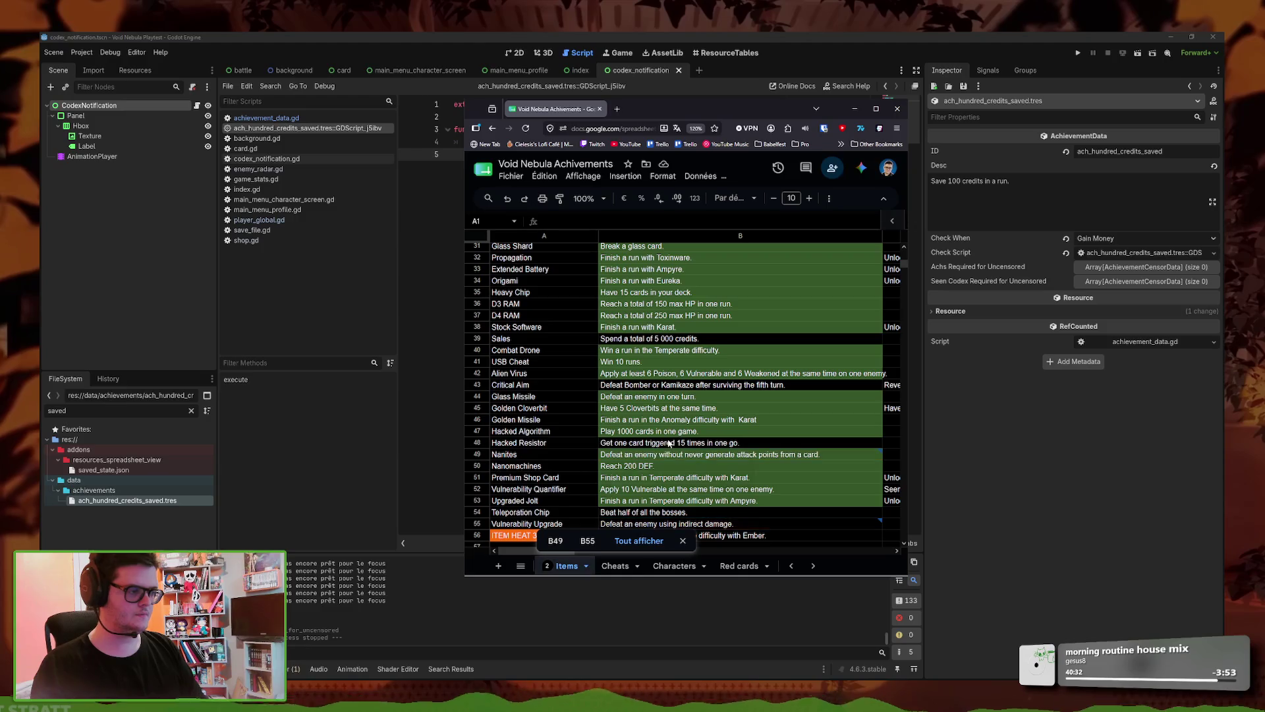
{"action": "key", "text": "ctrl+Page_Down"}
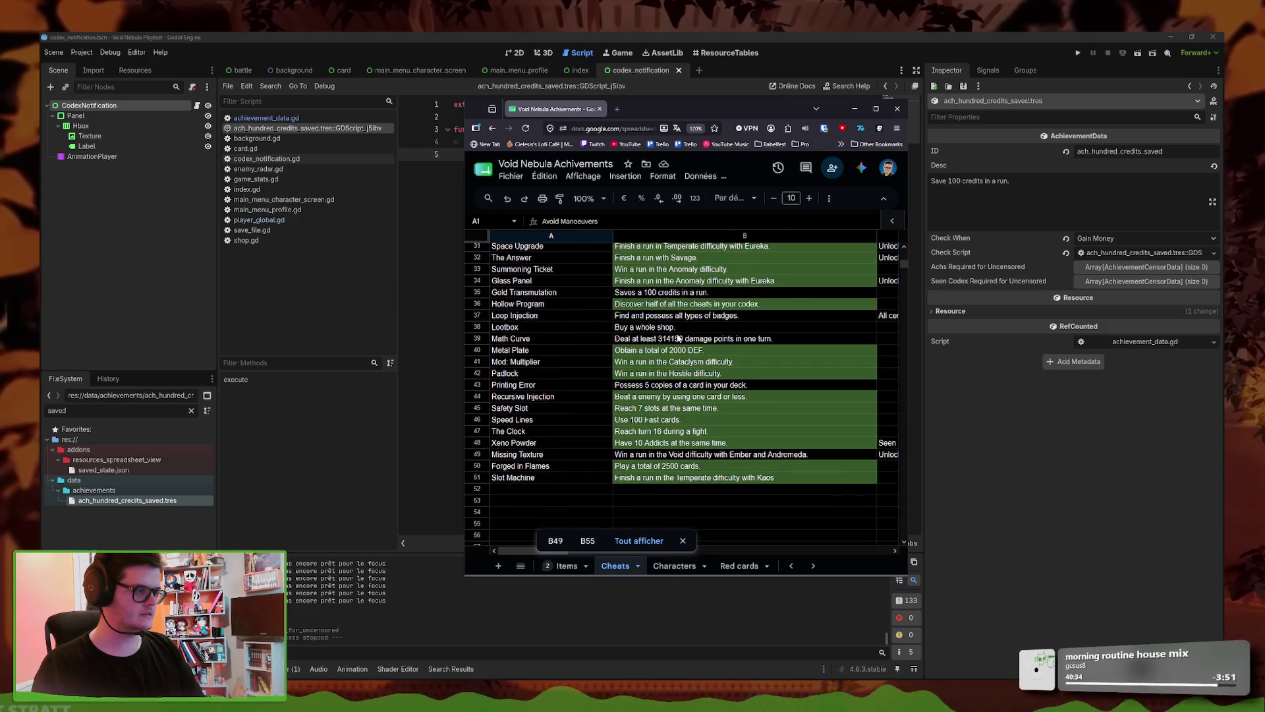
{"action": "left_click", "coordinate": [95, 410]}
{"action": "type", "text": "gold_tra"}
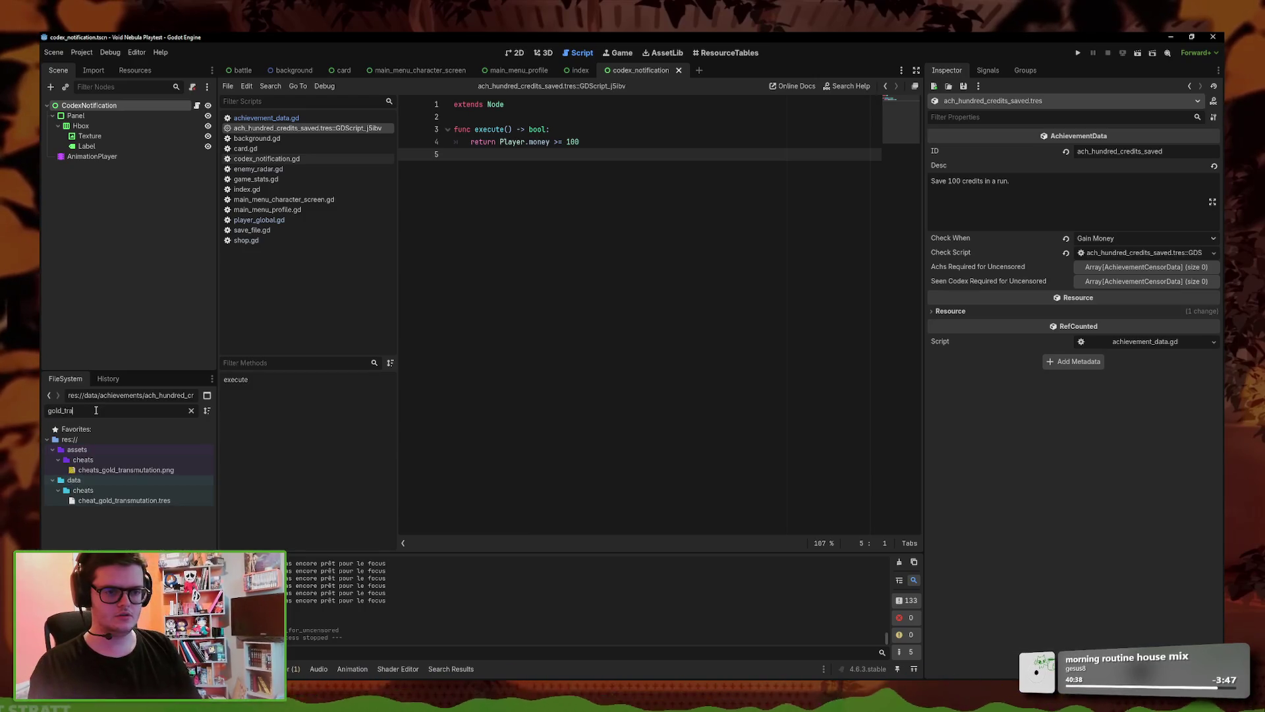
- Lock Gold Transmutation behind ach_hundred_credits_saved.tres, then open player_global.gd inside add_money
{"action": "left_click", "coordinate": [145, 501]}
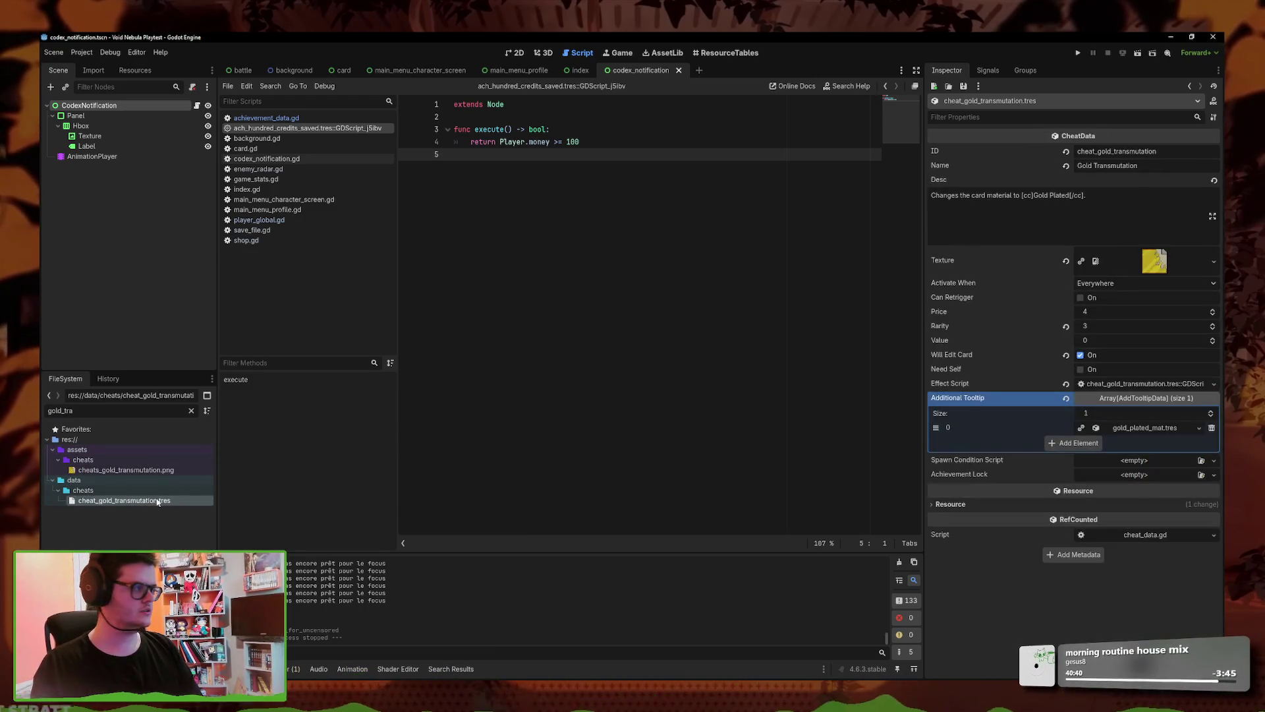
{"action": "left_click", "coordinate": [1205, 476]}
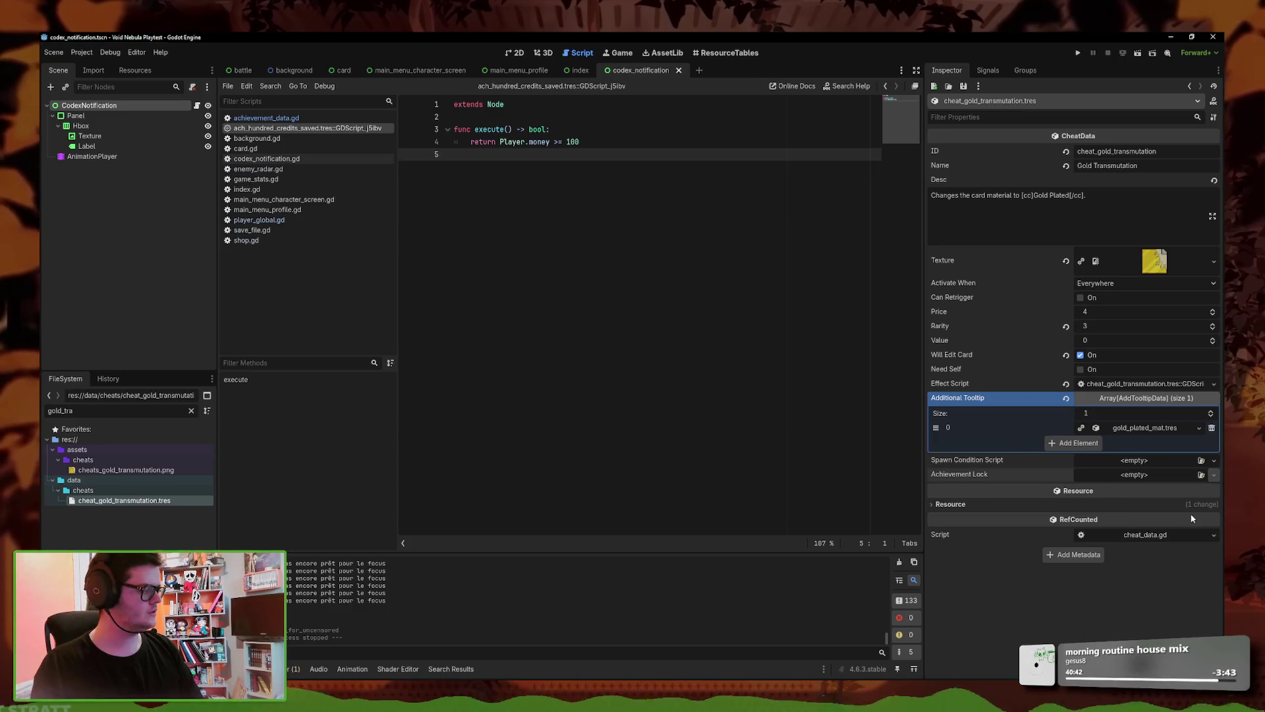
{"action": "left_click", "coordinate": [1193, 520]}
{"action": "type", "text": "gold"}
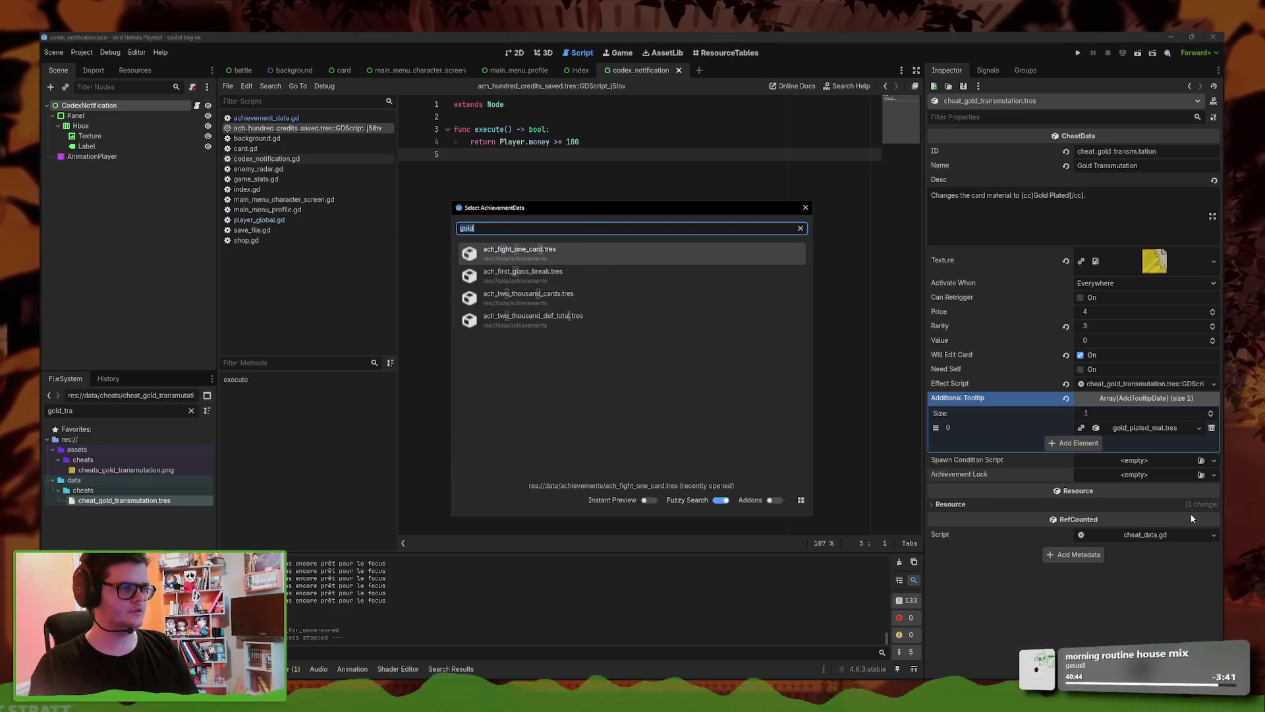
{"action": "type", "text": "hundered"}
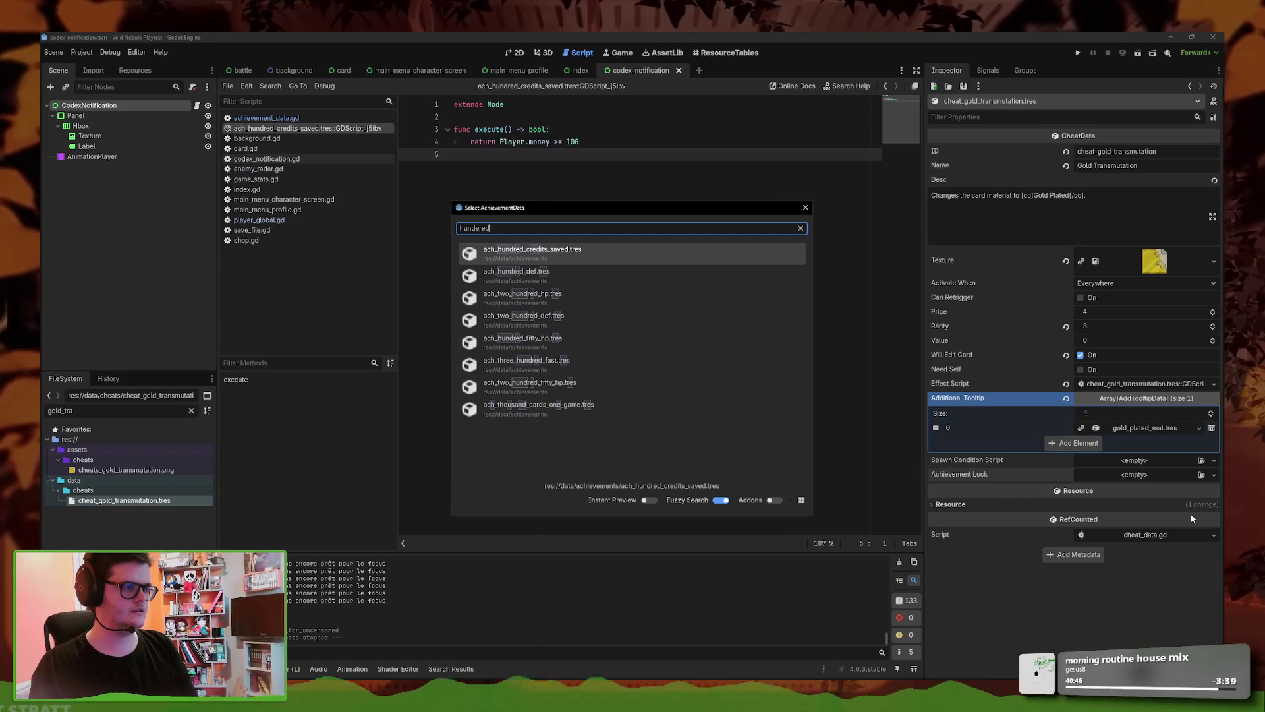
{"action": "key", "text": "Return"}
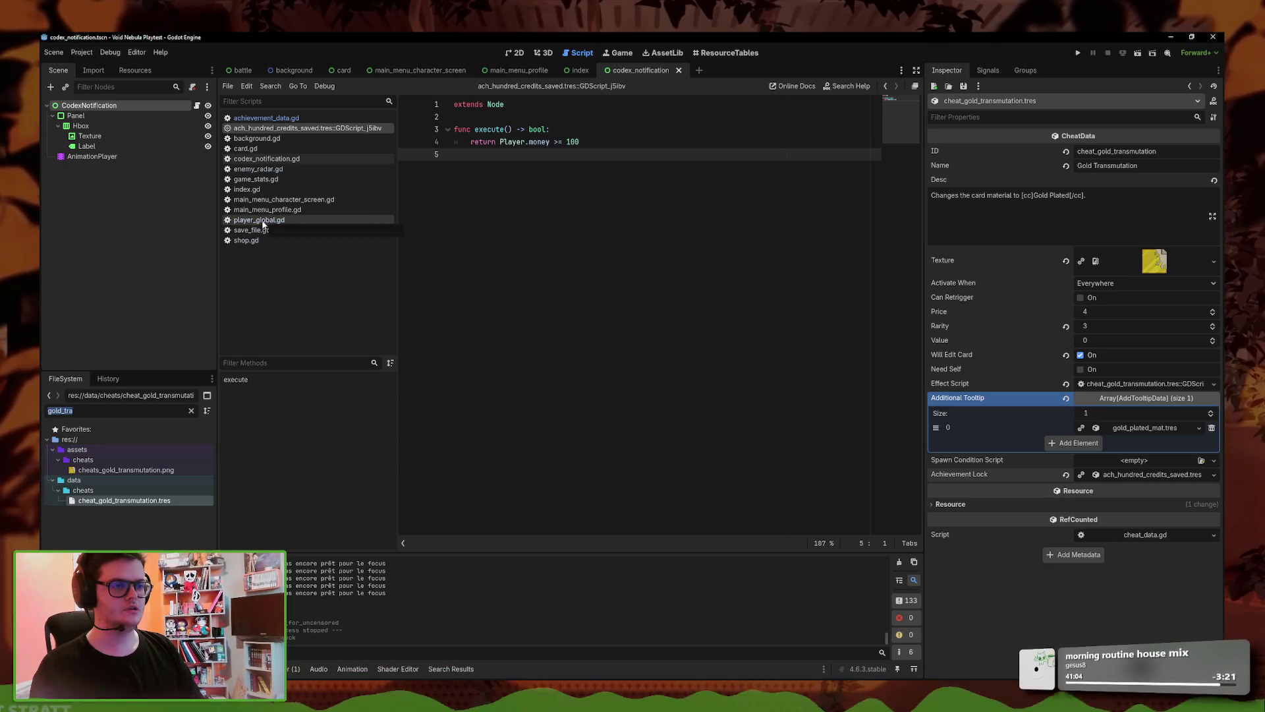
{"action": "left_click", "coordinate": [259, 221]}
{"action": "left_click", "coordinate": [520, 317]}
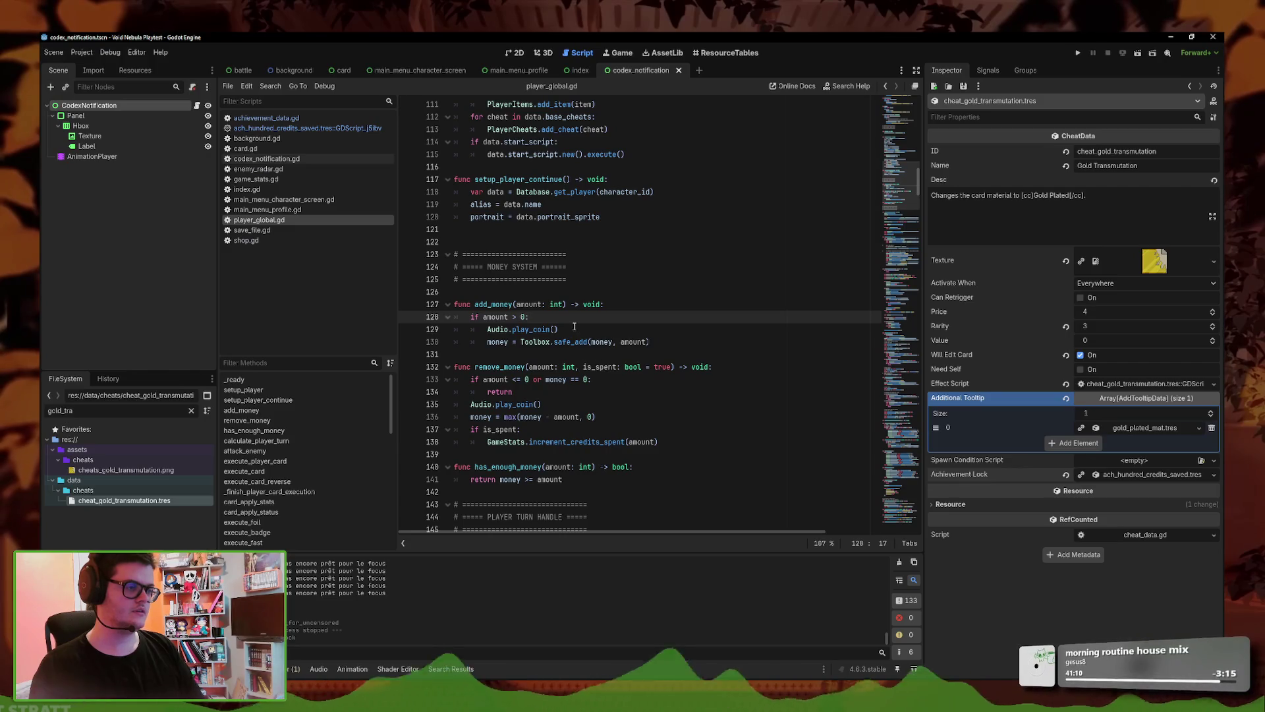
- Add an Achievements.check_for_trigger call on a new line after the safe_add money update
{"action": "scroll", "coordinate": [574, 326], "scroll_direction": "down", "scroll_amount": 1}
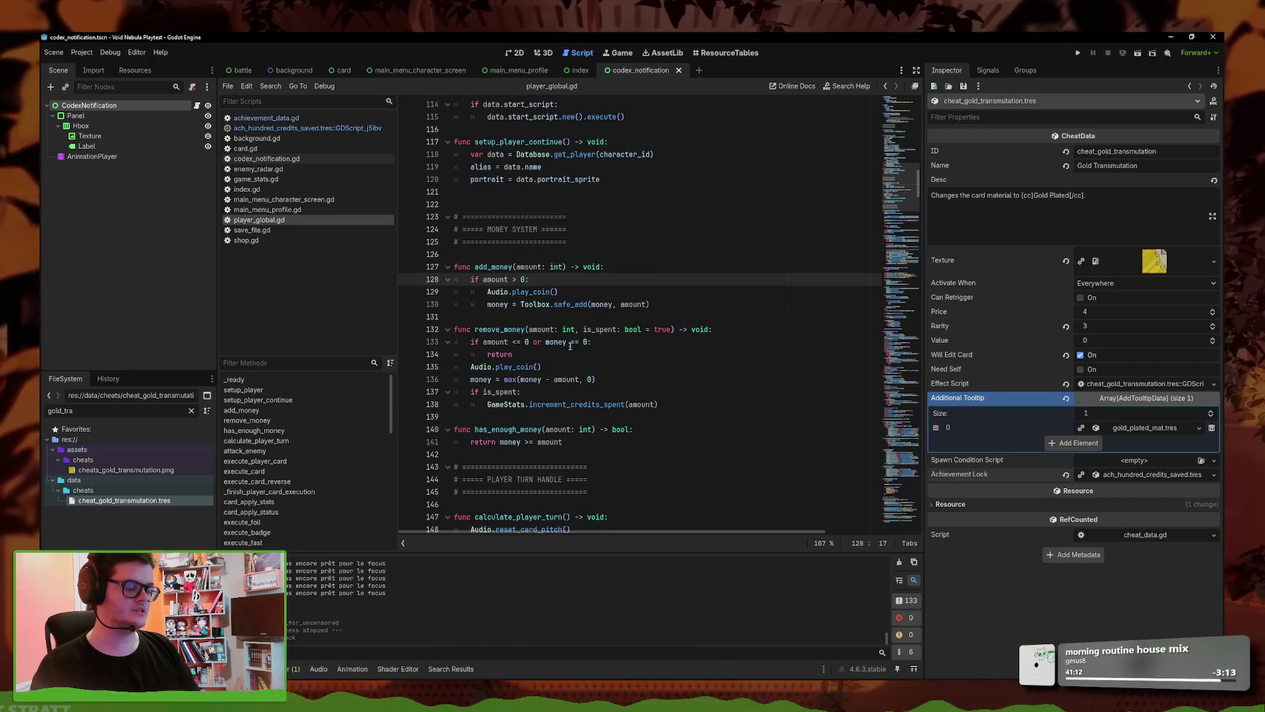
{"action": "left_click", "coordinate": [669, 295]}
{"action": "left_click", "coordinate": [668, 304]}
{"action": "key", "text": "Return"}
{"action": "type", "text": "Achi"}
{"action": "key", "text": "Down"}
{"action": "key", "text": "Down"}
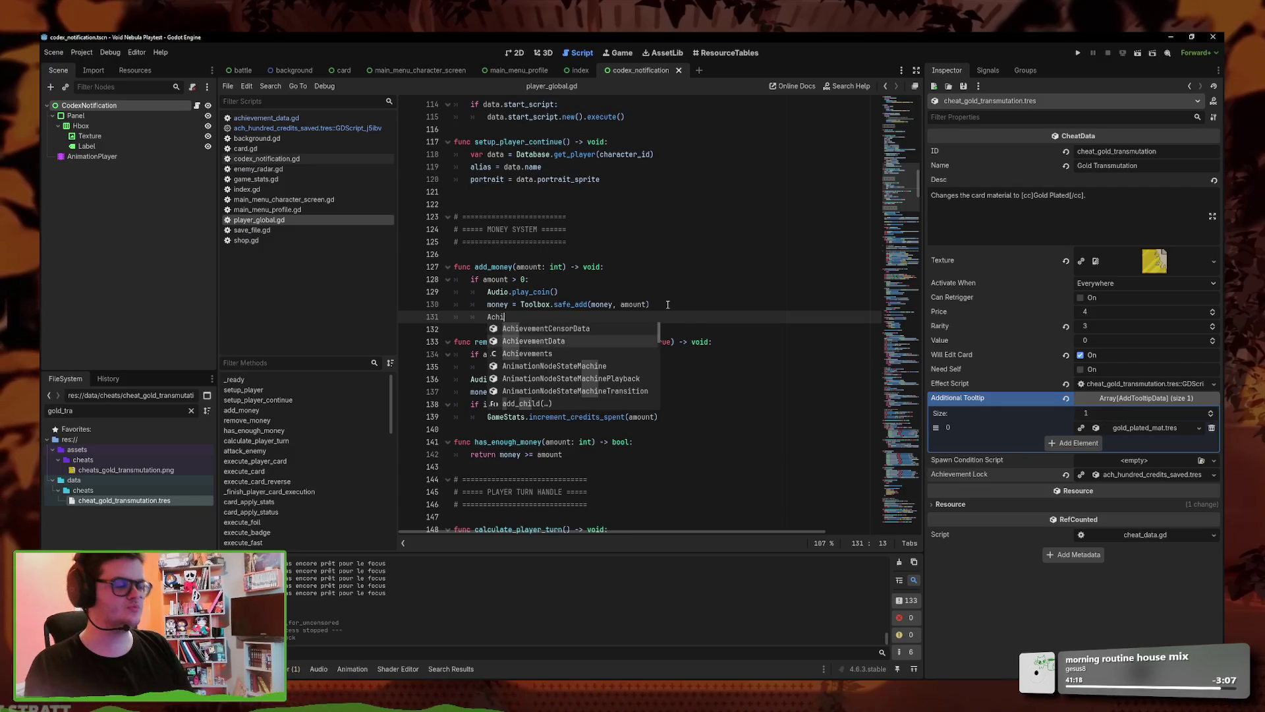
{"action": "key", "text": "Return"}
{"action": "type", "text": "."}
{"action": "key", "text": "Return"}
- Pass AchievementData.AchievementWhen.GAIN_CREDITS as the trigger argument and save the script
{"action": "type", "text": "Ac"}
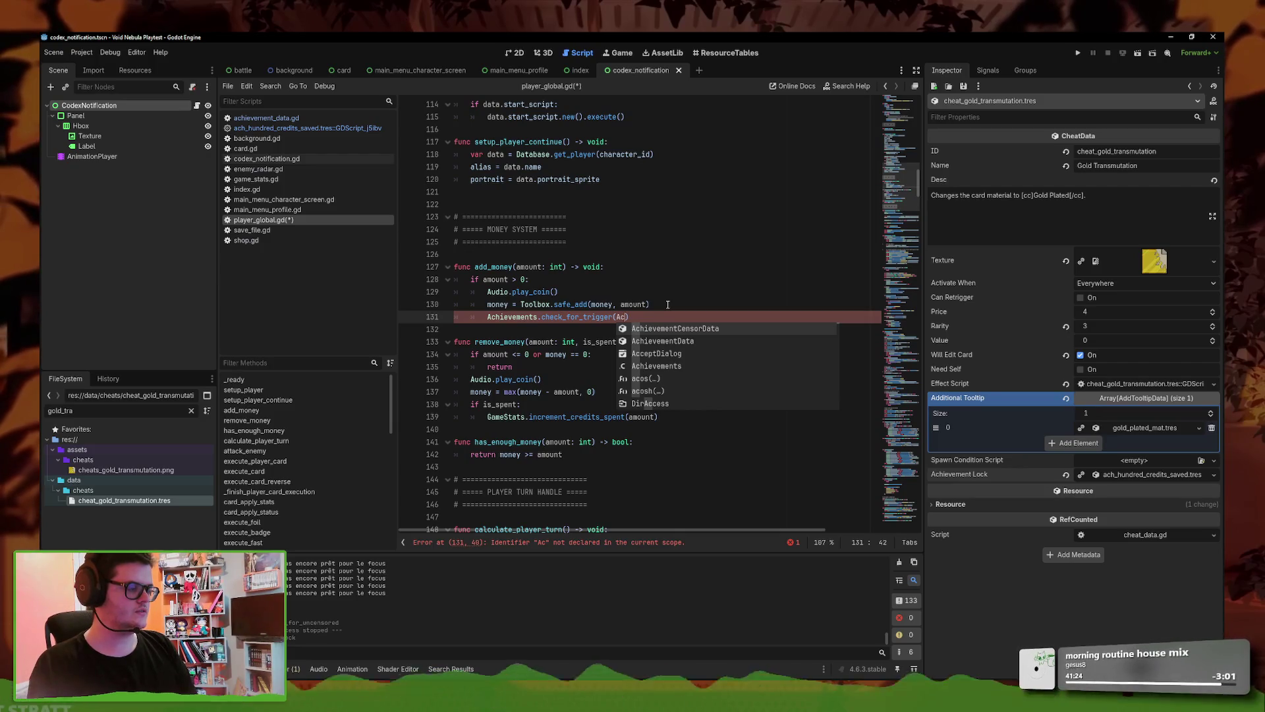
{"action": "key", "text": "Down"}
{"action": "key", "text": "Return"}
{"action": "type", "text": ".a"}
{"action": "key", "text": "Return"}
{"action": "type", "text": ".AchievementWhen."}
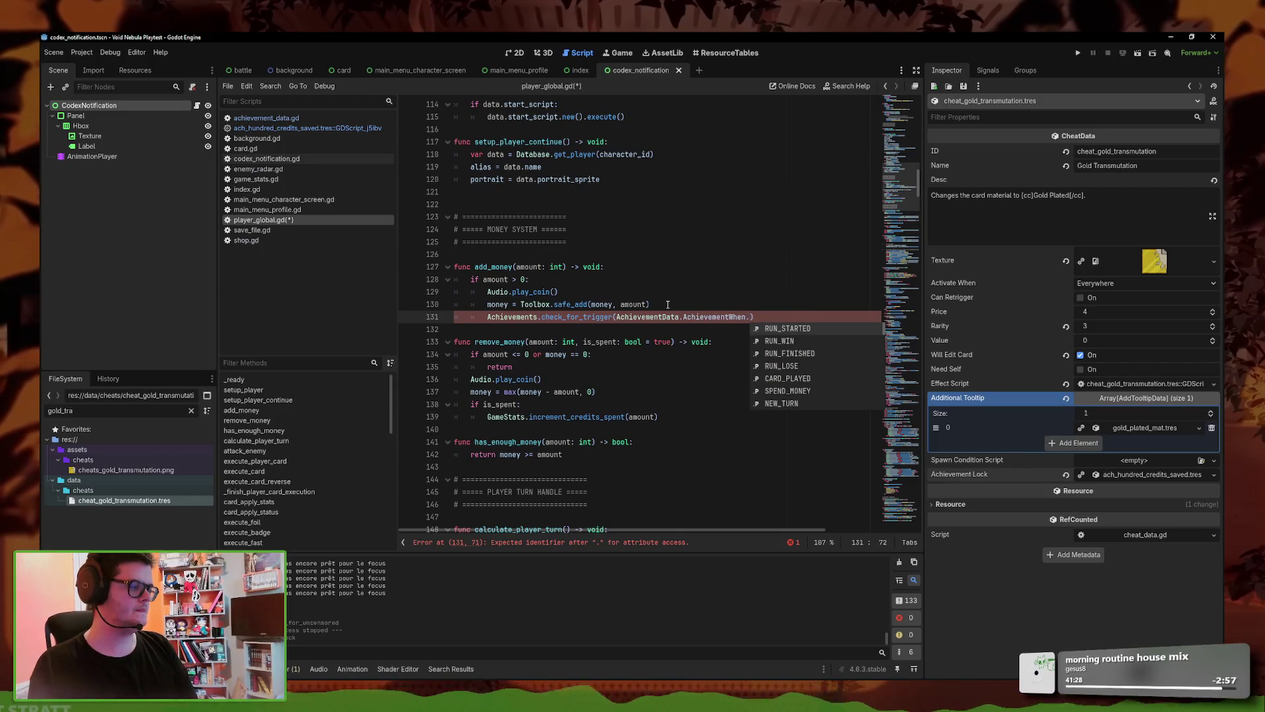
{"action": "type", "text": "gain"}
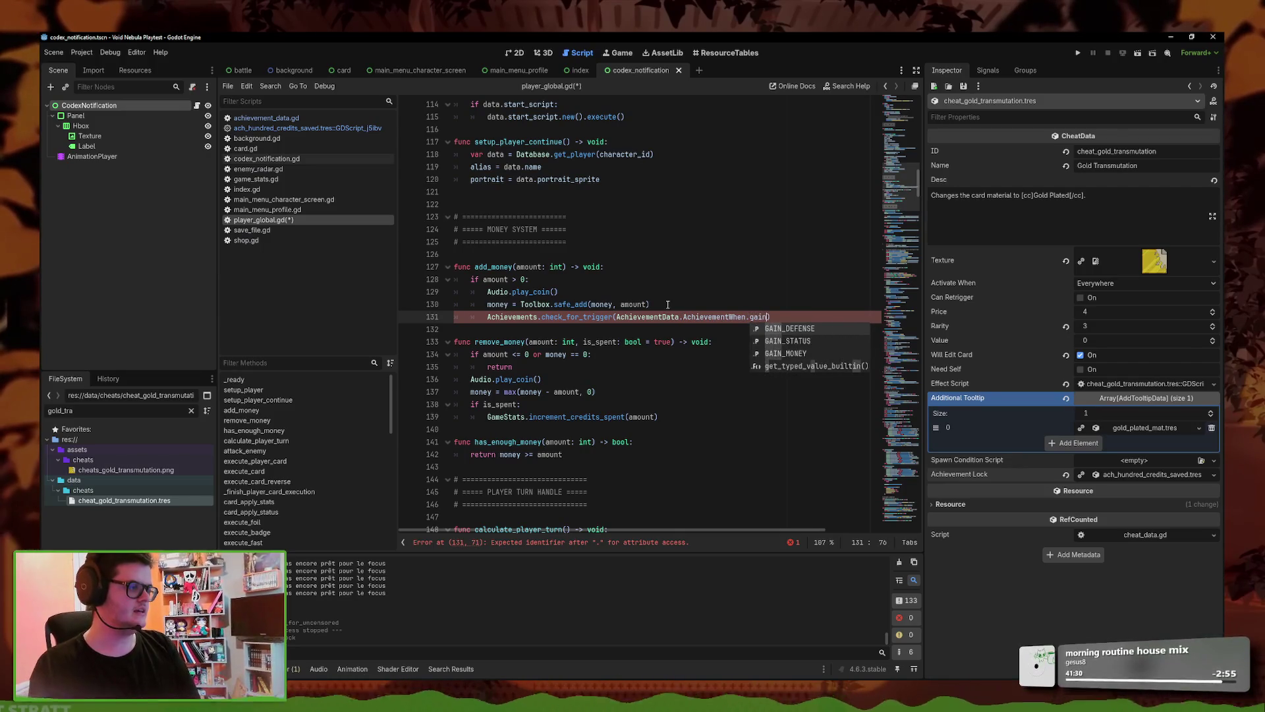
{"action": "key", "text": "BackSpace"}
{"action": "key", "text": "BackSpace"}
{"action": "key", "text": "BackSpace"}
{"action": "type", "text": "GAIN_"}
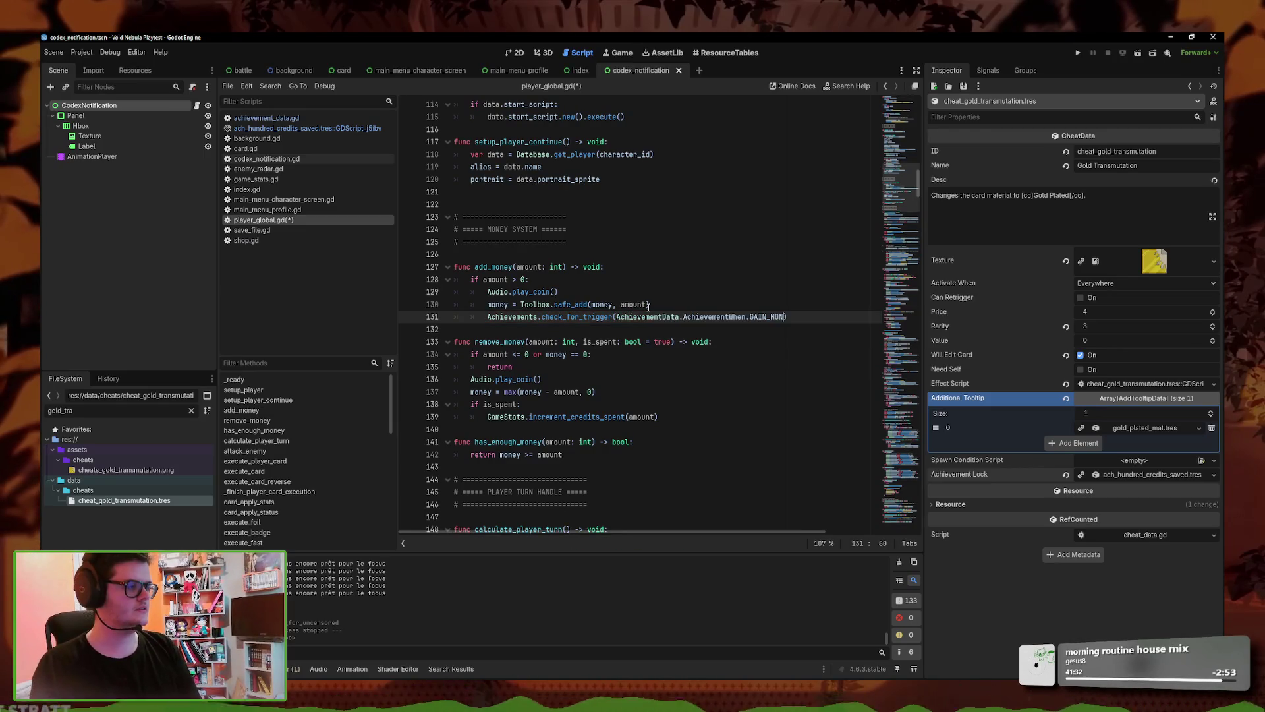
{"action": "type", "text": "CREDITS"}
{"action": "key", "text": "ctrl+s"}
{"action": "left_click", "coordinate": [1152, 474]}
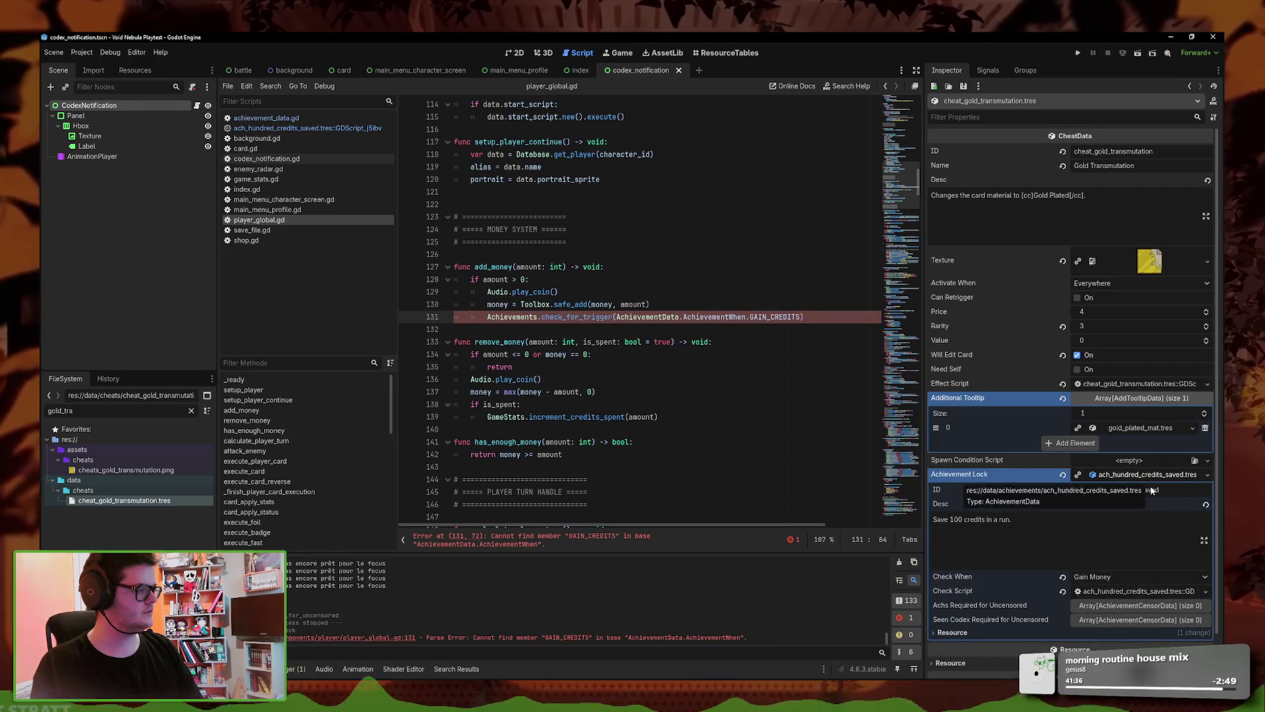
- In achievement_data.gd, rename SPEND_MONEY and GAIN_MONEY to SPEND_CREDITS and GAIN_CREDITS, and save
{"action": "scroll", "coordinate": [1158, 523], "scroll_direction": "down", "scroll_amount": 1}
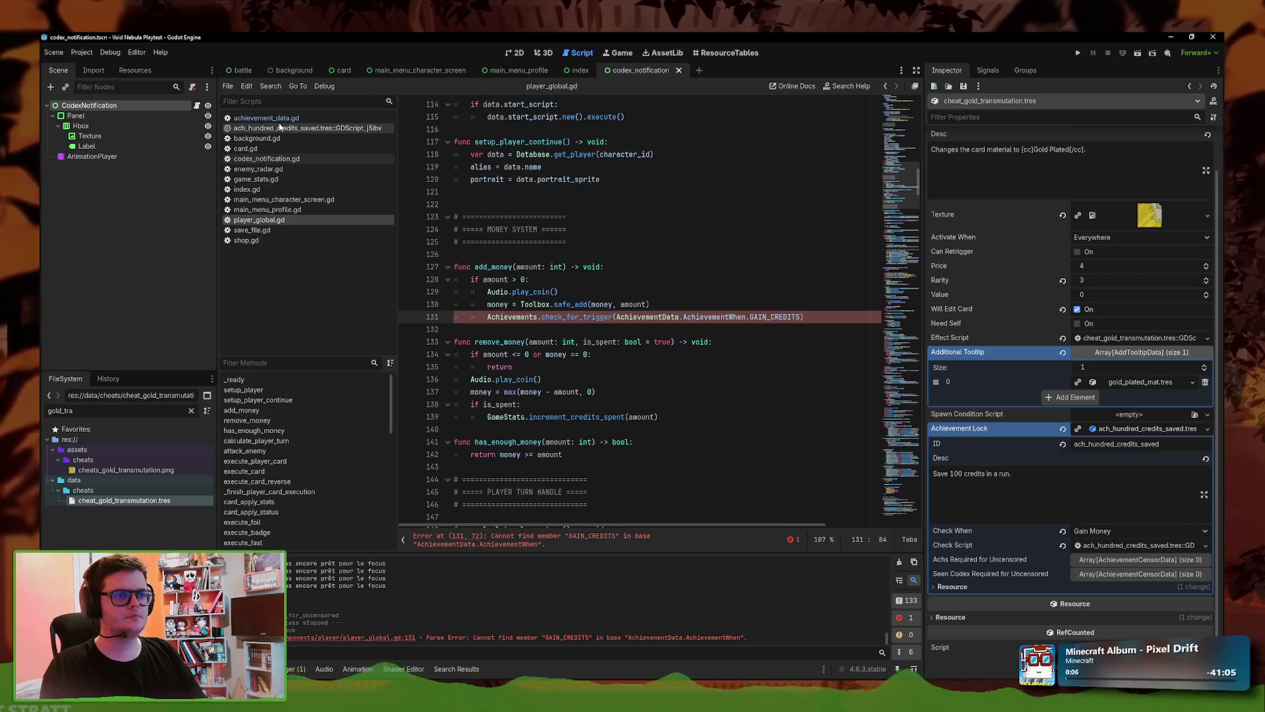
{"action": "left_click", "coordinate": [310, 118]}
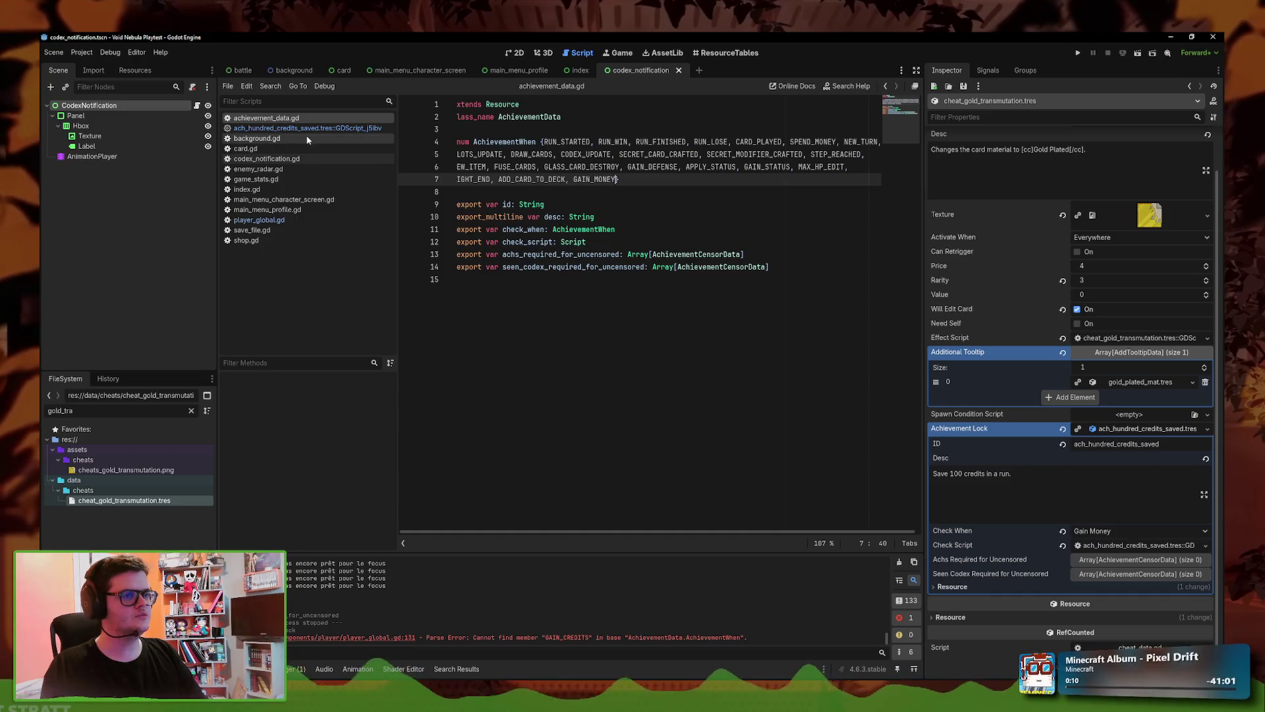
{"action": "key", "text": "ctrl+d"}
{"action": "type", "text": "CREDITS"}
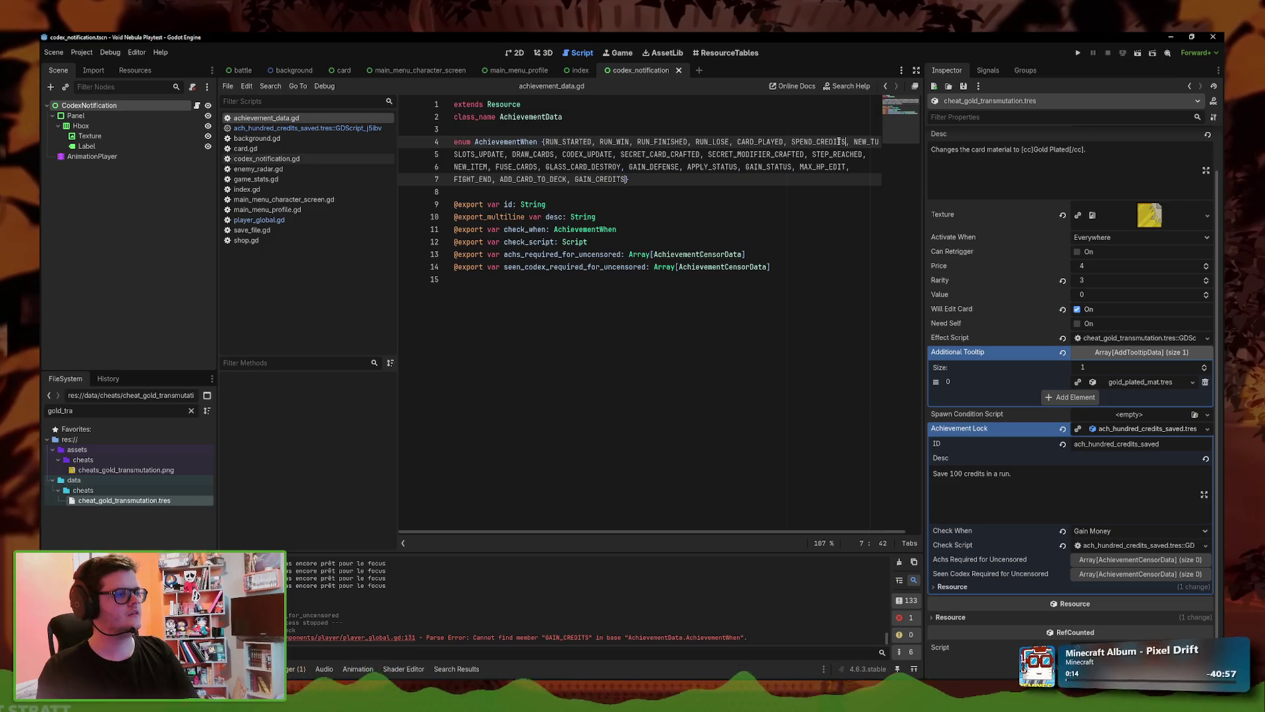
{"action": "key", "text": "ctrl+s"}
{"action": "key", "text": "BackSpace"}
{"action": "left_click", "coordinate": [781, 234]}
{"action": "key", "text": "ctrl+s"}
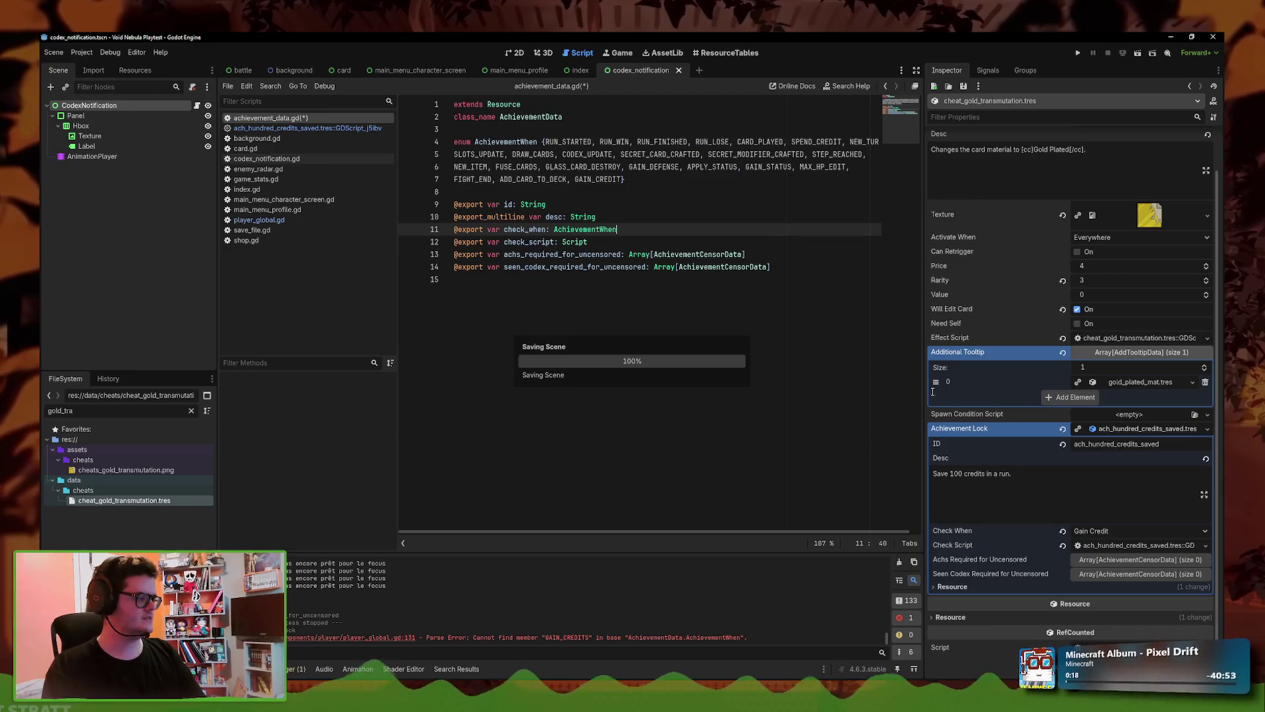
- Check player_global.gd's error, re-save achievement_data.gd, and return to the add_money trigger line
{"action": "left_click", "coordinate": [622, 180]}
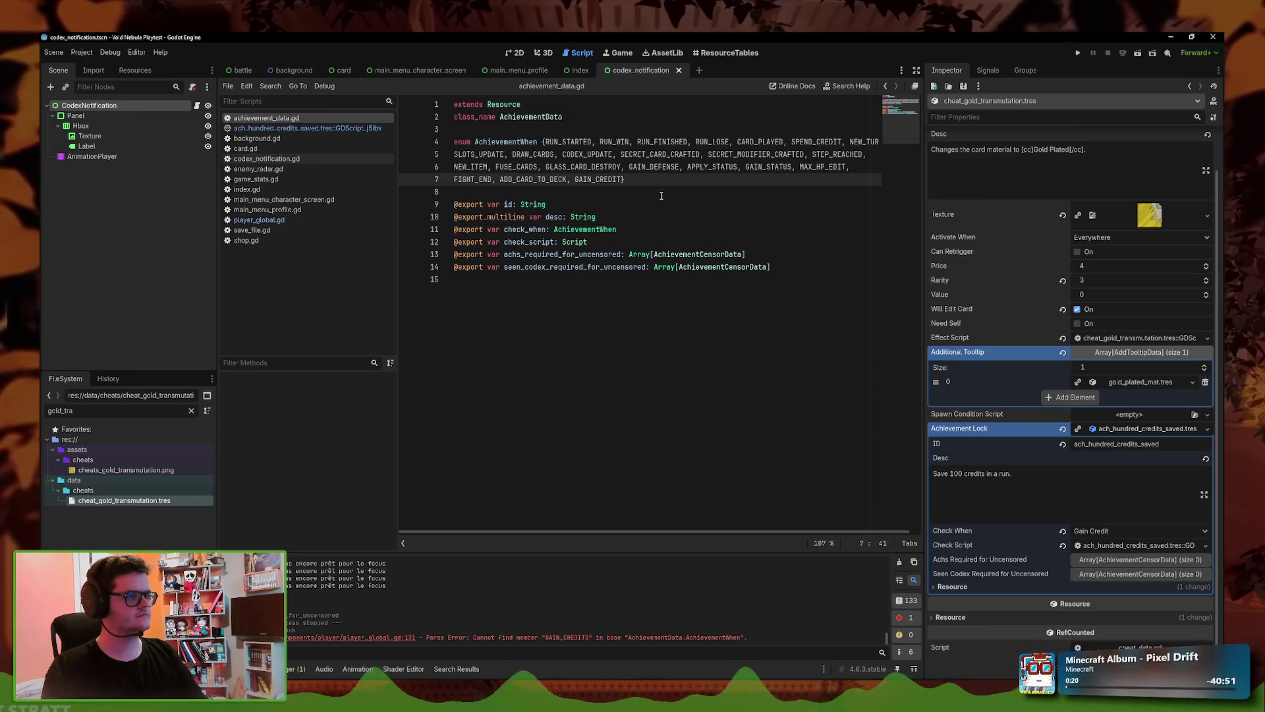
{"action": "key", "text": "alt+Left"}
{"action": "left_click", "coordinate": [283, 225]}
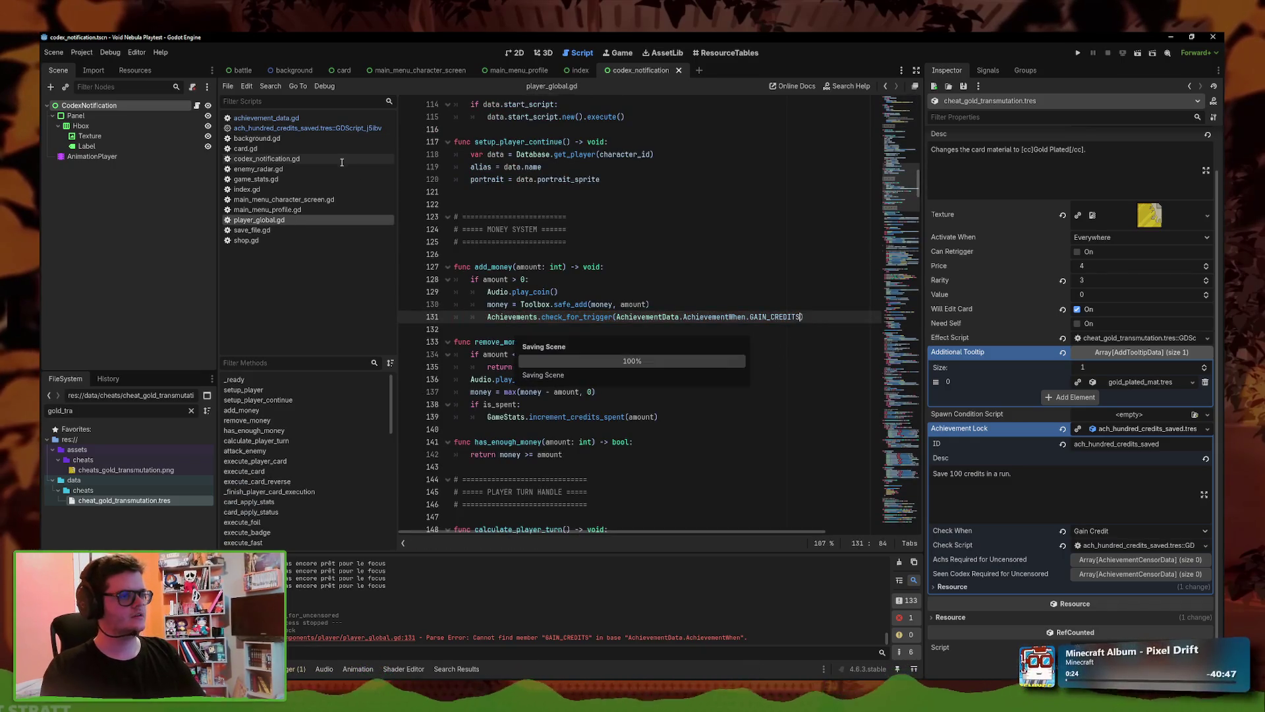
{"action": "left_click", "coordinate": [715, 317], "text": "ctrl"}
{"action": "left_click", "coordinate": [629, 183]}
{"action": "key", "text": "ctrl+s"}
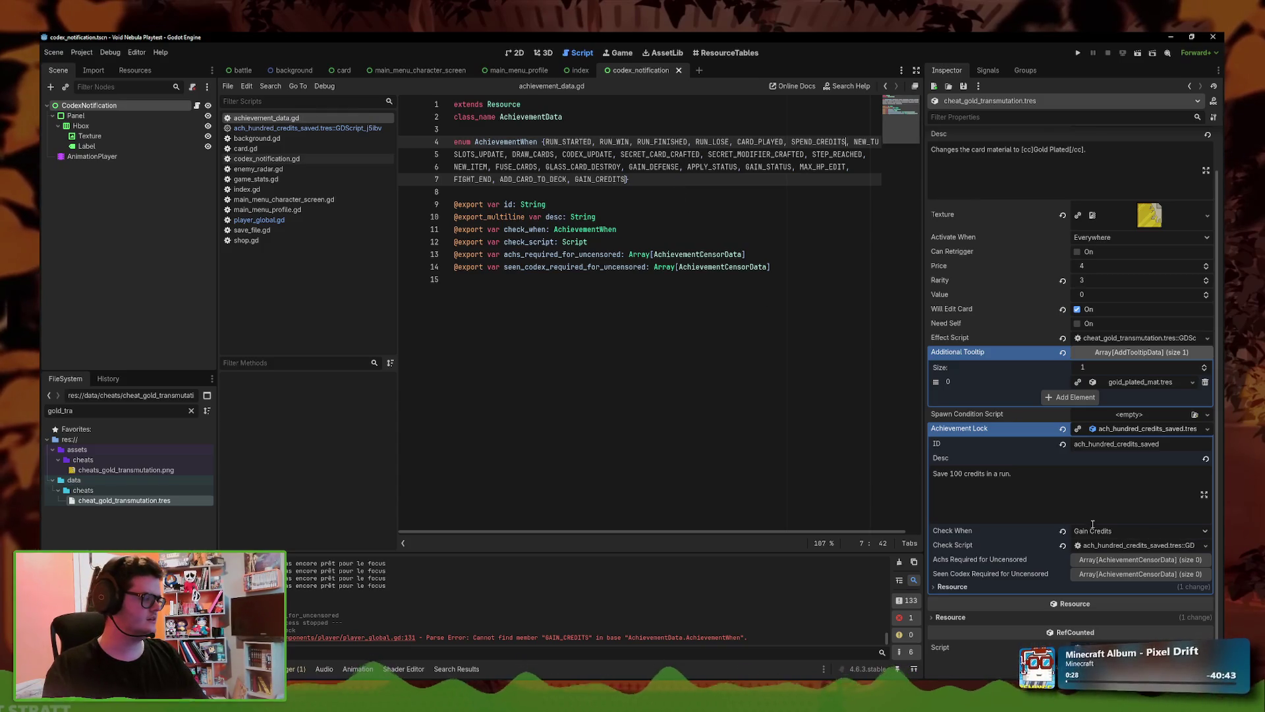
{"action": "left_click", "coordinate": [299, 129]}
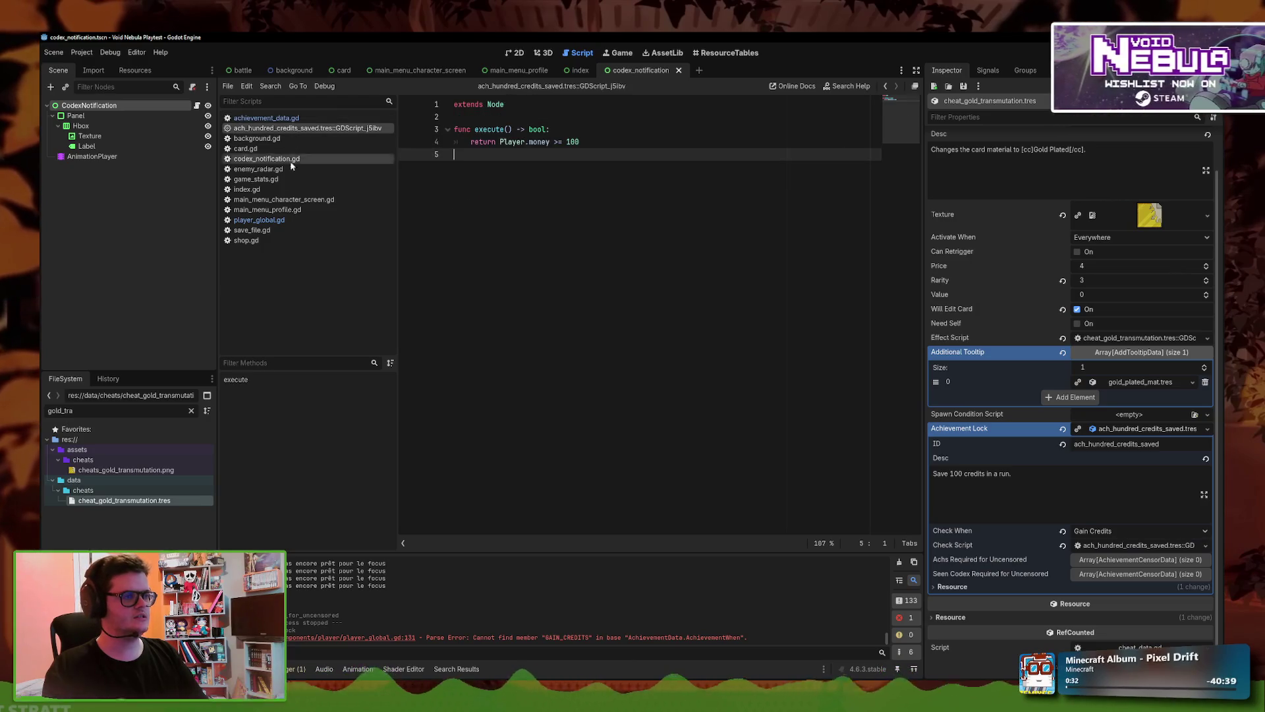
{"action": "left_click", "coordinate": [259, 220]}
{"action": "left_click", "coordinate": [816, 319]}
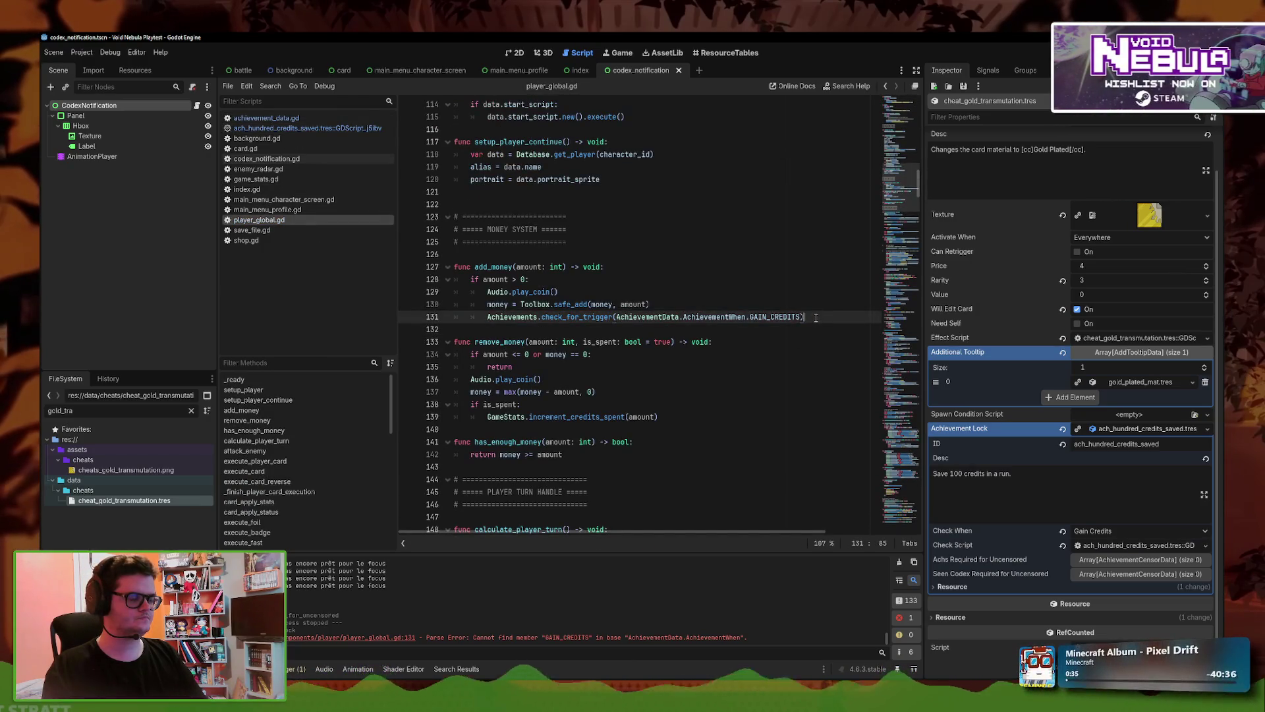
{"action": "mouse_move", "coordinate": [809, 316]}
{"action": "left_mouse_down"}
{"action": "mouse_move", "coordinate": [512, 305]}
{"action": "mouse_move", "coordinate": [488, 317]}
{"action": "left_mouse_up"}
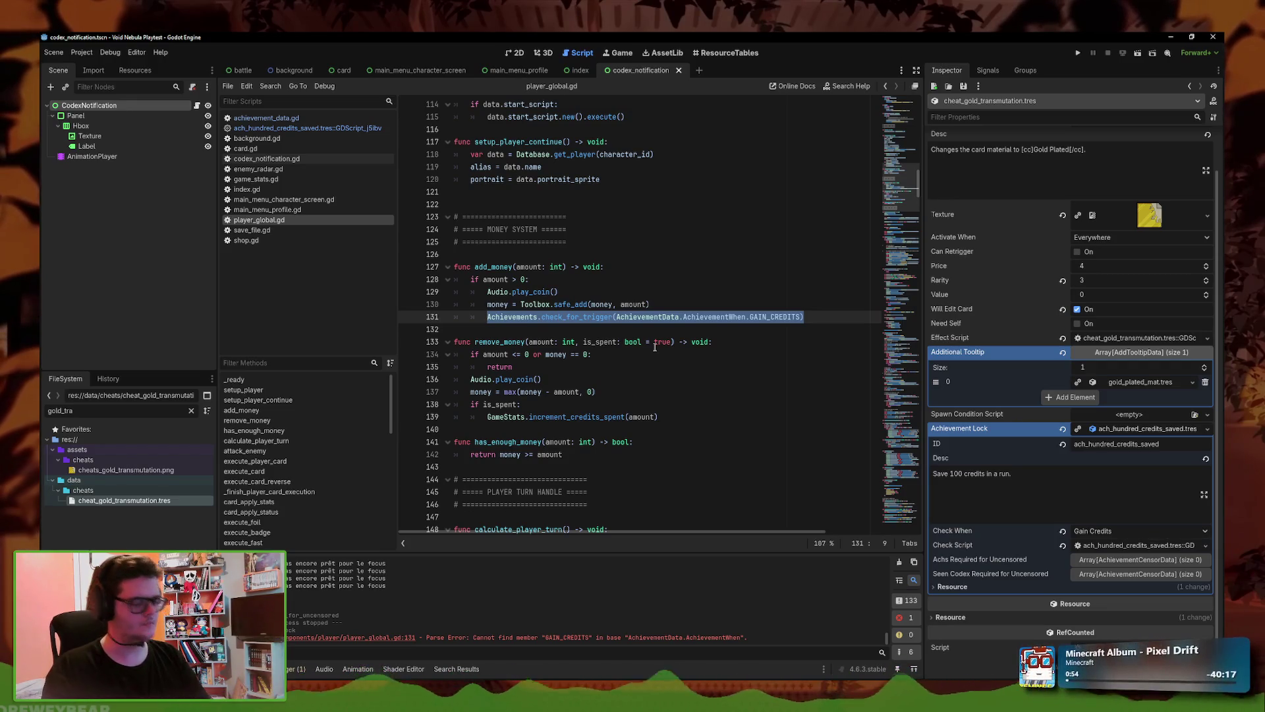
{"action": "left_click_drag", "start_coordinate": [804, 317], "coordinate": [487, 317]}
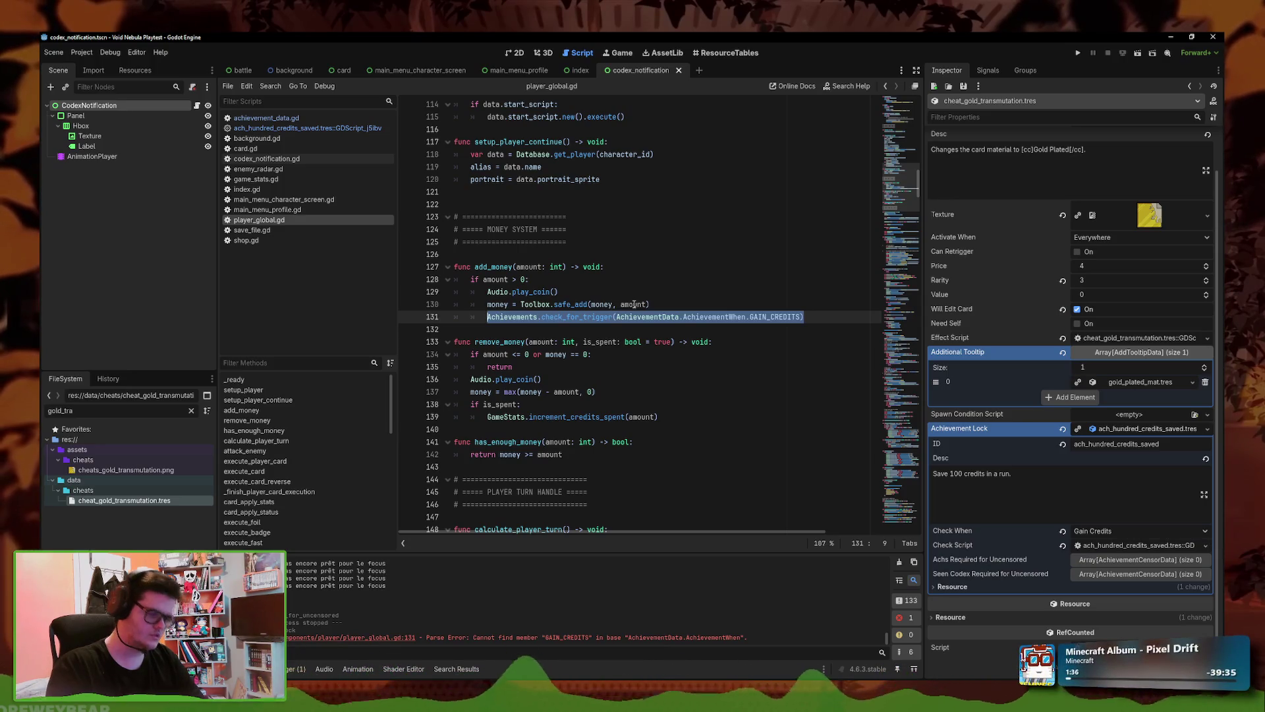
{"action": "left_click", "coordinate": [667, 304], "text": "shift"}
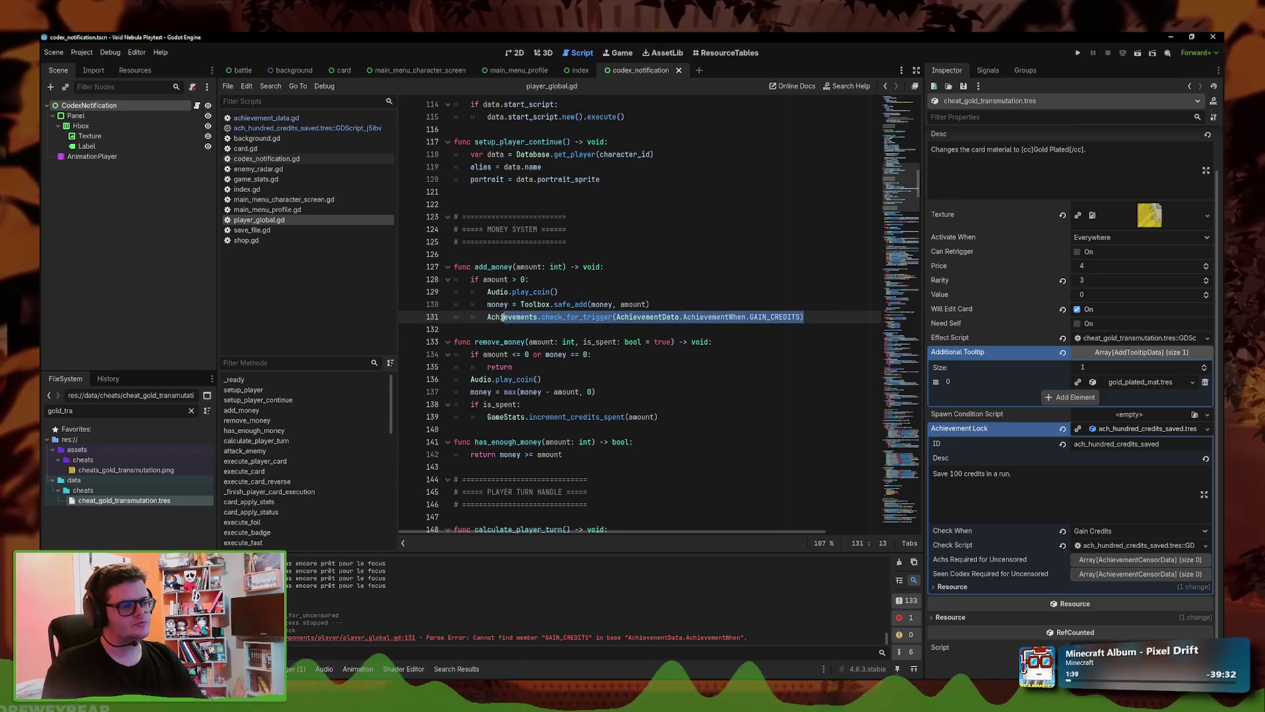
- Try a SPEND_CREDITS trigger line after increment_credits_spent in remove_money, then remove it and save
{"action": "left_click", "coordinate": [674, 414]}
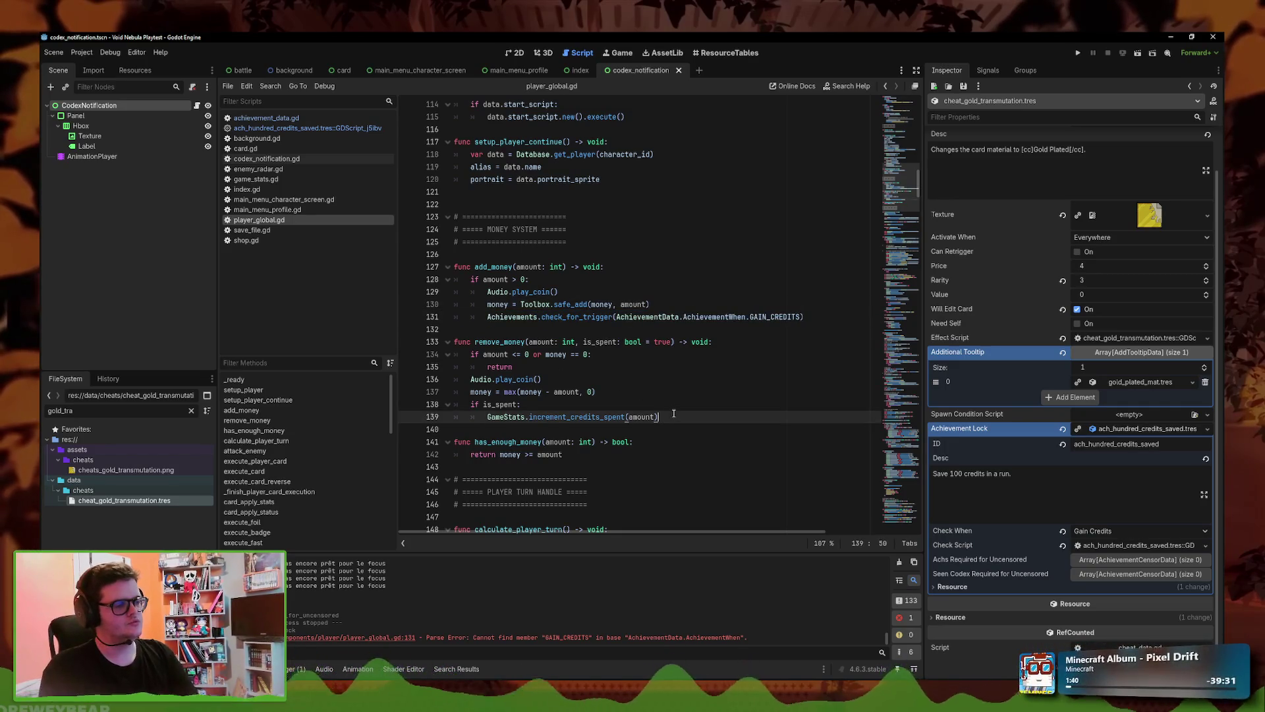
{"action": "type", "text": "Achievements.check_for_trigger(AchievementData.AchievementWhen.GAIN_CREDITS)"}
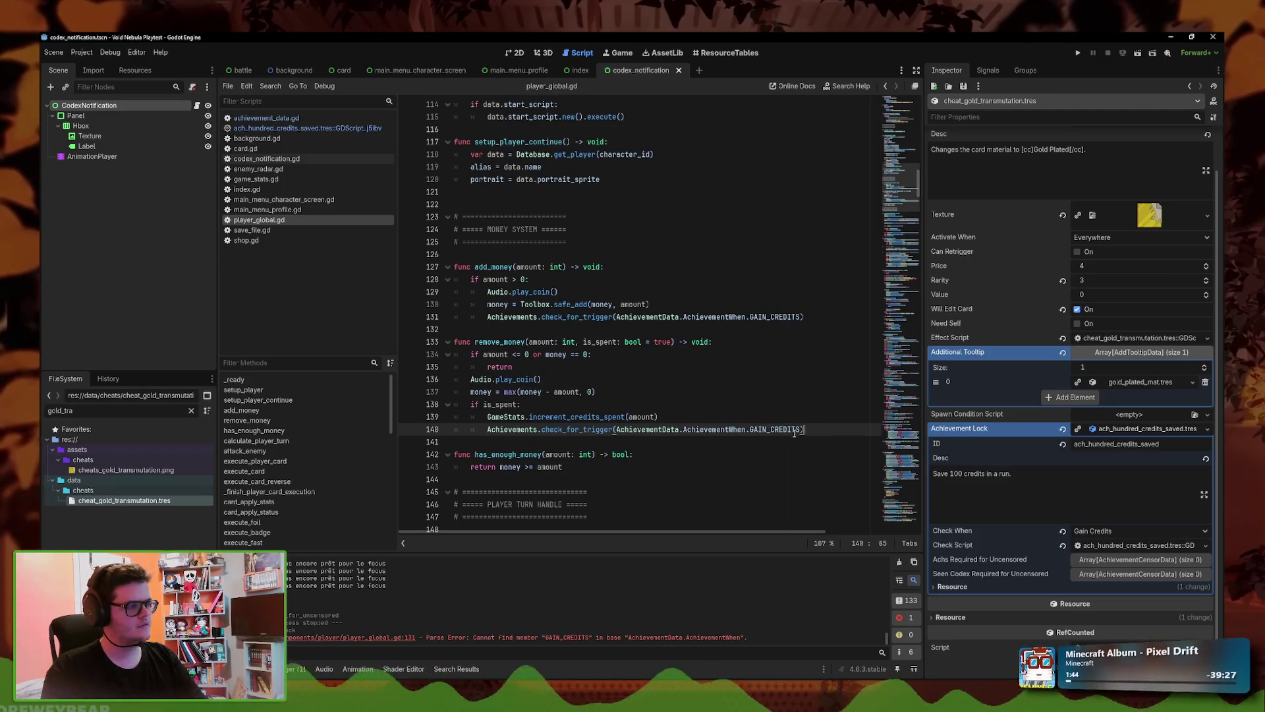
{"action": "left_click_drag", "start_coordinate": [767, 429], "coordinate": [750, 429]}
{"action": "type", "text": "S"}
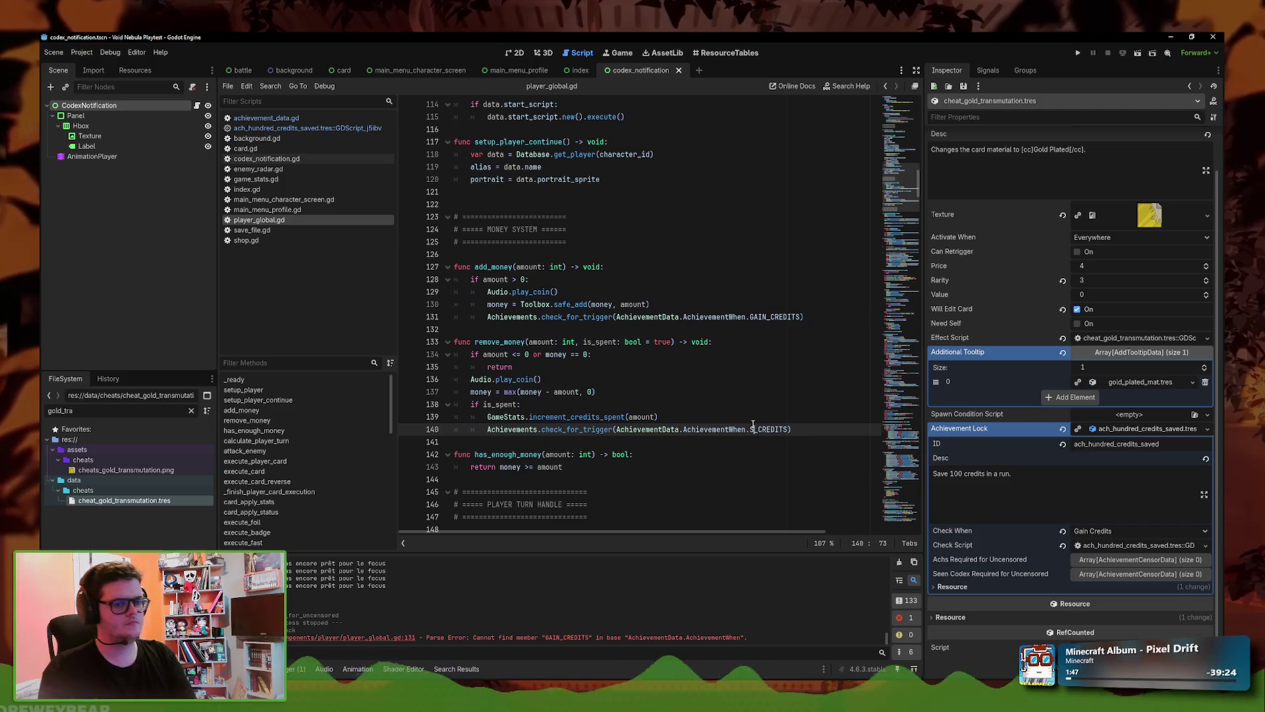
{"action": "type", "text": "P"}
{"action": "key", "text": "Return"}
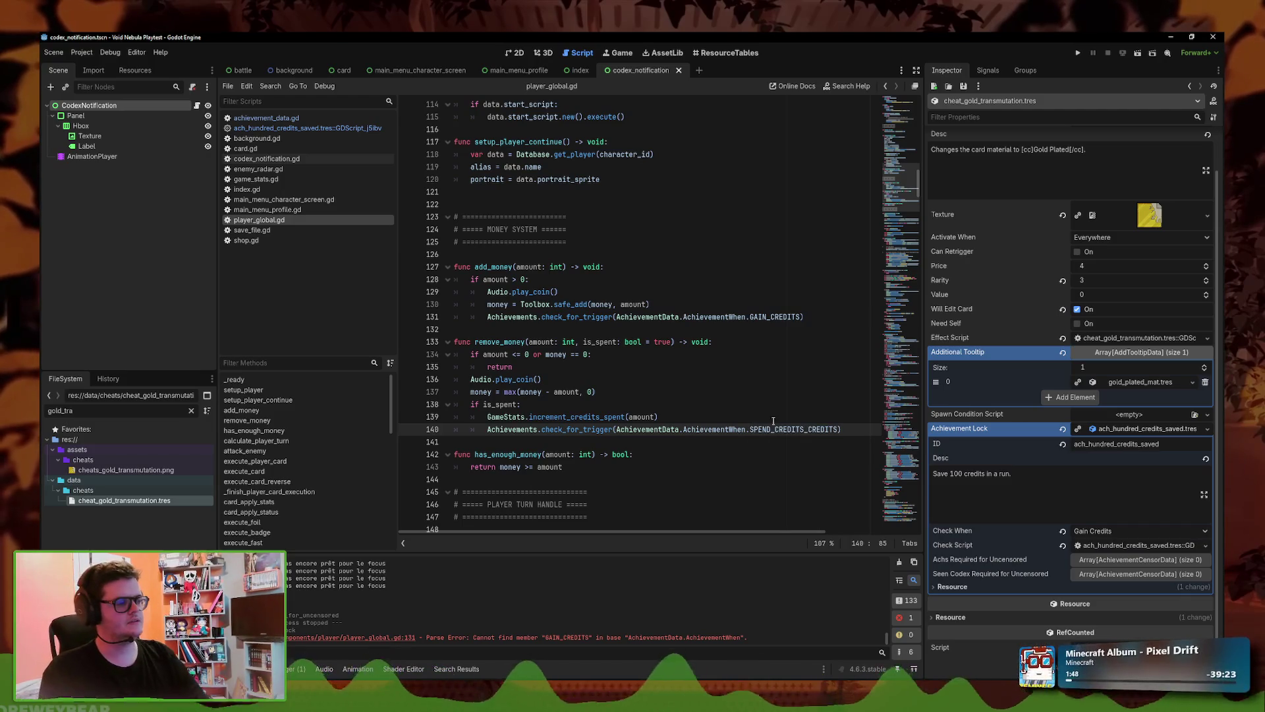
{"action": "left_click_drag", "start_coordinate": [837, 429], "coordinate": [814, 429]}
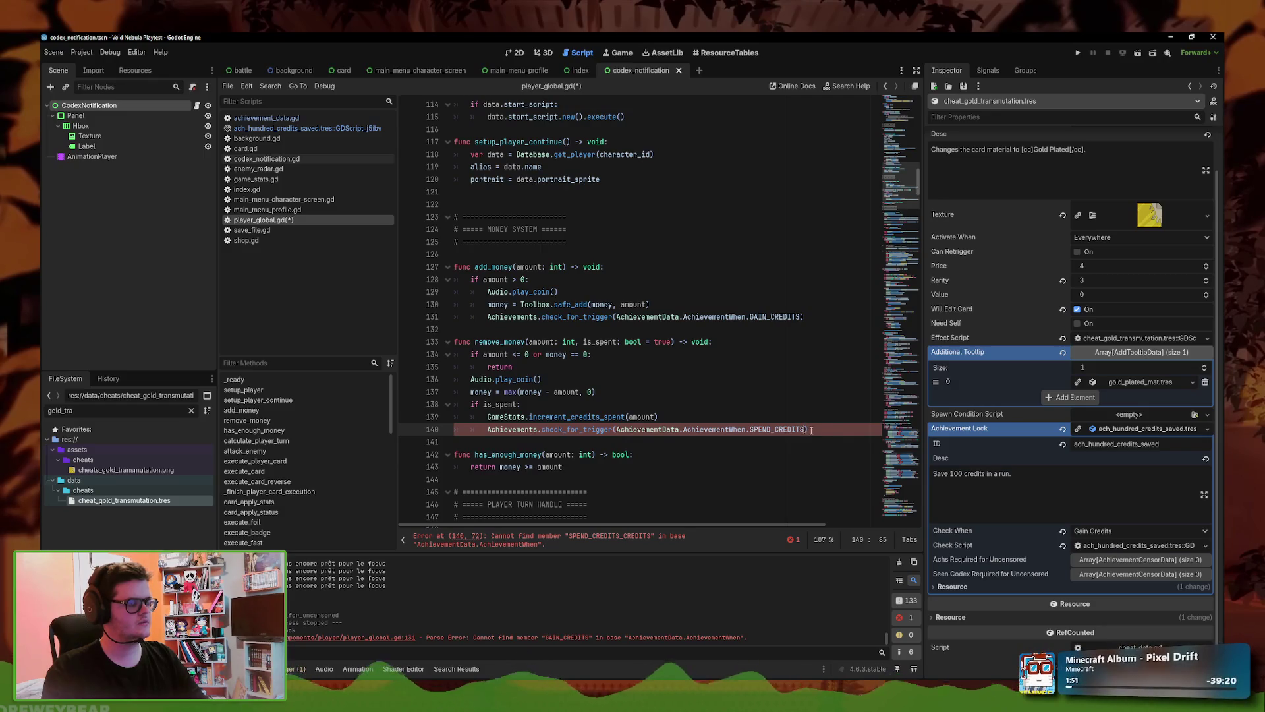
{"action": "key", "text": "ctrl+shift+k"}
{"action": "key", "text": "ctrl+s"}
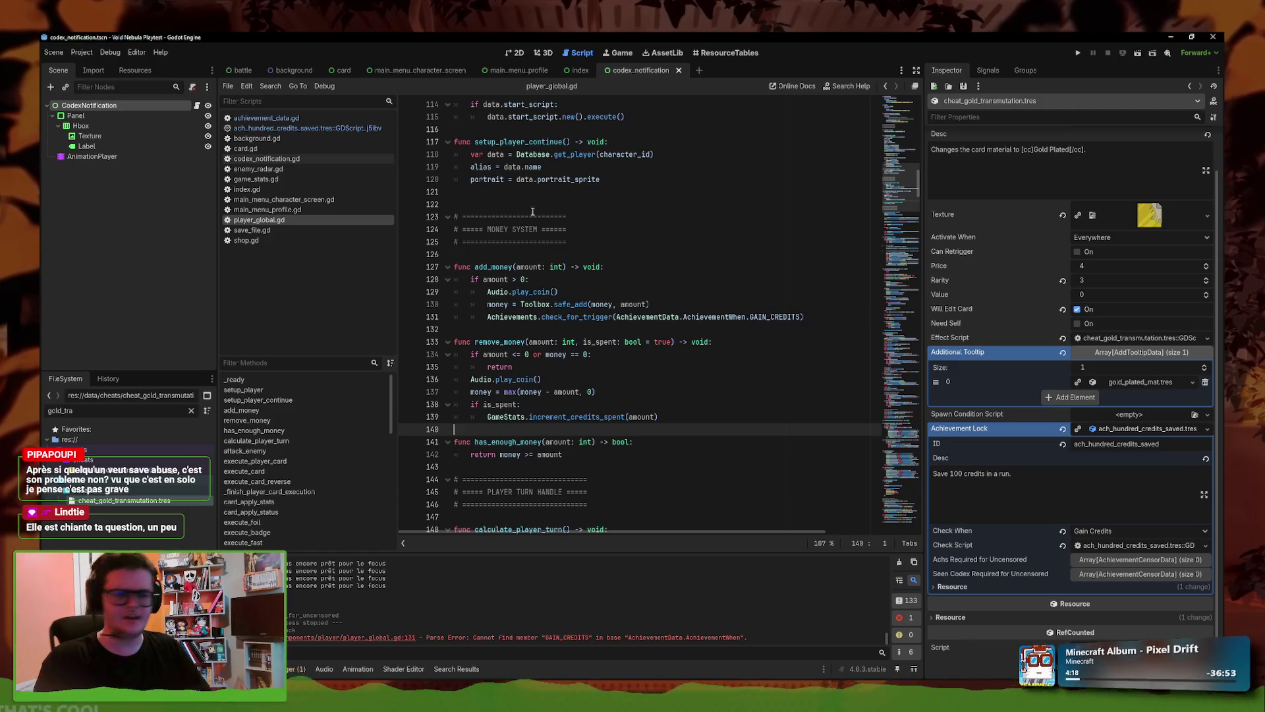
- Paste the SPEND_CREDITS achievement check back after line 139 in remove_money and fix its indentation
{"action": "key", "text": "Left"}
{"action": "key", "text": "Return"}
{"action": "key", "text": "ctrl+v"}
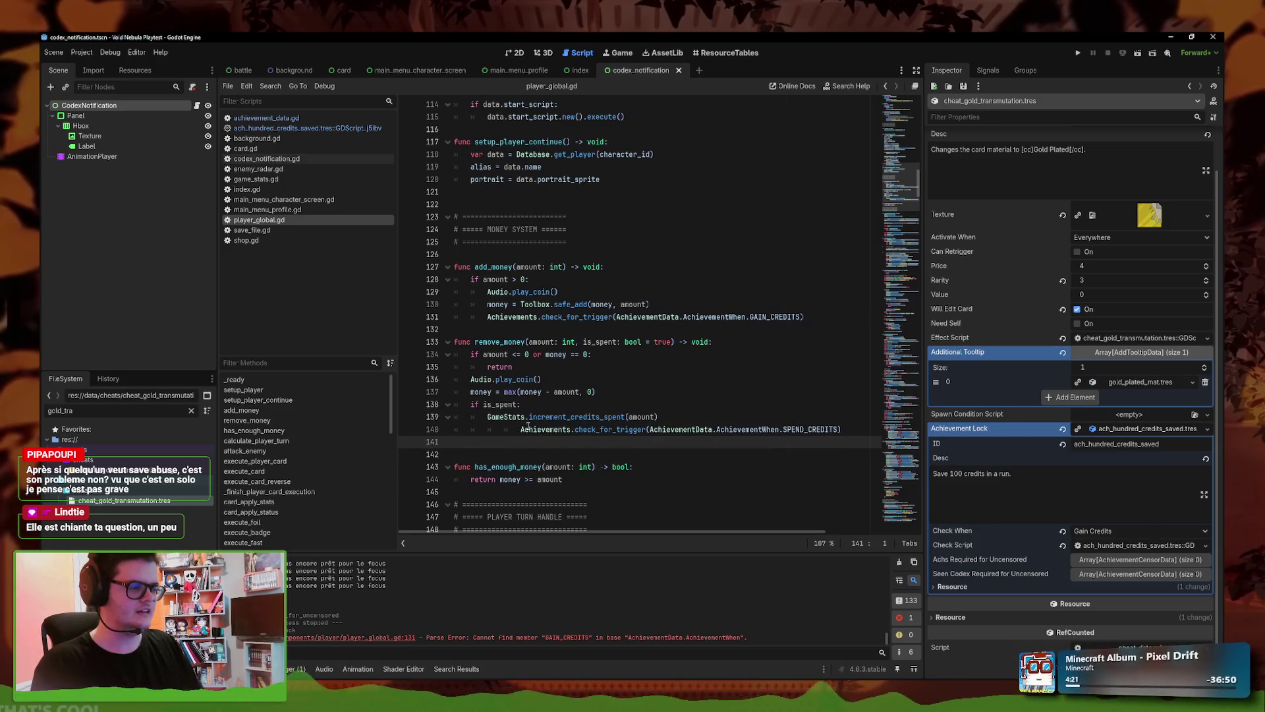
{"action": "key", "text": "BackSpace"}
{"action": "key", "text": "Home"}
{"action": "key", "text": "BackSpace"}
{"action": "key", "text": "BackSpace"}
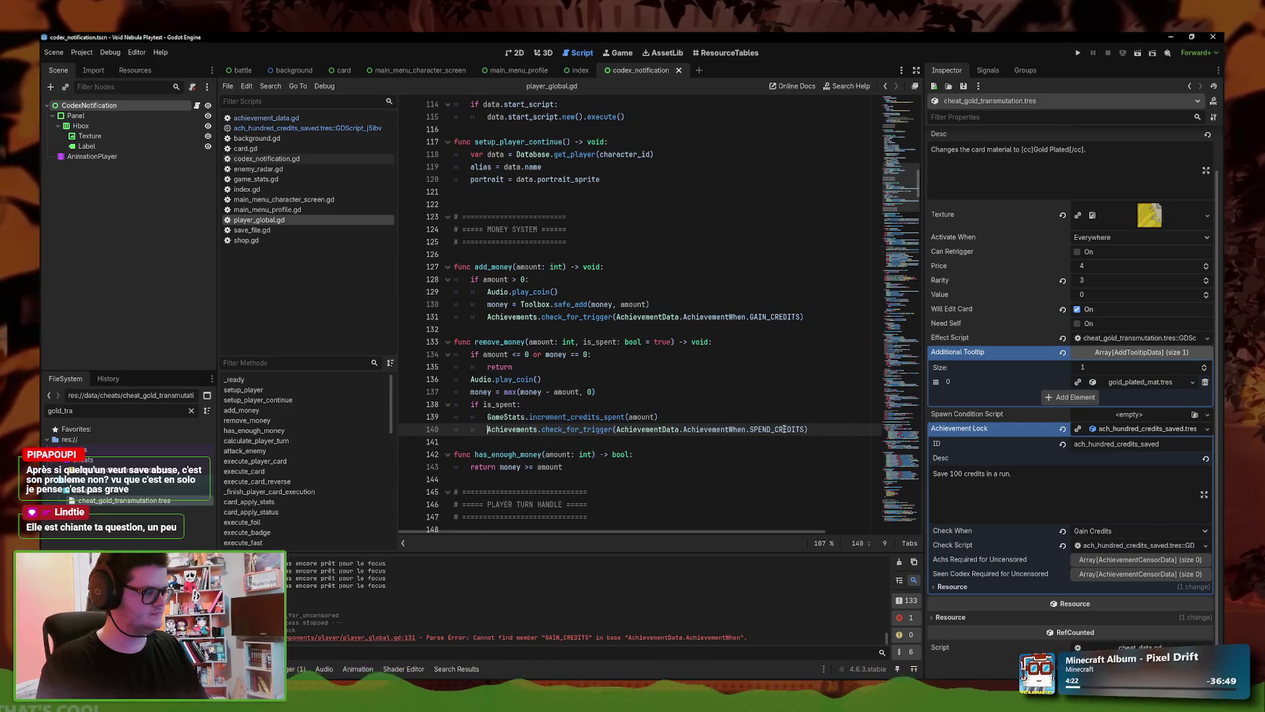
{"action": "left_click", "coordinate": [670, 418]}
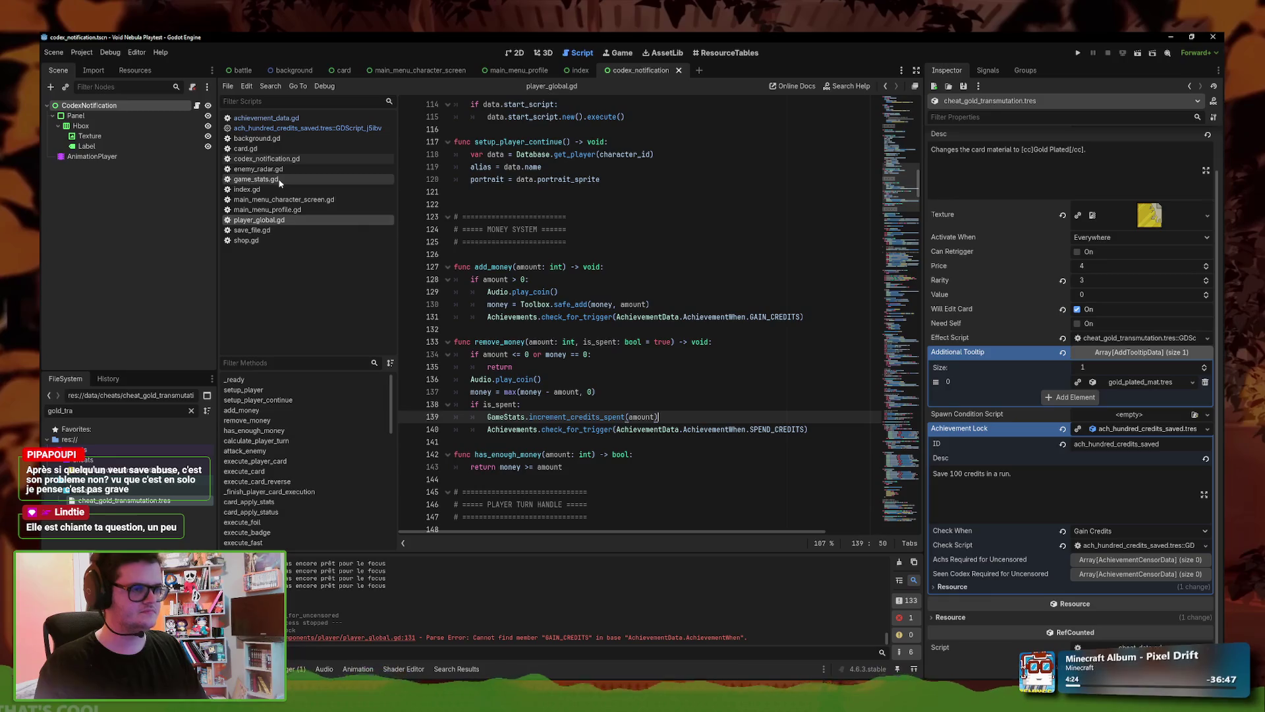
{"action": "left_click", "coordinate": [282, 231]}
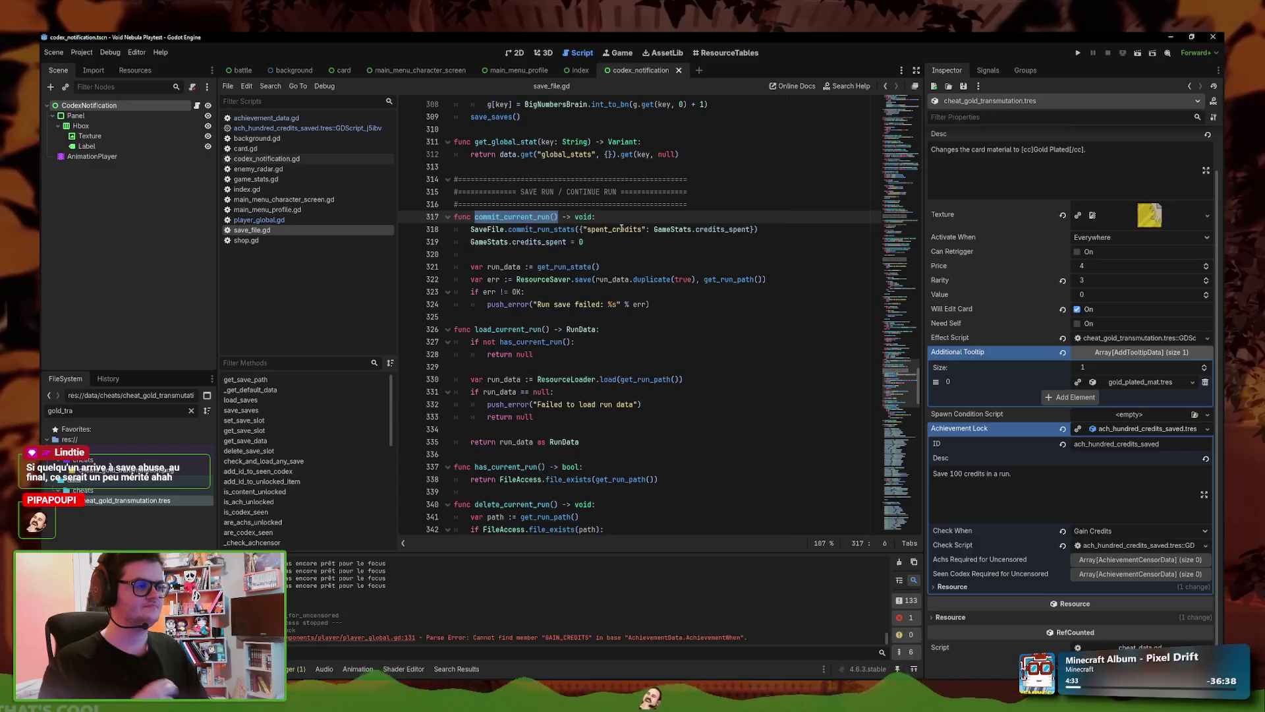
- Inspect the spent_credits commit_run_stats line 318 in save_file.gd, then return to player_global.gd
{"action": "left_click", "coordinate": [622, 228]}
{"action": "double_click", "coordinate": [630, 229]}
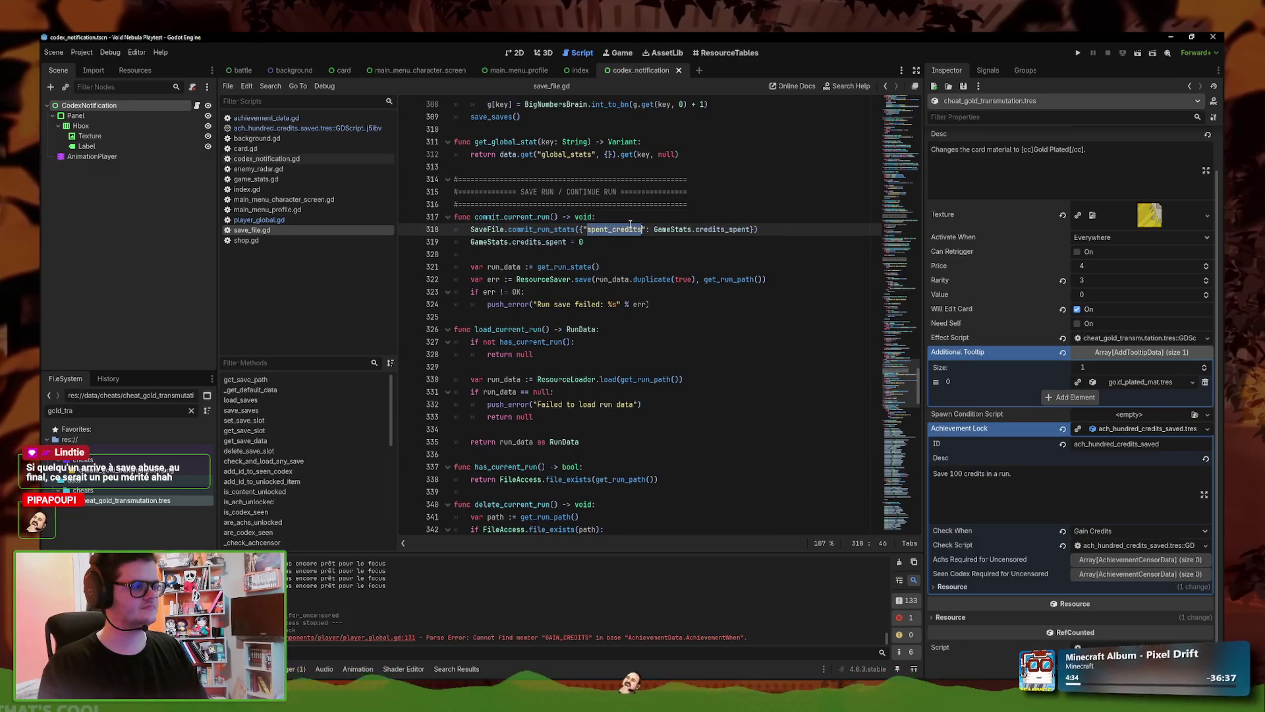
{"action": "triple_click", "coordinate": [622, 231]}
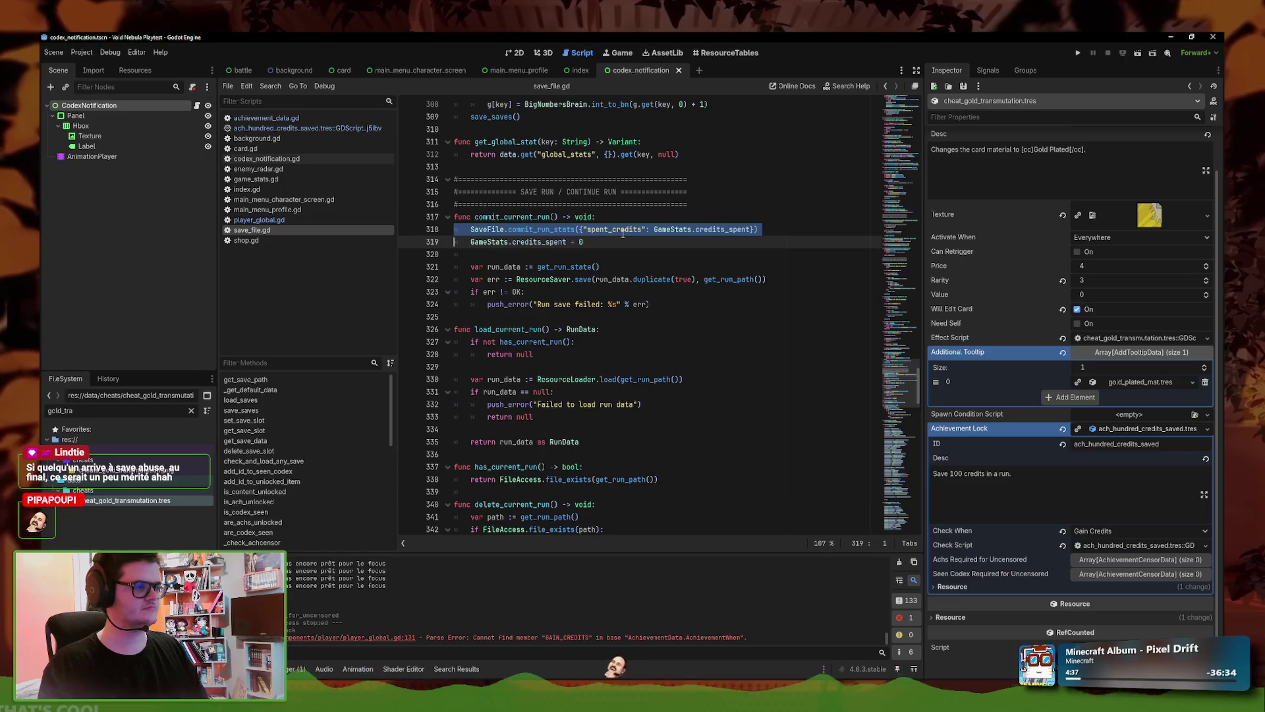
{"action": "left_click", "coordinate": [311, 221]}
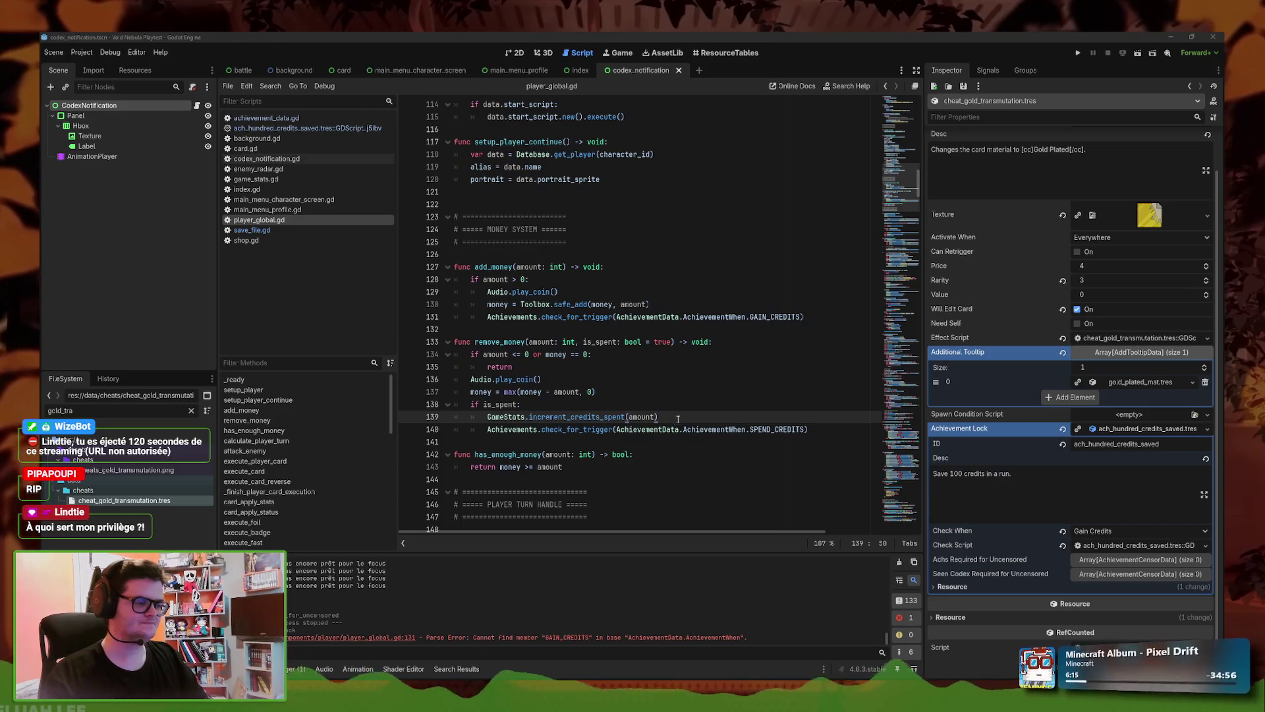
- Review the SPEND_CREDITS check and increment_credits_spent lines 139–140 in player_global.gd
{"action": "left_click", "coordinate": [828, 430]}
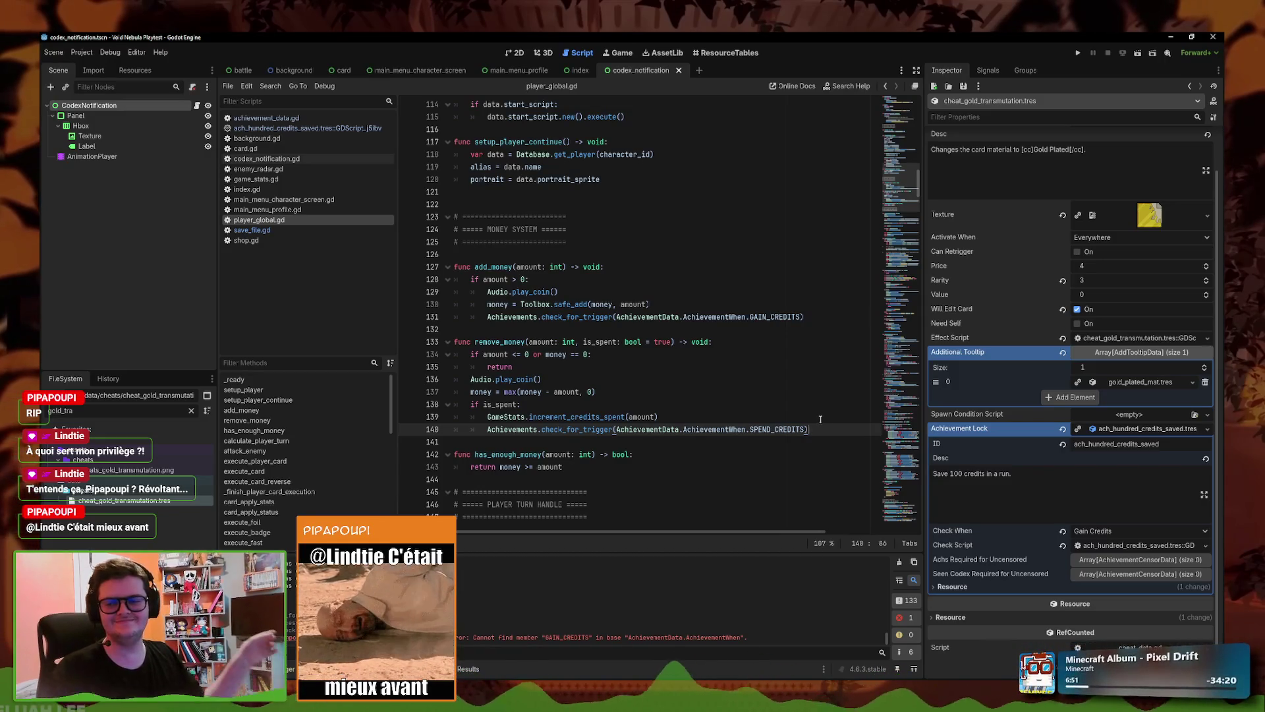
{"action": "left_click", "coordinate": [575, 437]}
{"action": "left_click_drag", "start_coordinate": [809, 429], "coordinate": [488, 429]}
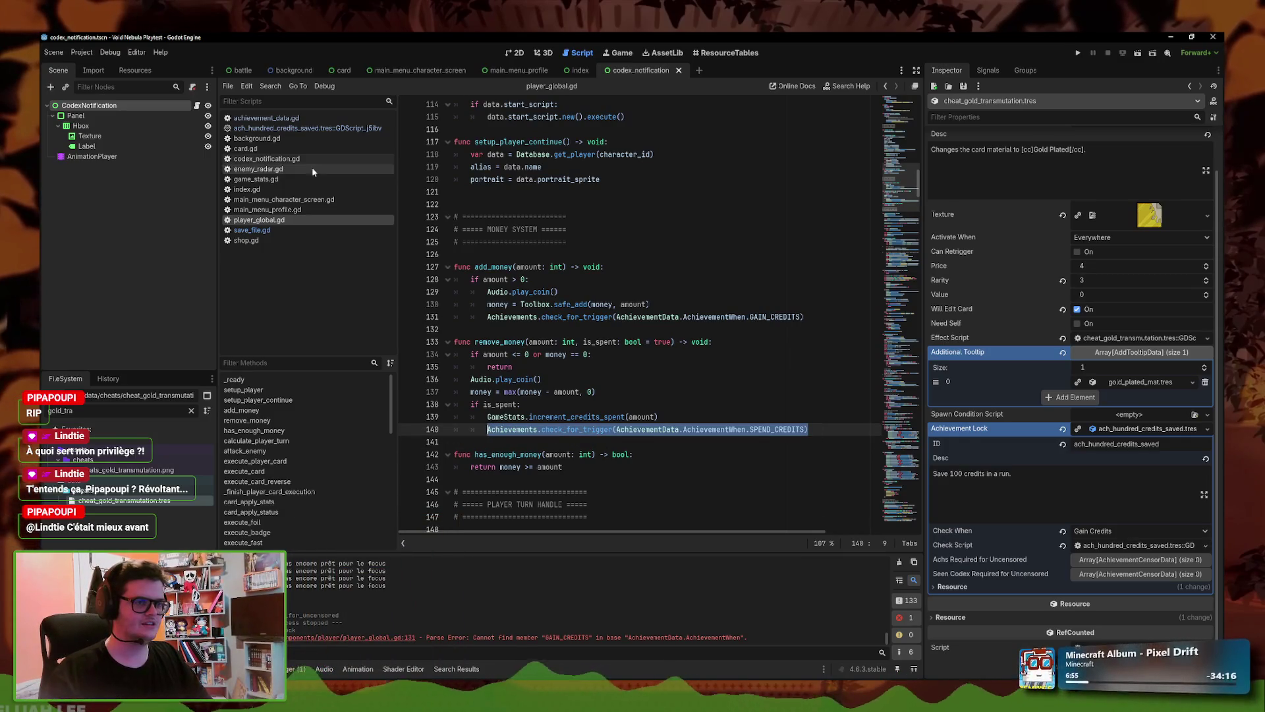
{"action": "left_click", "coordinate": [299, 133]}
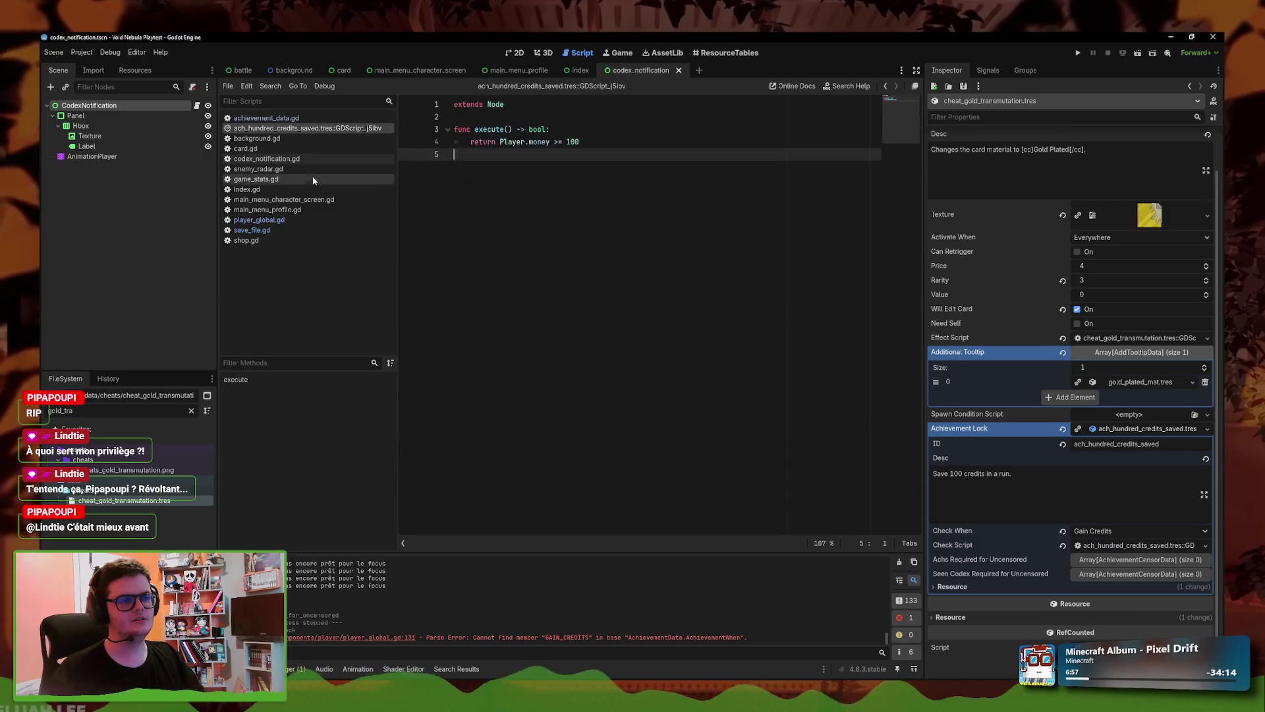
{"action": "left_click", "coordinate": [264, 220]}
{"action": "left_click_drag", "start_coordinate": [810, 429], "coordinate": [487, 431]}
{"action": "triple_click", "coordinate": [631, 417]}
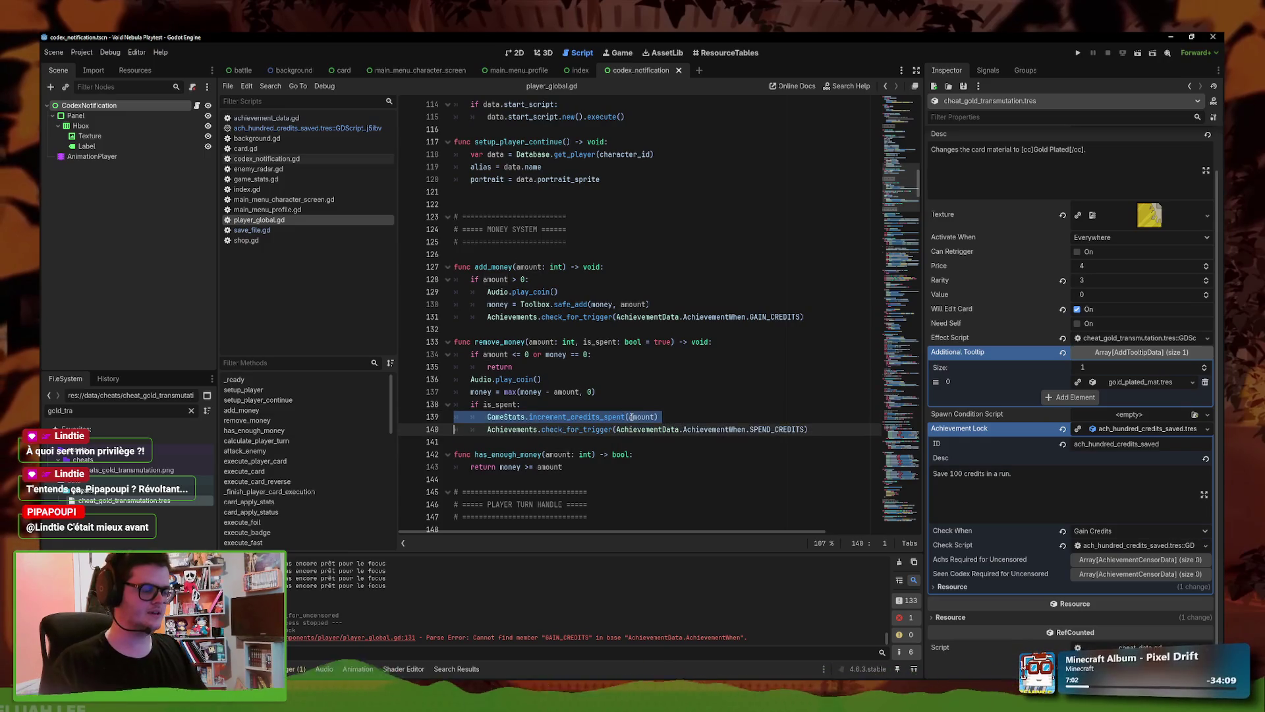
{"action": "left_click", "coordinate": [699, 417]}
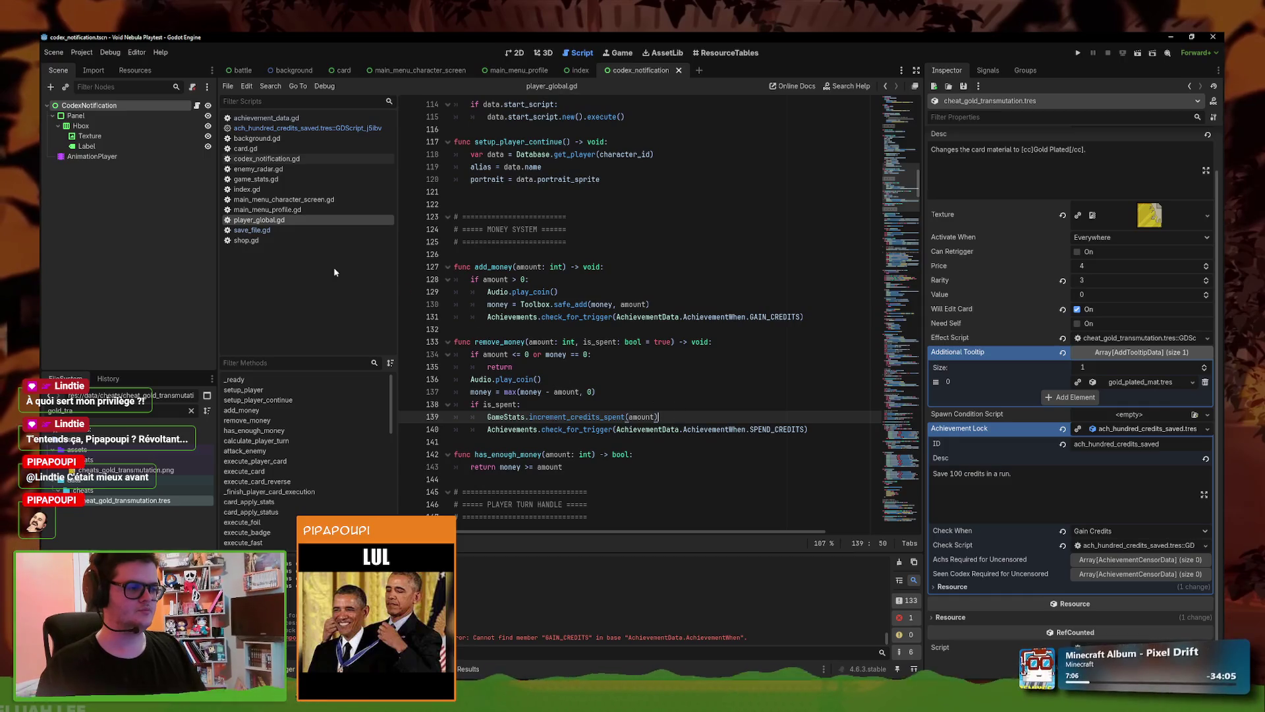
- Go to the commit_run_stats call in save_file.gd's commit_current_run
{"action": "left_click", "coordinate": [252, 230]}
{"action": "left_click", "coordinate": [588, 229]}
{"action": "left_click", "coordinate": [652, 230]}
{"action": "left_click", "coordinate": [542, 230]}
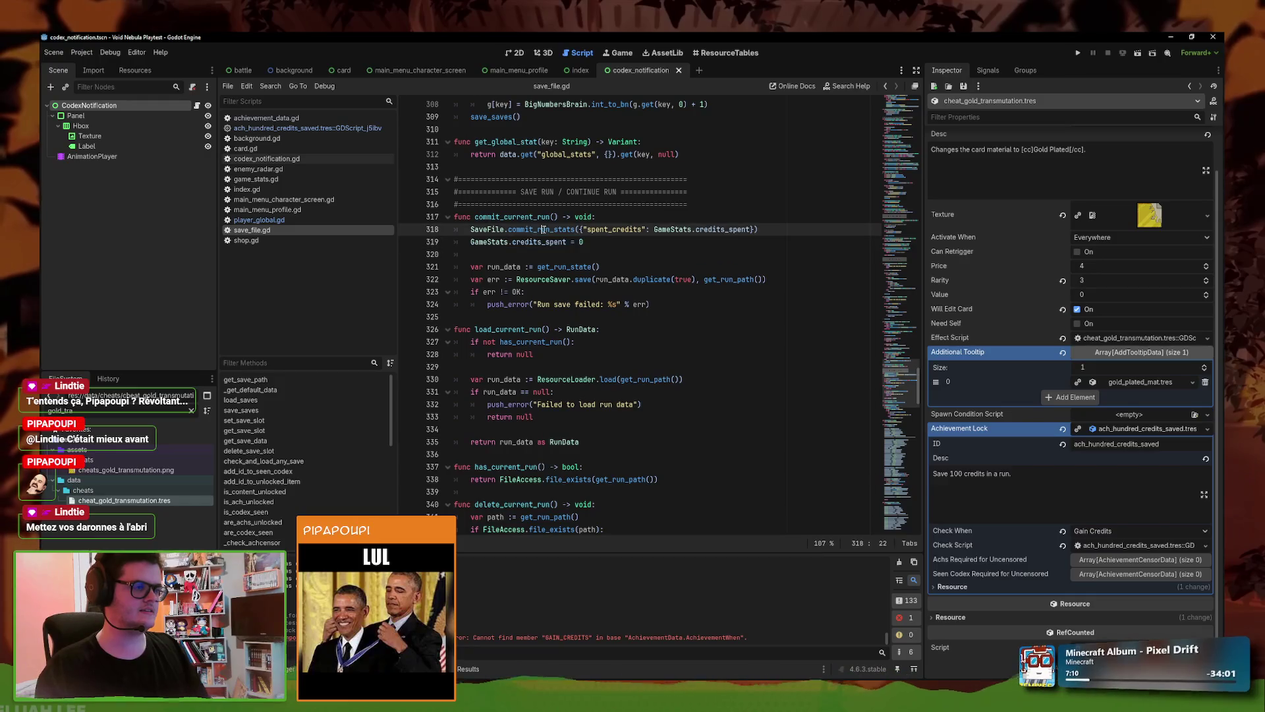
- Move the spent_credits commit line from save_file.gd over increment_credits_spent in remove_money, and save
{"action": "key", "text": "ctrl+x"}
{"action": "left_click", "coordinate": [613, 241]}
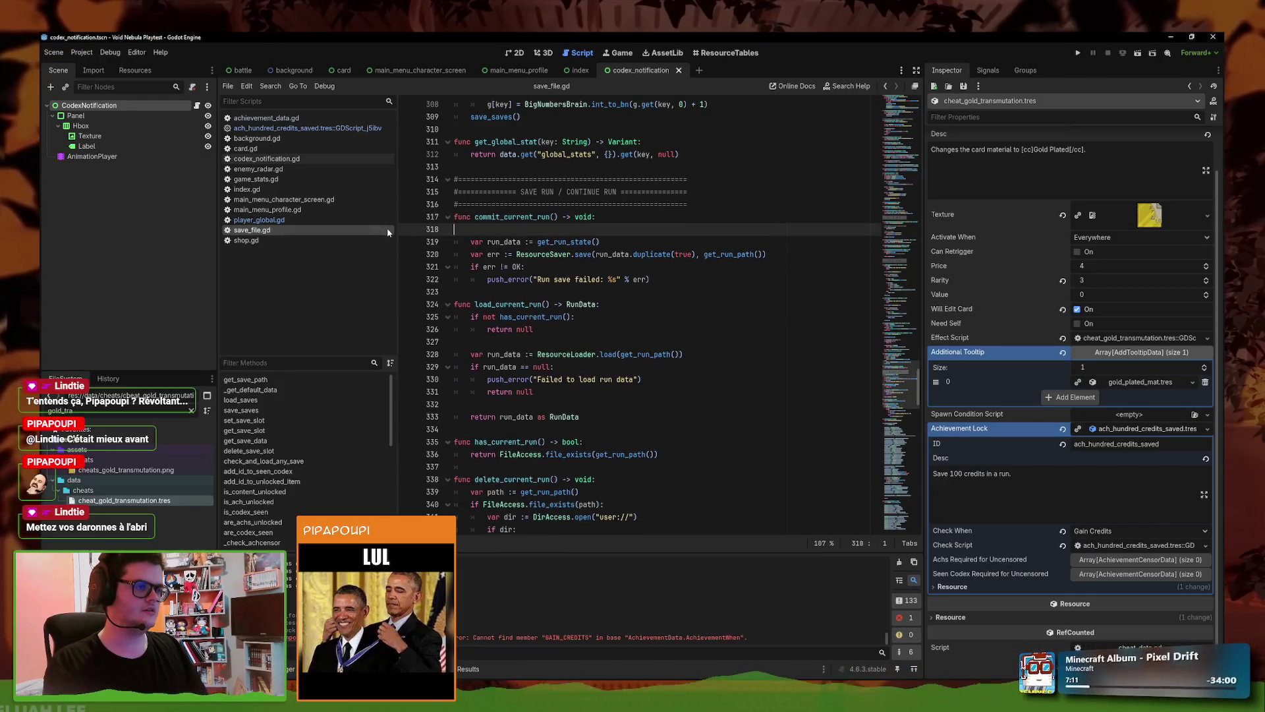
{"action": "left_click", "coordinate": [286, 220]}
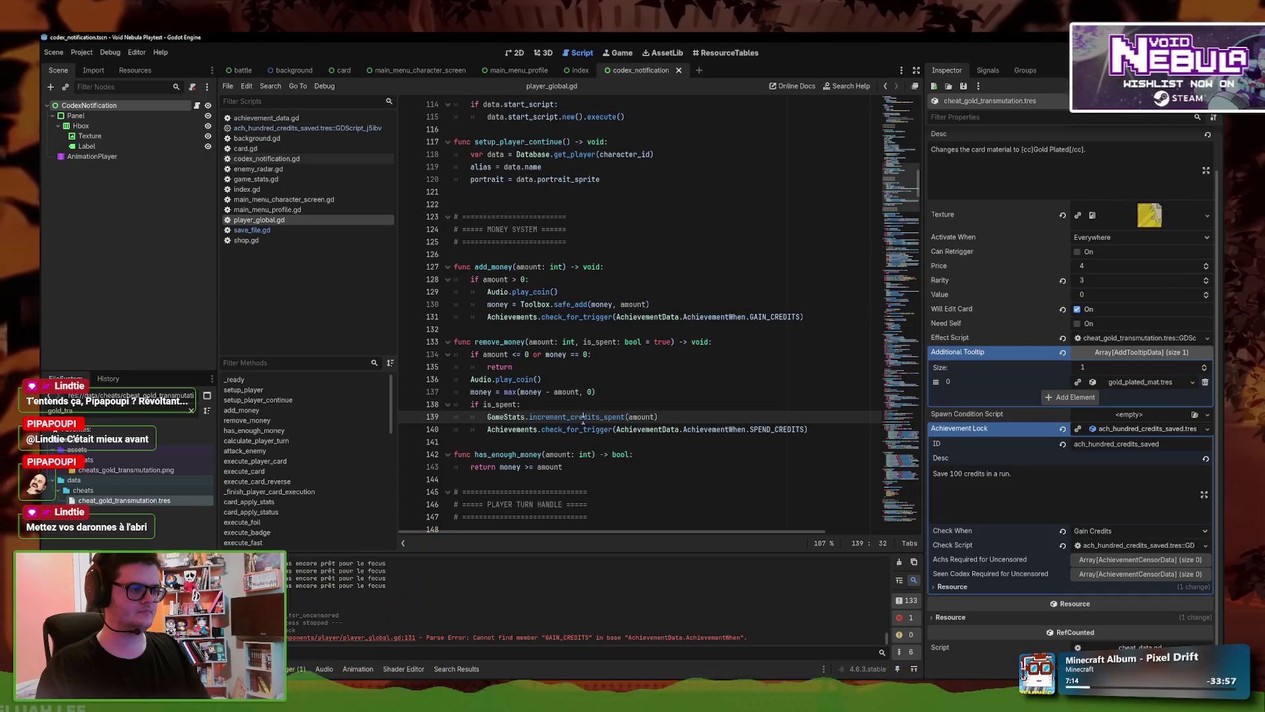
{"action": "left_click_drag", "start_coordinate": [658, 416], "coordinate": [488, 418]}
{"action": "key", "text": "ctrl+v"}
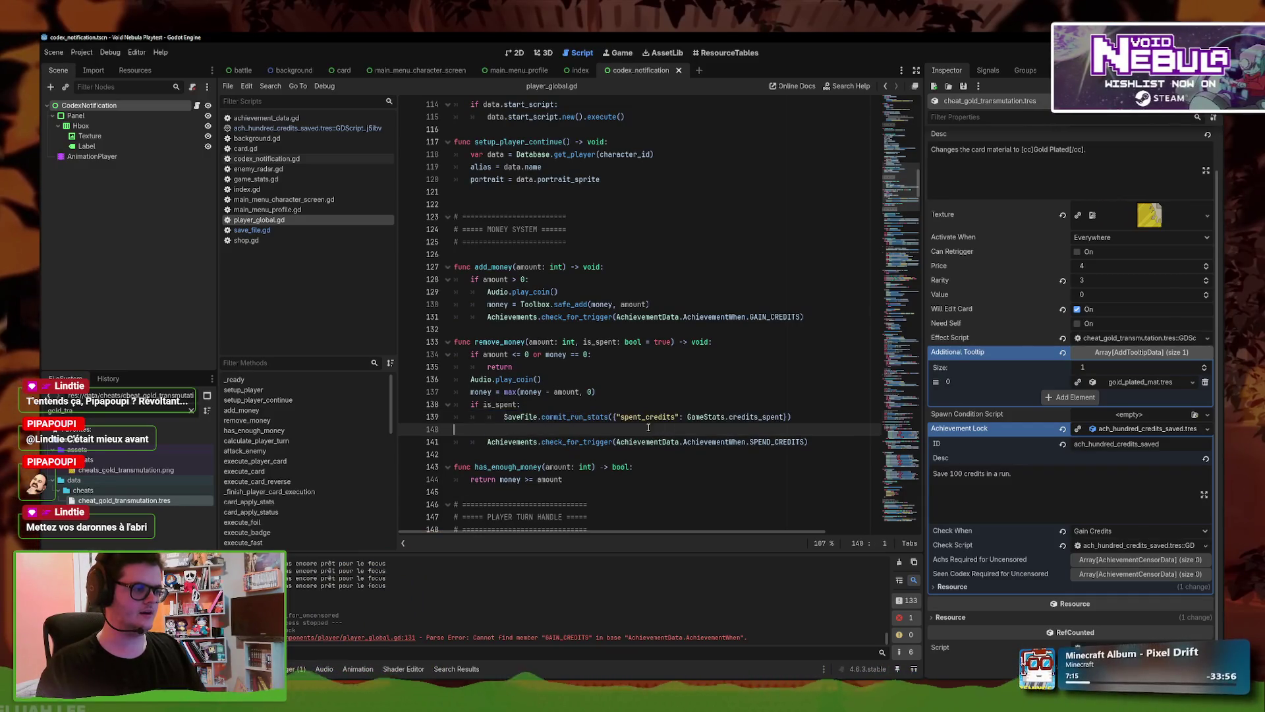
{"action": "key", "text": "ctrl+s"}
- Delete the credits_spent variable and its reset from game_stats.gd and save
{"action": "left_click", "coordinate": [256, 179]}
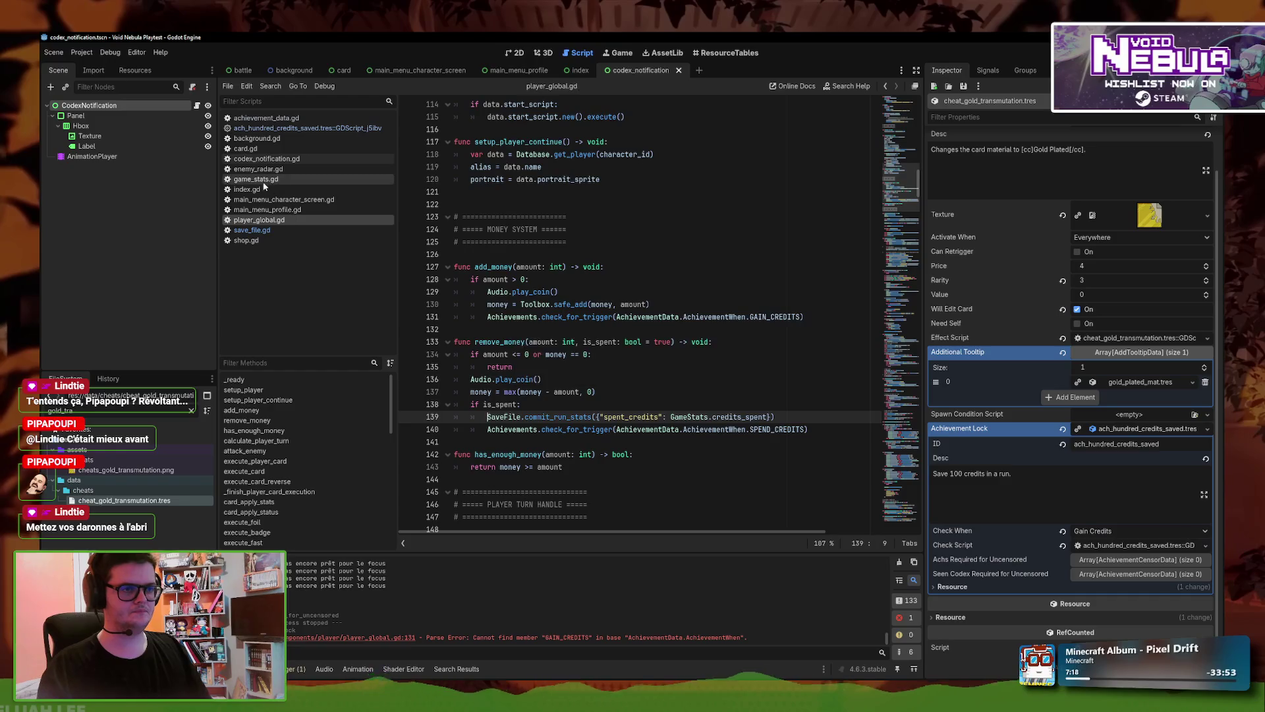
{"action": "left_click", "coordinate": [533, 455]}
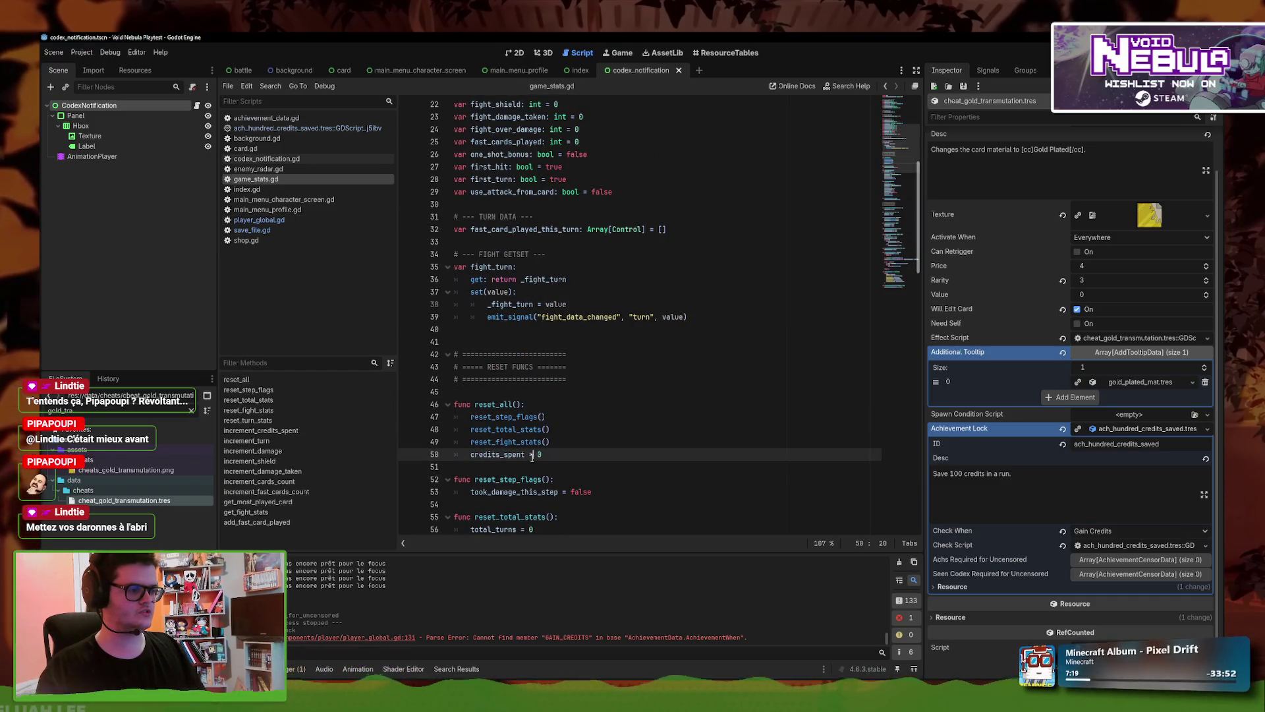
{"action": "key", "text": "ctrl+x"}
{"action": "scroll", "coordinate": [519, 130], "scroll_direction": "up", "scroll_amount": 7}
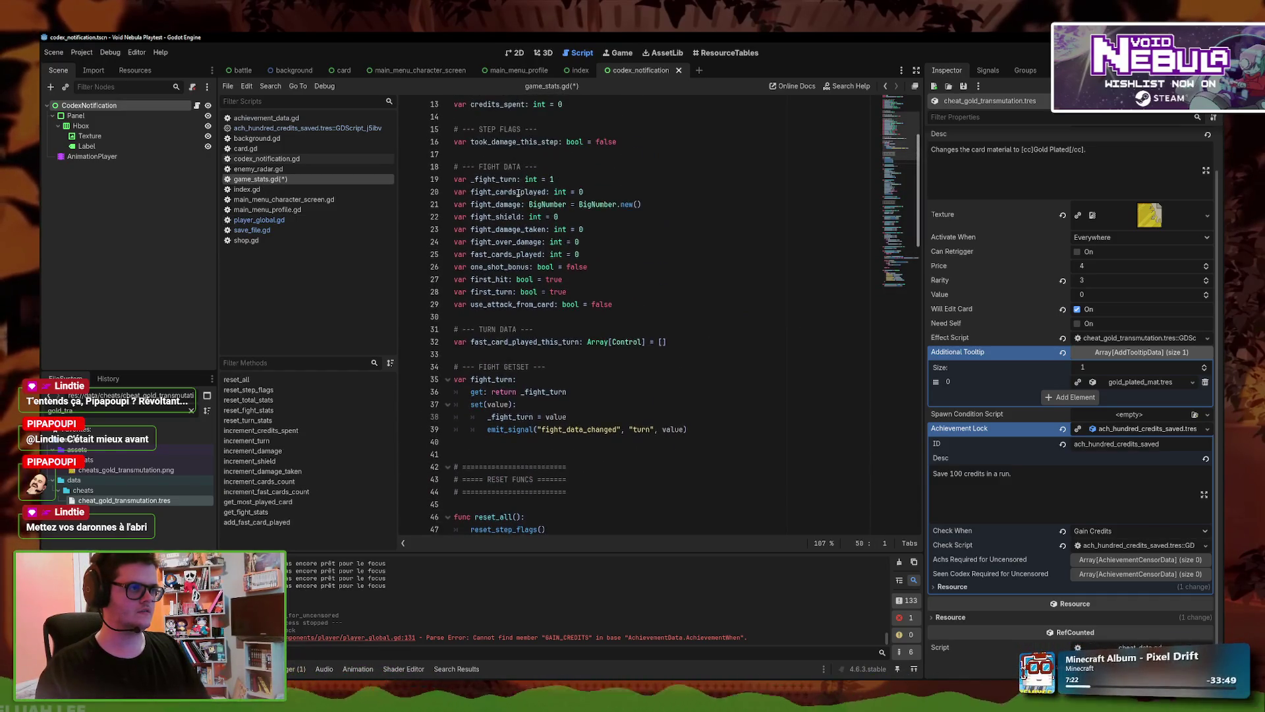
{"action": "left_click", "coordinate": [523, 249]}
{"action": "key", "text": "ctrl+x"}
{"action": "key", "text": "ctrl+x"}
{"action": "key", "text": "ctrl+x"}
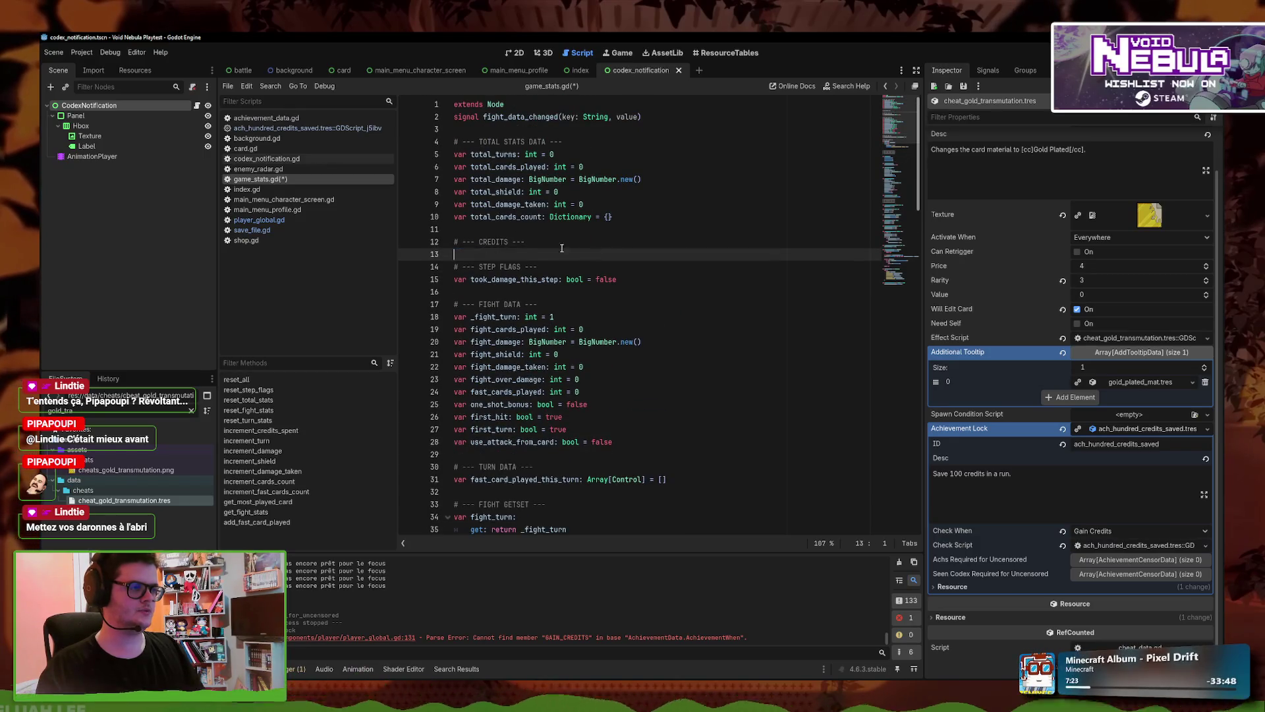
{"action": "key", "text": "ctrl+s"}
{"action": "scroll", "coordinate": [597, 263], "scroll_direction": "down", "scroll_amount": 20}
{"action": "left_click", "coordinate": [598, 391]}
{"action": "left_click", "coordinate": [272, 231]}
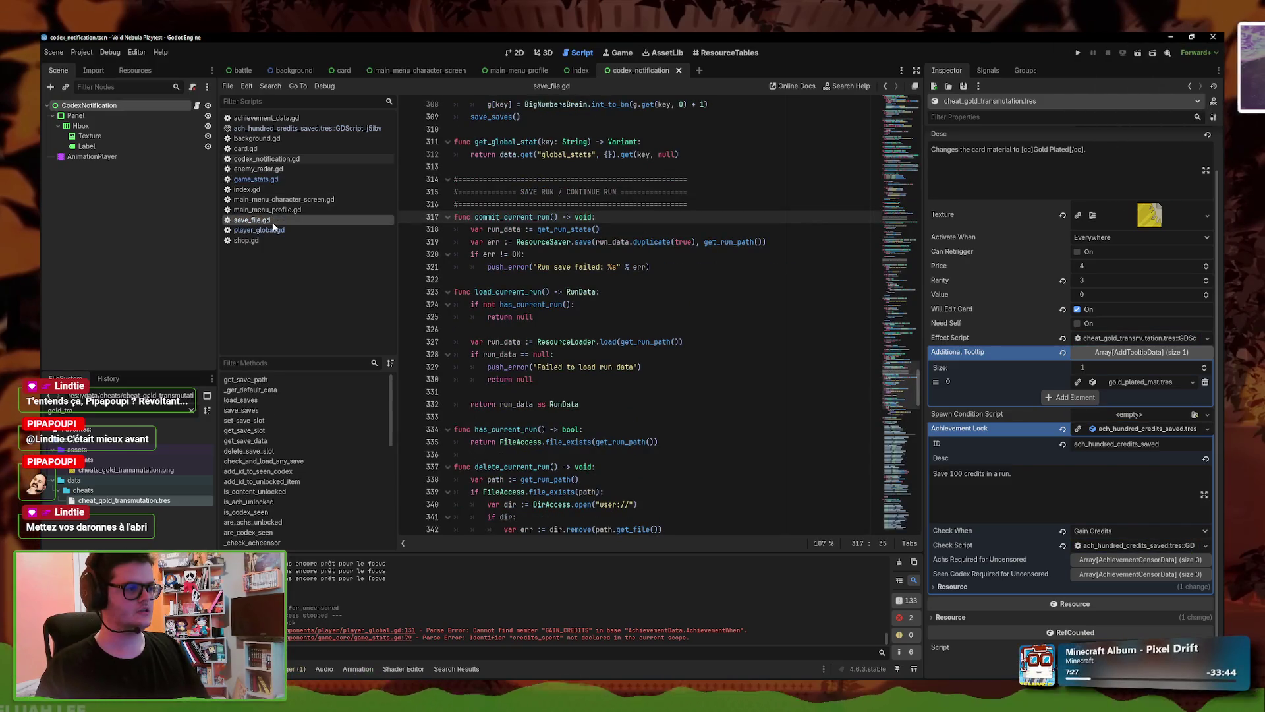
- Replace GameStats.credits_spent with amount in remove_money's commit_run_stats call and save player_global.gd
{"action": "left_click", "coordinate": [263, 231]}
{"action": "left_click", "coordinate": [652, 367]}
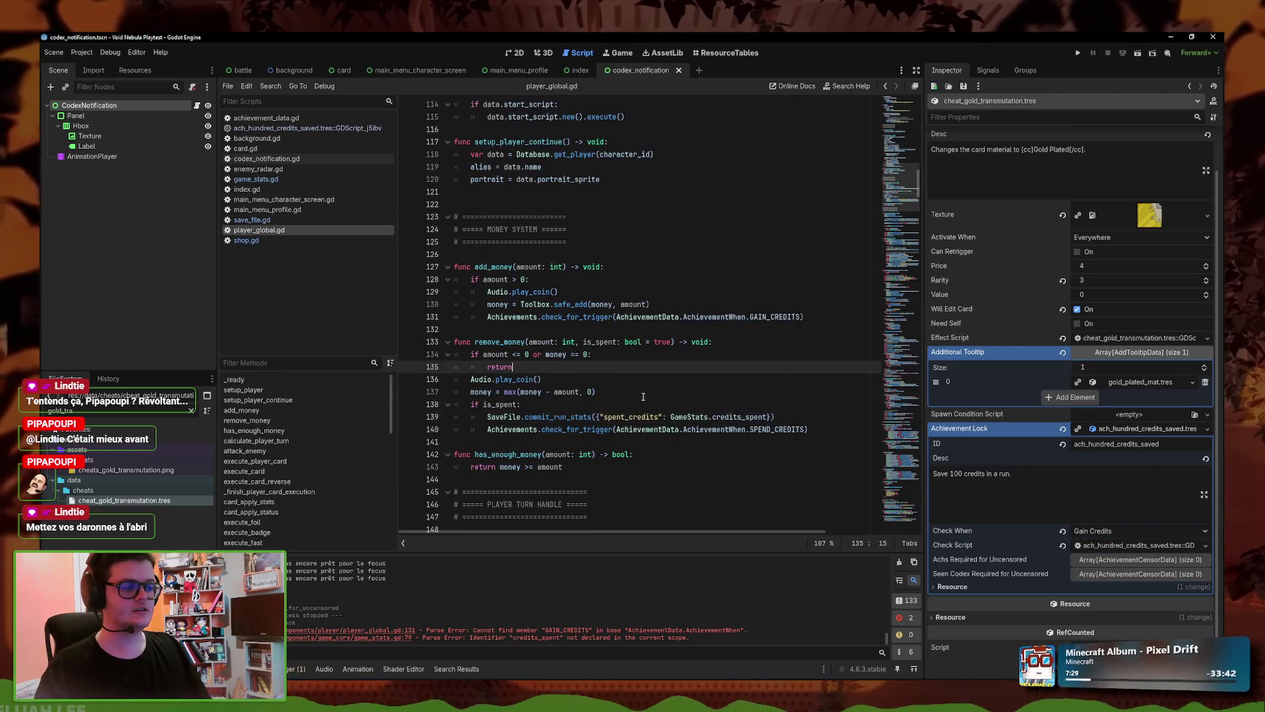
{"action": "left_click", "coordinate": [653, 393]}
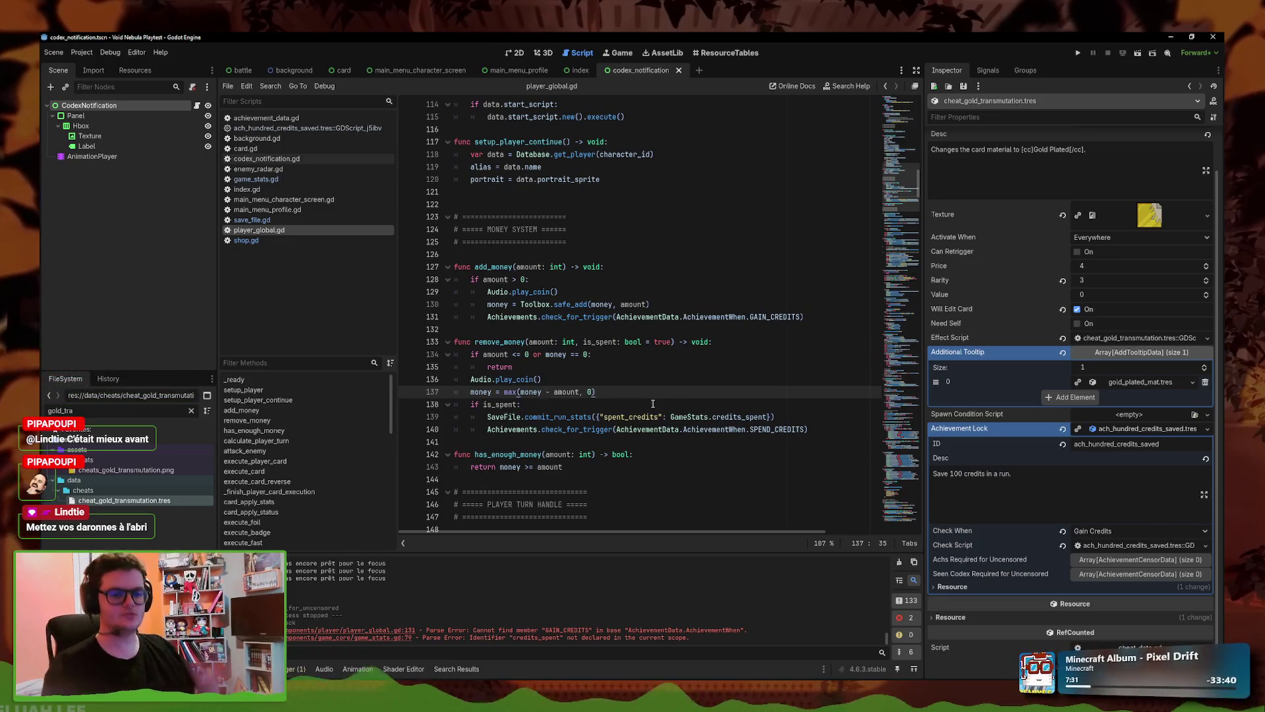
{"action": "left_click", "coordinate": [819, 415]}
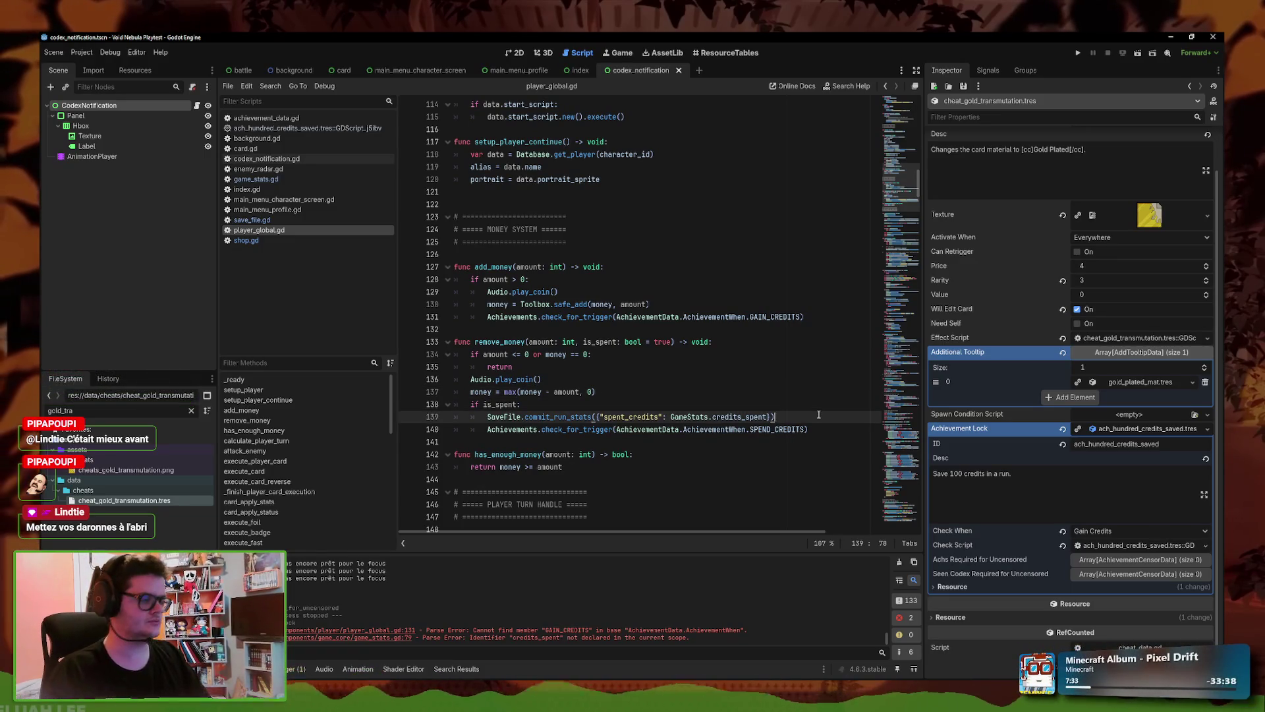
{"action": "left_click_drag", "start_coordinate": [769, 417], "coordinate": [671, 417]}
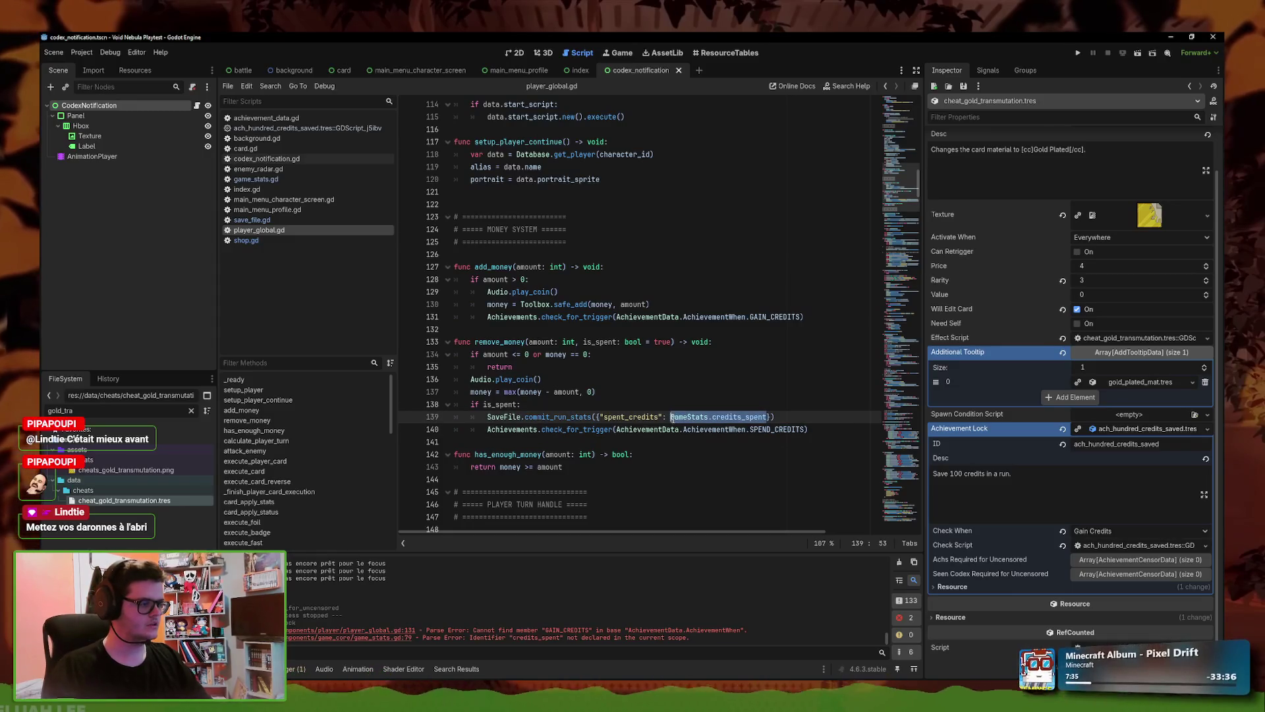
{"action": "key", "text": "BackSpace"}
{"action": "type", "text": "unt})"}
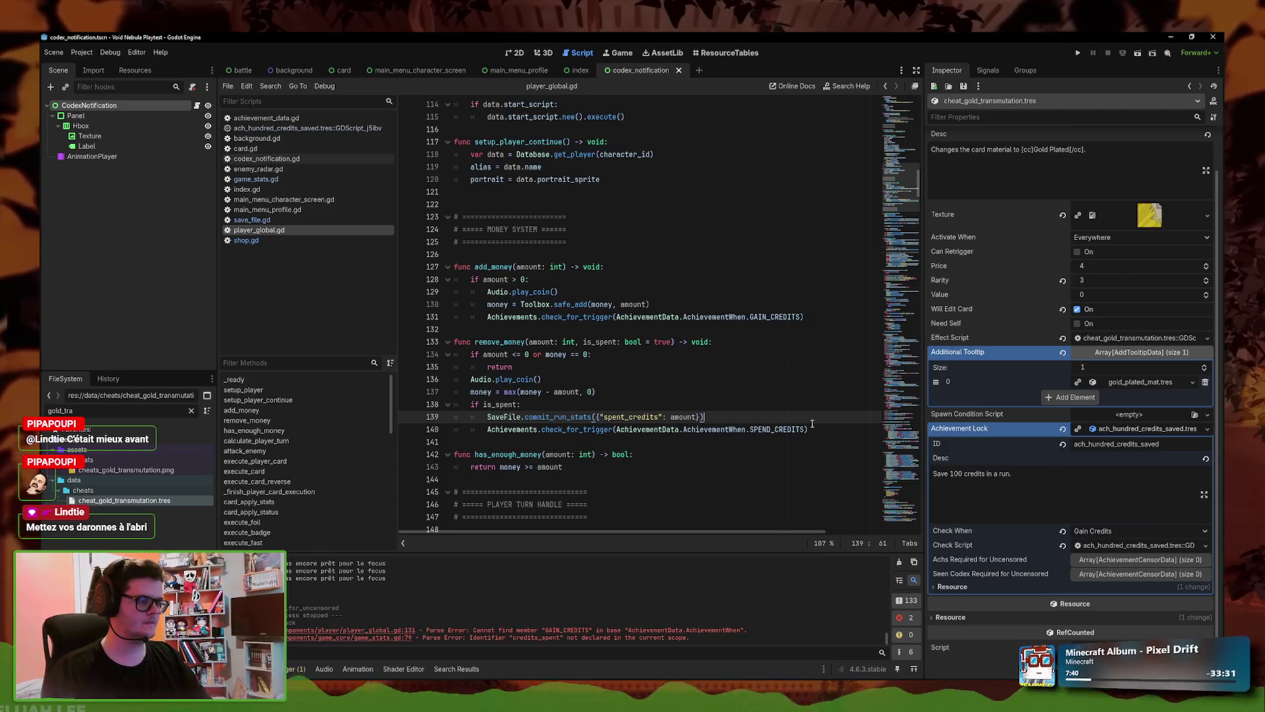
{"action": "left_click", "coordinate": [794, 375]}
{"action": "key", "text": "ctrl+s"}
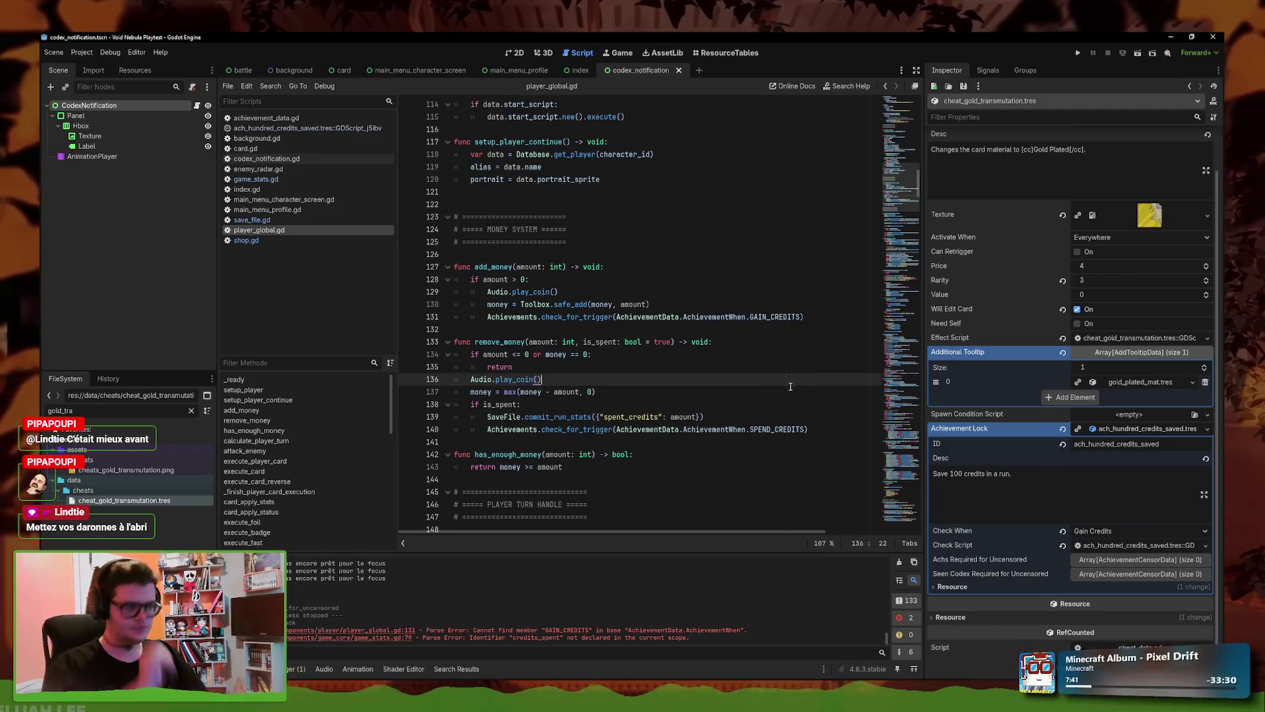
- Open the ach_hundred_credits_saved achievement's check script
{"action": "scroll", "coordinate": [1072, 422], "scroll_direction": "up", "scroll_amount": 2}
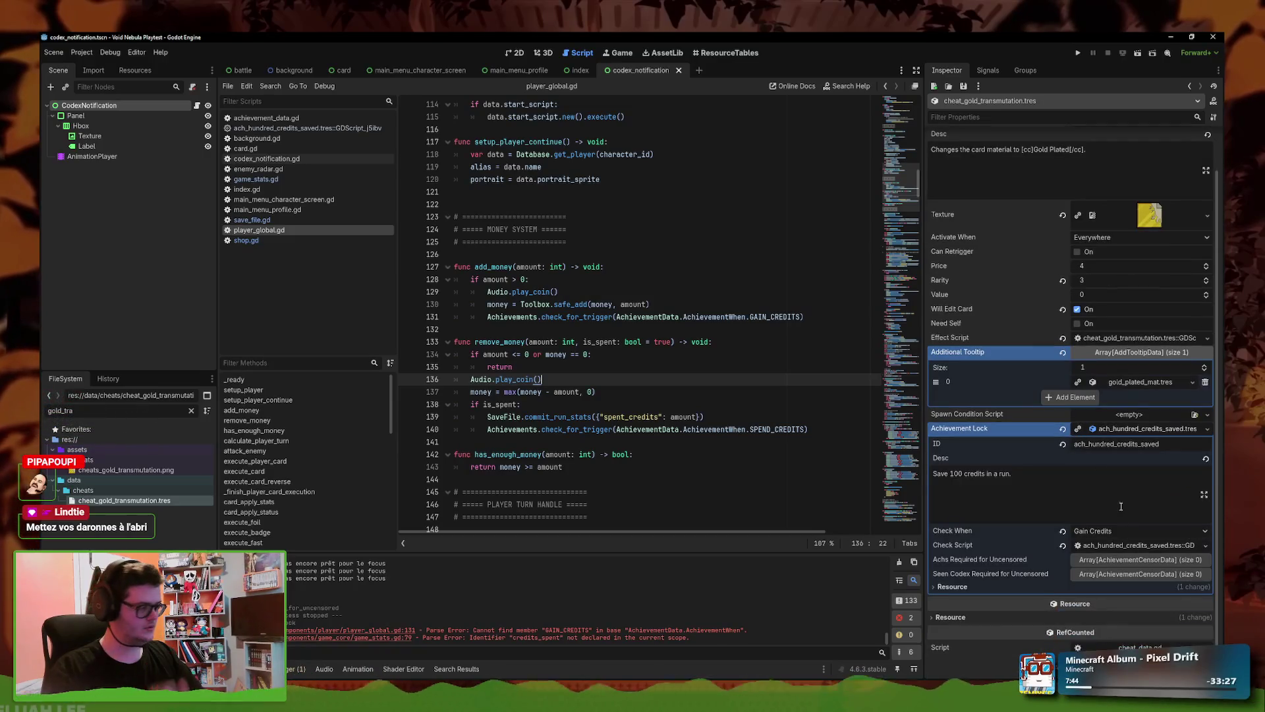
{"action": "left_click", "coordinate": [1141, 562]}
{"action": "key", "text": "Left"}
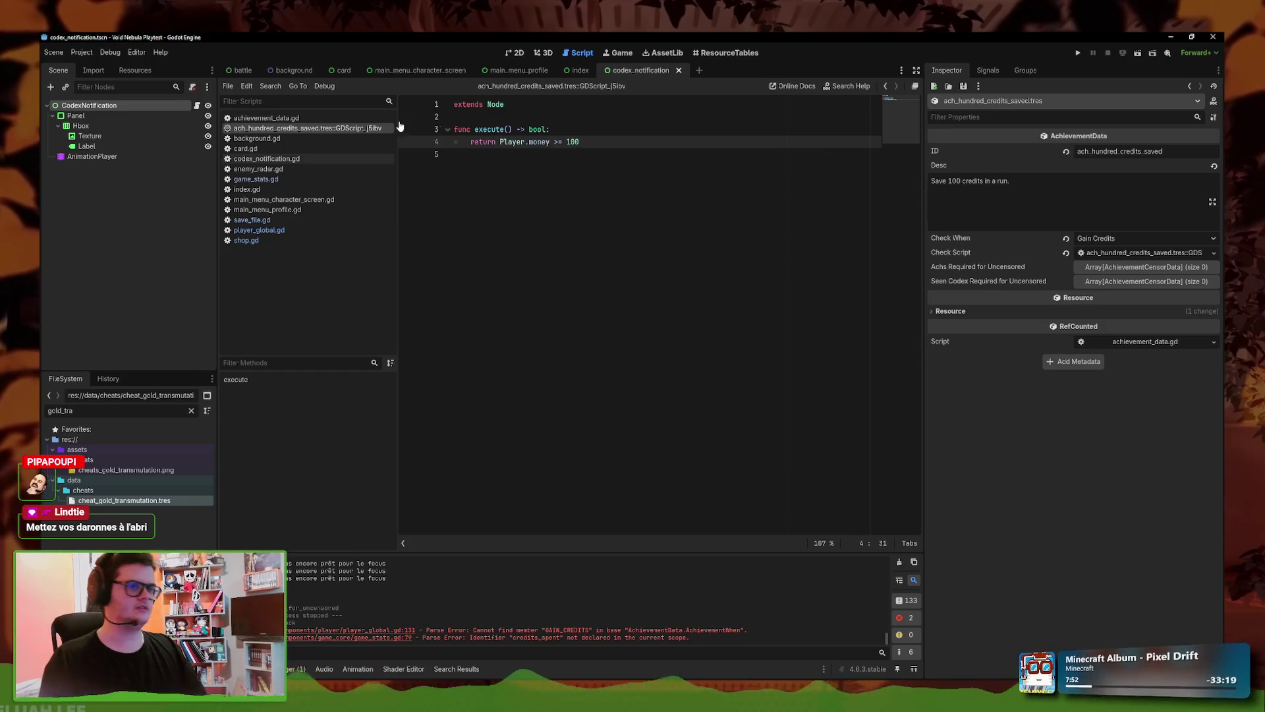
- Filter FileSystem for 'hundred' and duplicate ach_hundred_credits_saved.tres, selecting part of the new name
{"action": "double_click", "coordinate": [60, 410]}
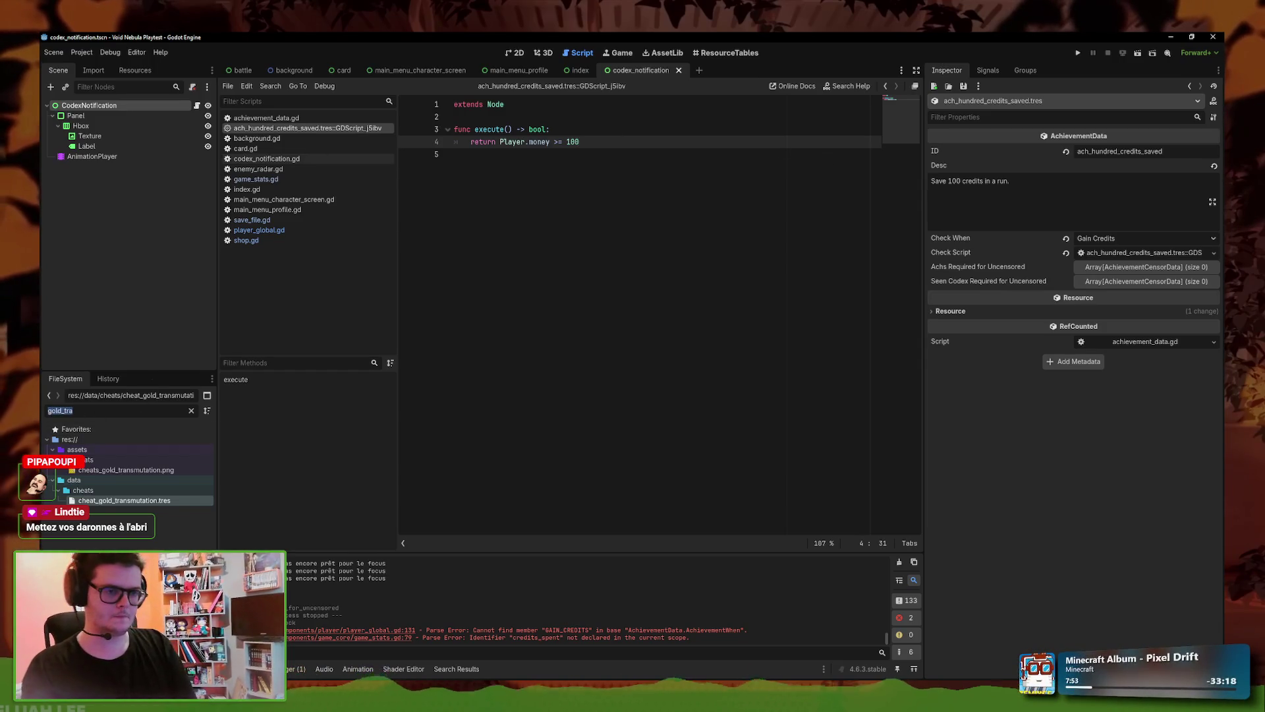
{"action": "type", "text": "hundred"}
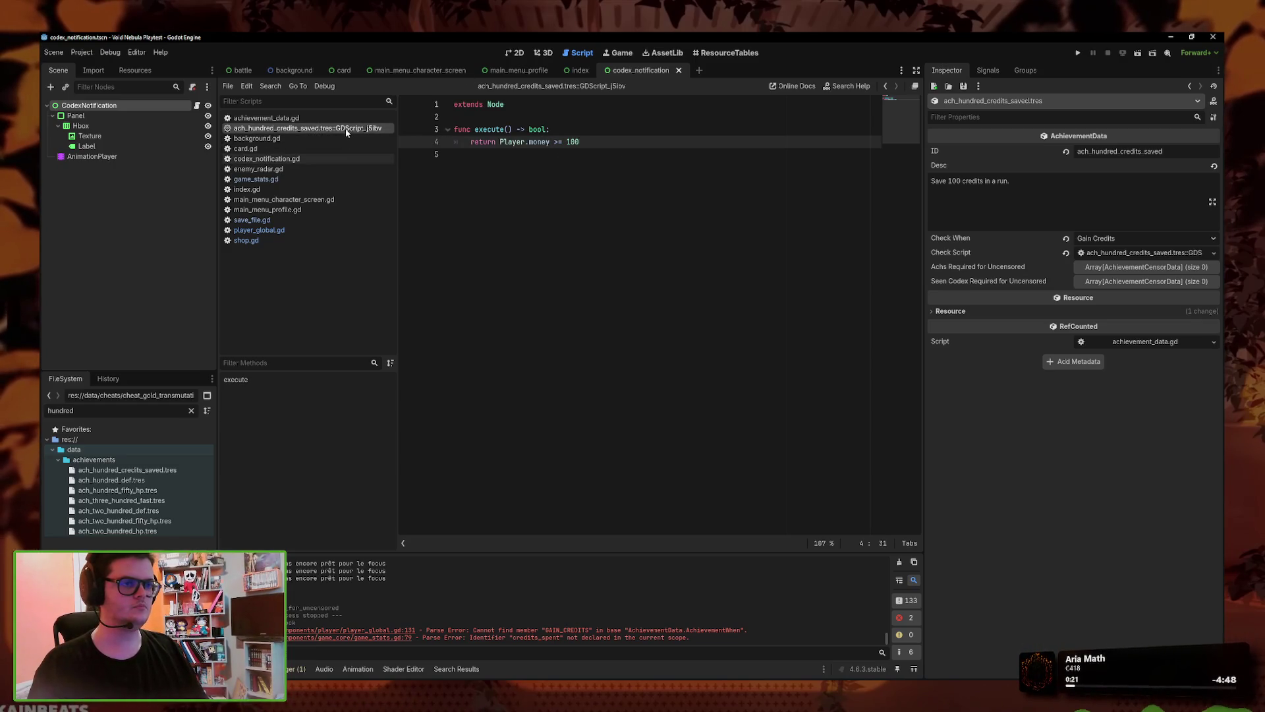
{"action": "right_click", "coordinate": [131, 472]}
{"action": "right_click", "coordinate": [131, 471]}
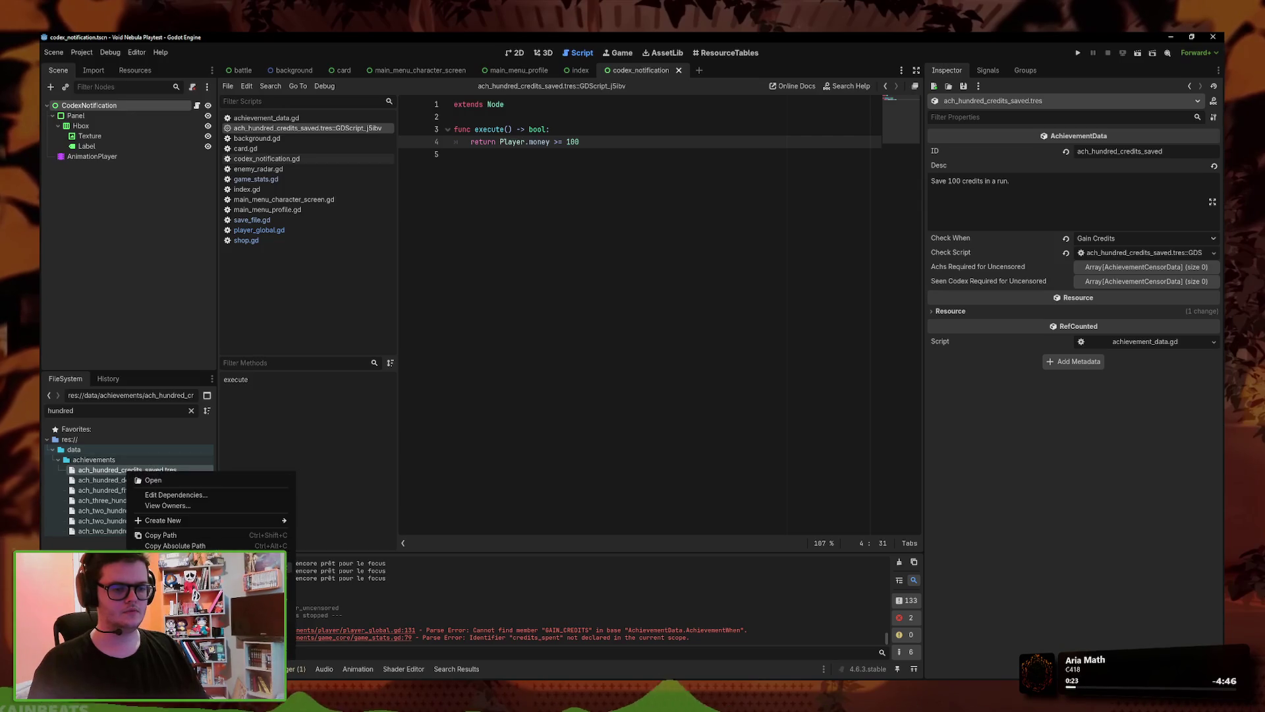
{"action": "left_click", "coordinate": [165, 582]}
{"action": "left_click_drag", "start_coordinate": [612, 354], "coordinate": [543, 353]}
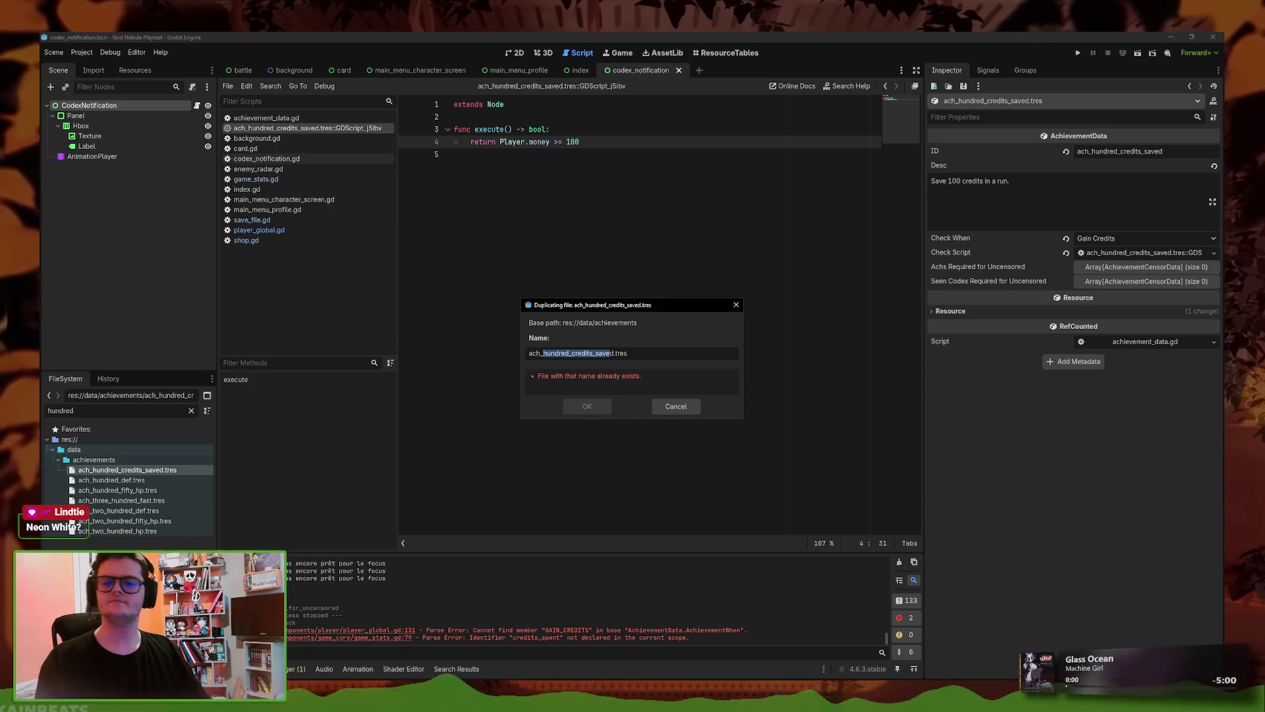
- Name the duplicate ach_five_thousand_credits_spent.tres and confirm it
{"action": "left_click", "coordinate": [608, 353]}
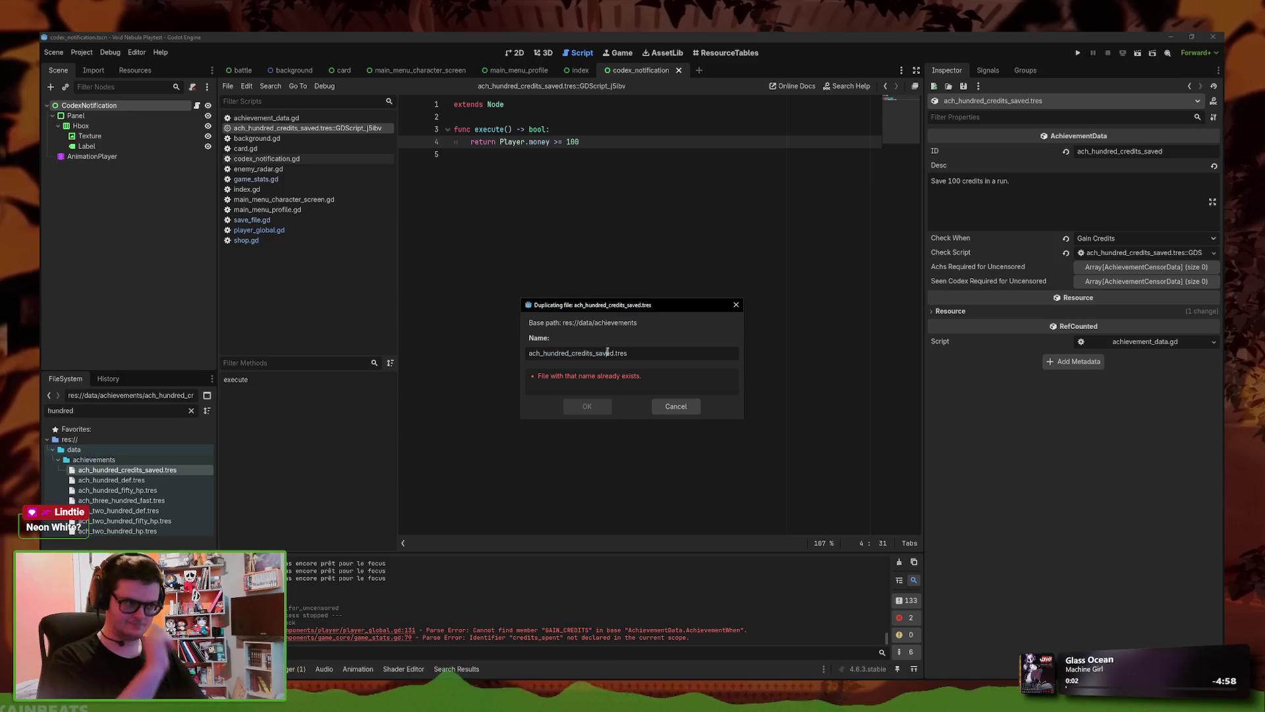
{"action": "left_click_drag", "start_coordinate": [612, 355], "coordinate": [555, 354]}
{"action": "type", "text": "five_t"}
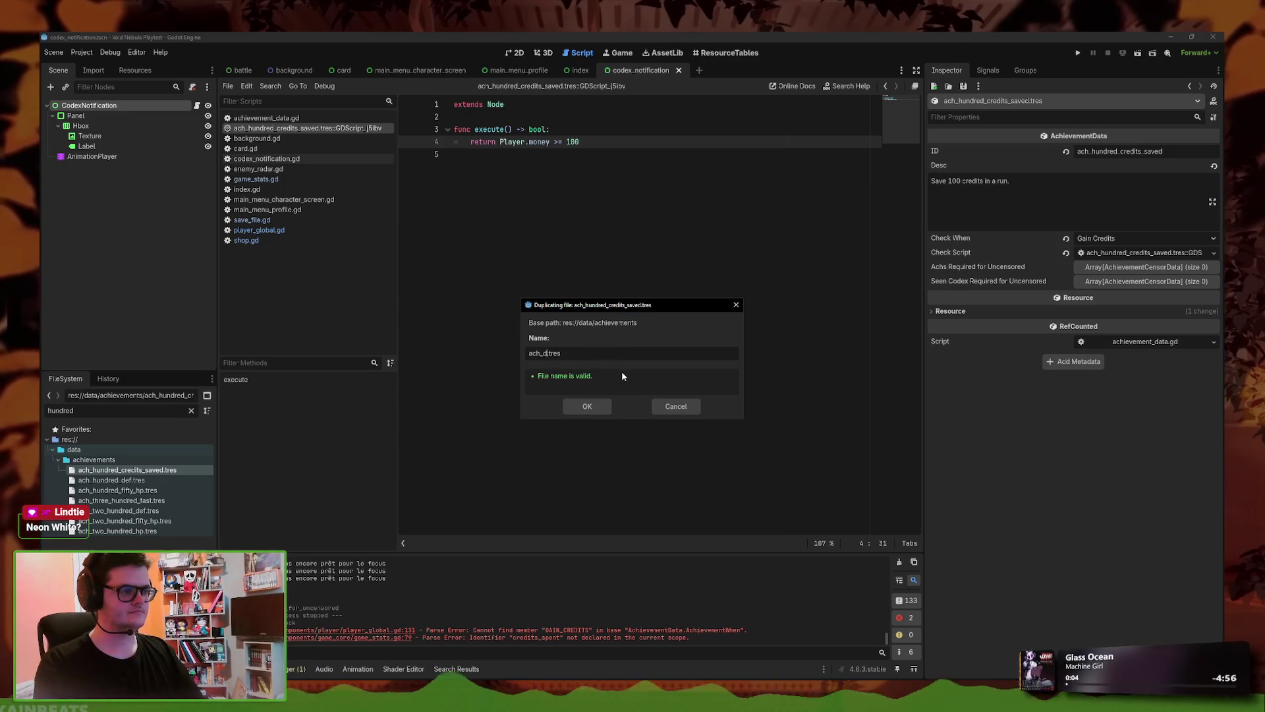
{"action": "type", "text": "housand_credits_sp"}
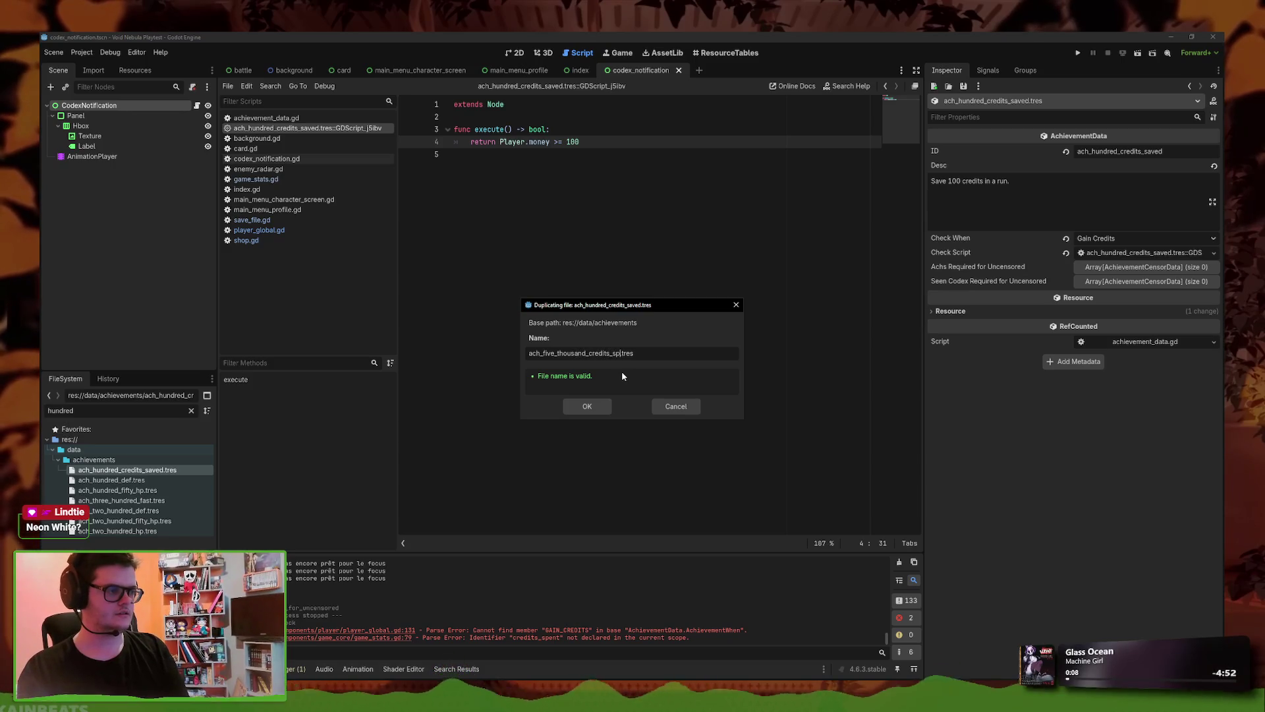
{"action": "type", "text": "s"}
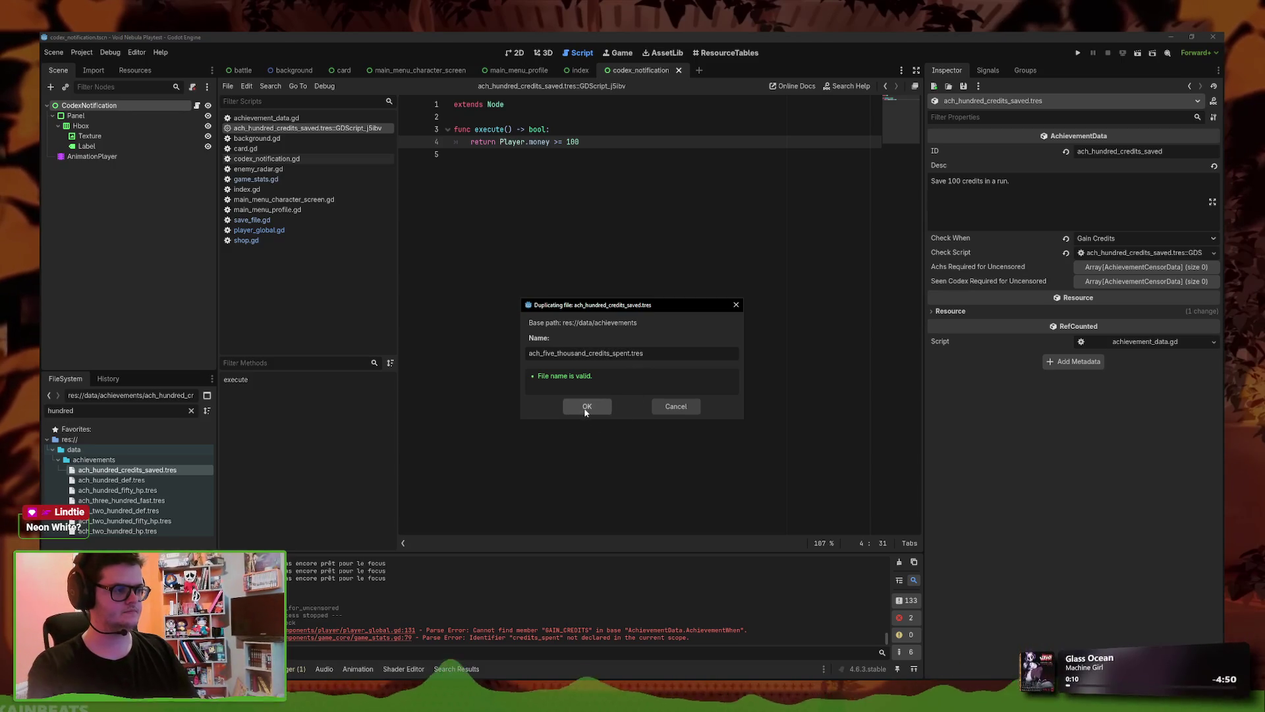
{"action": "left_click", "coordinate": [586, 408]}
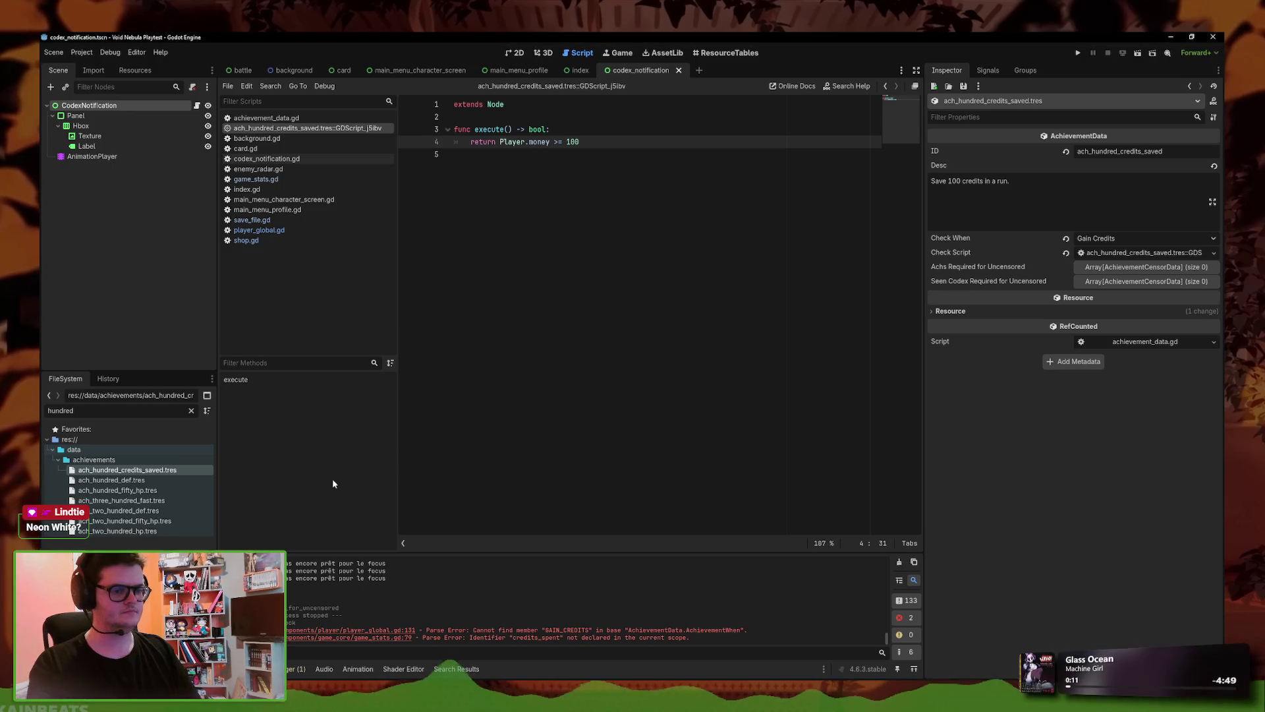
- Filter for 'spent', open the new achievement, and change its ID to ach_five_thousand_credits_spent
{"action": "double_click", "coordinate": [114, 410]}
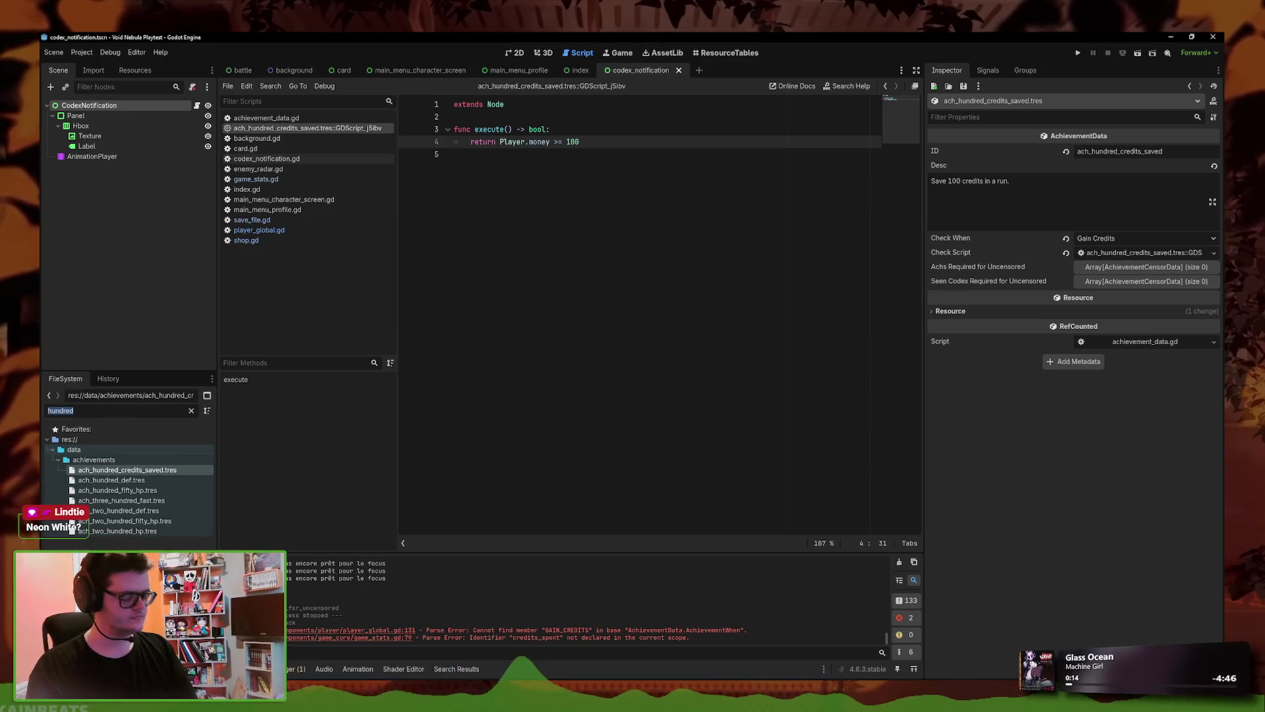
{"action": "type", "text": "spent"}
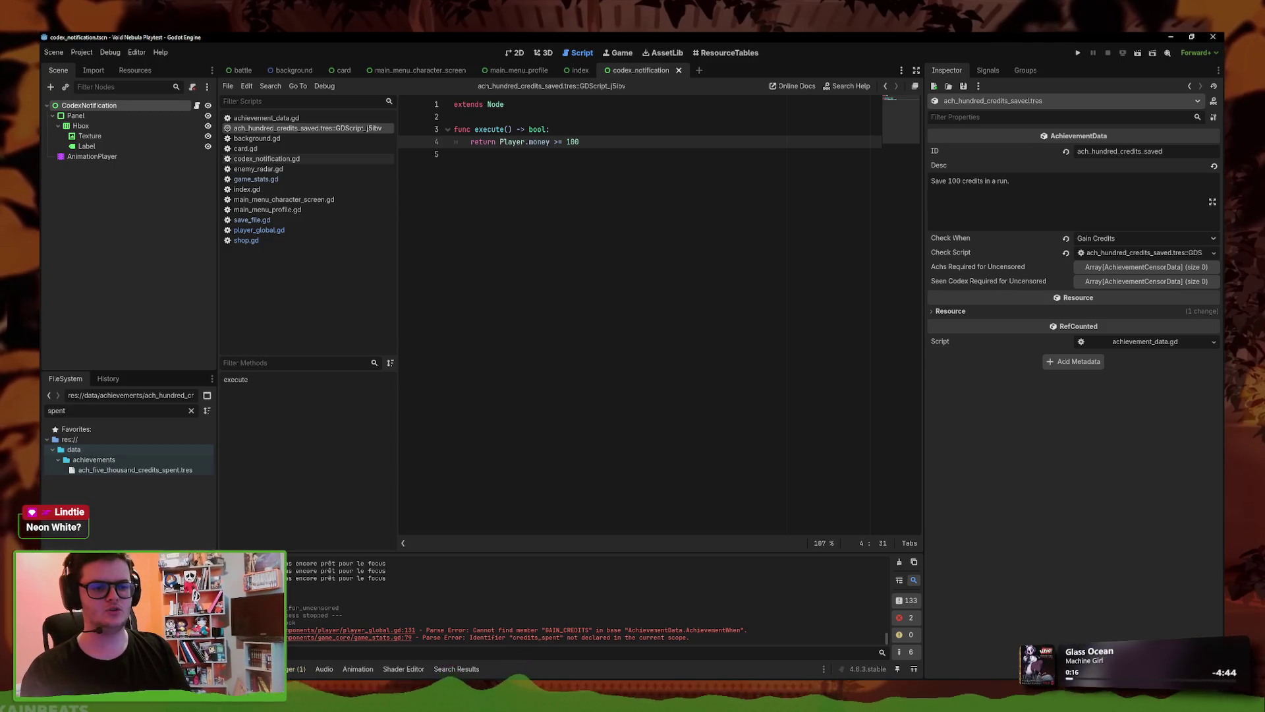
{"action": "left_click", "coordinate": [135, 470]}
{"action": "left_click", "coordinate": [1173, 151]}
{"action": "left_click_drag", "start_coordinate": [1173, 151], "coordinate": [1093, 159]}
{"action": "type", "text": "five_t"}
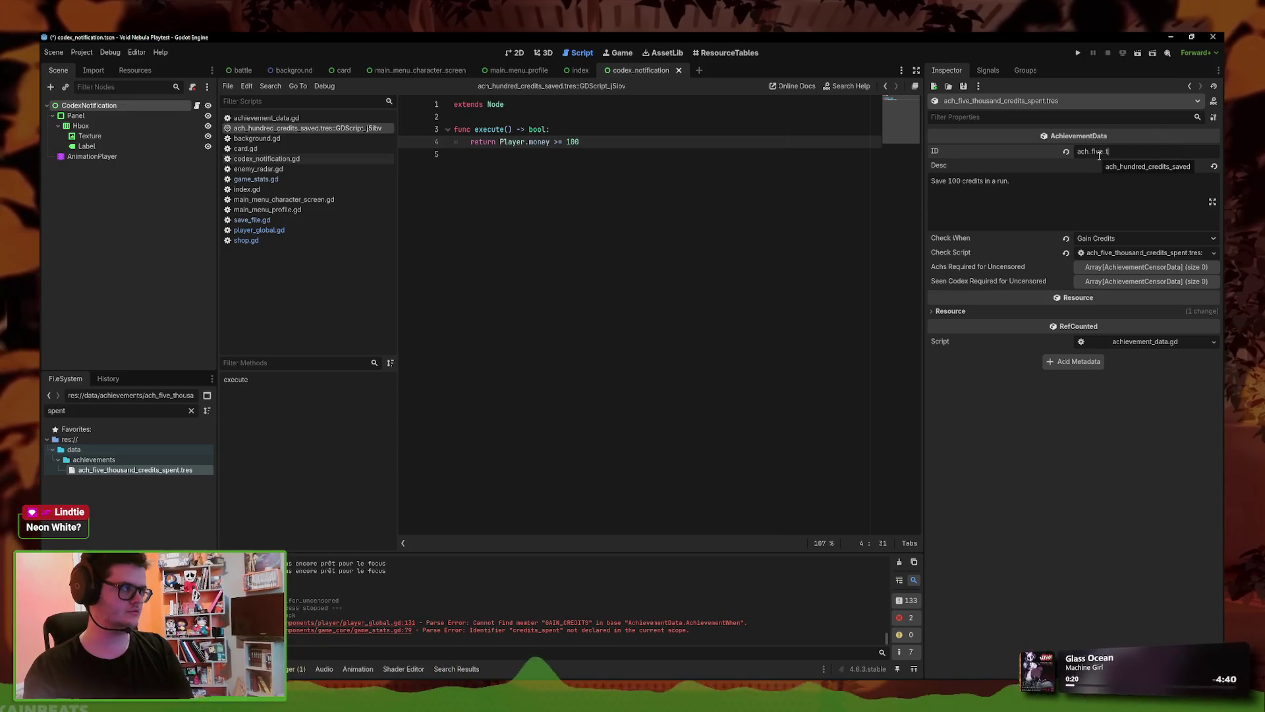
{"action": "type", "text": "housand_"}
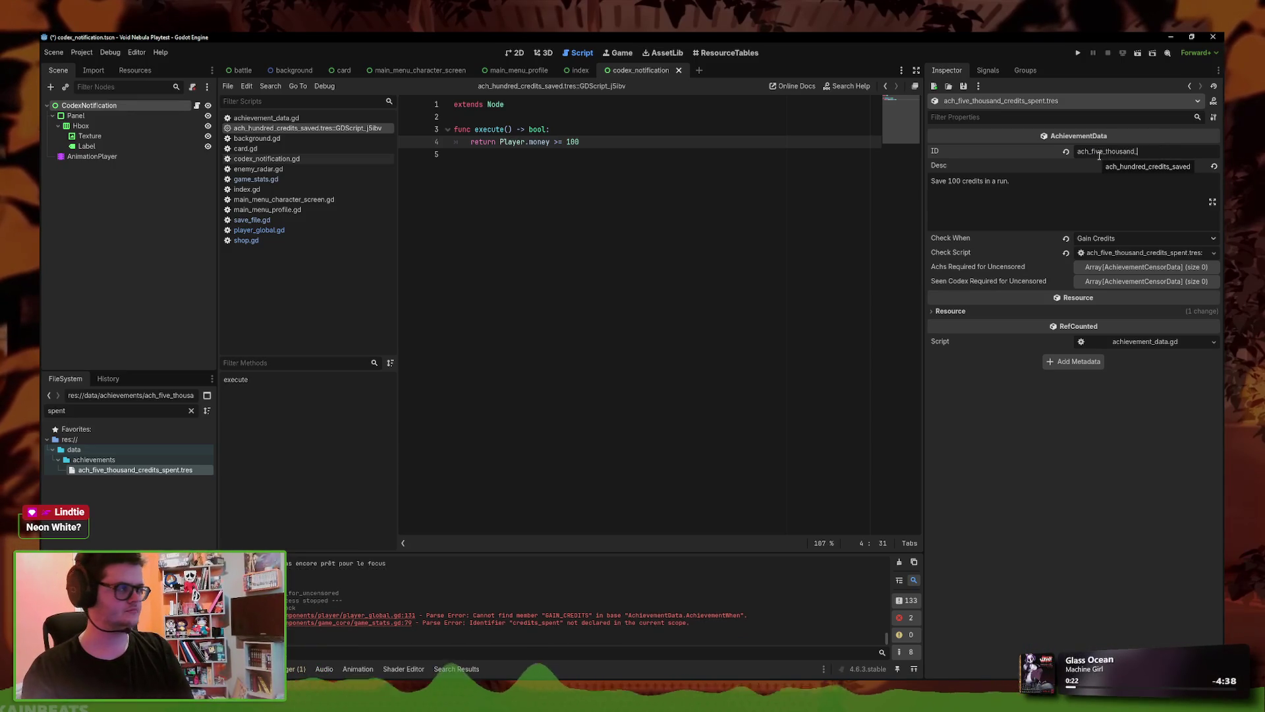
{"action": "type", "text": "ent"}
{"action": "key", "text": "Return"}
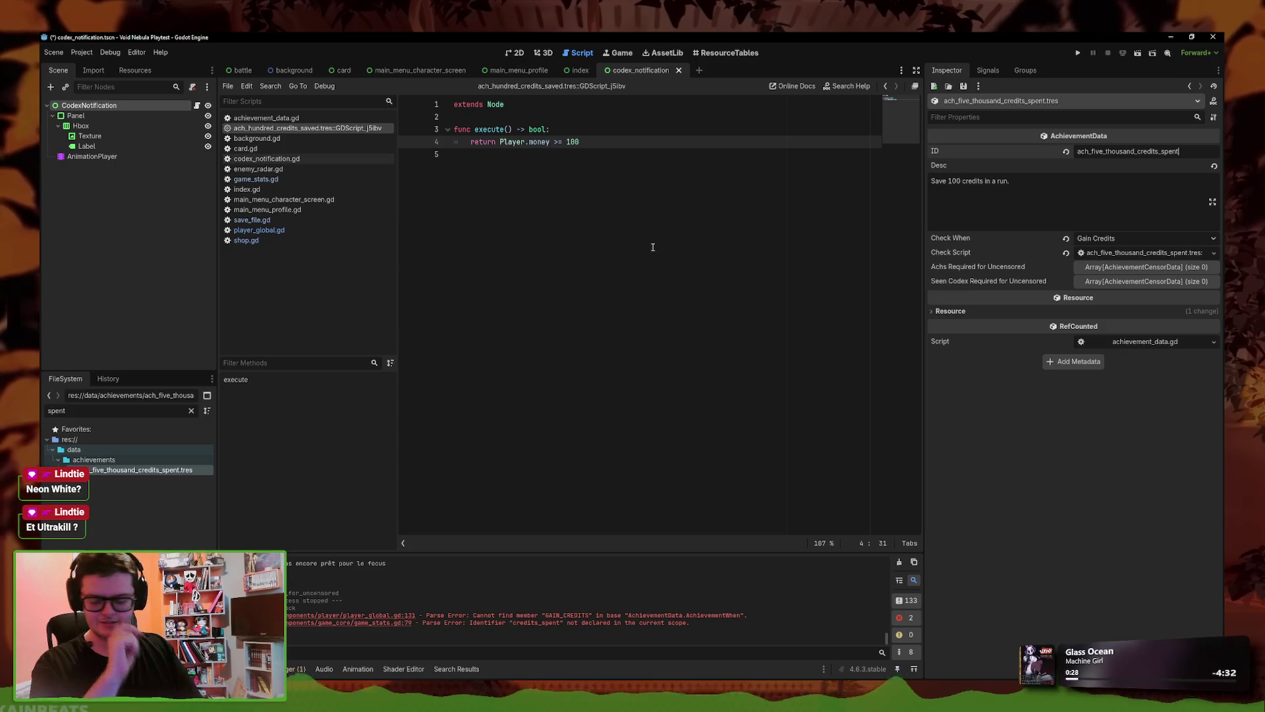
{"action": "left_click", "coordinate": [952, 196]}
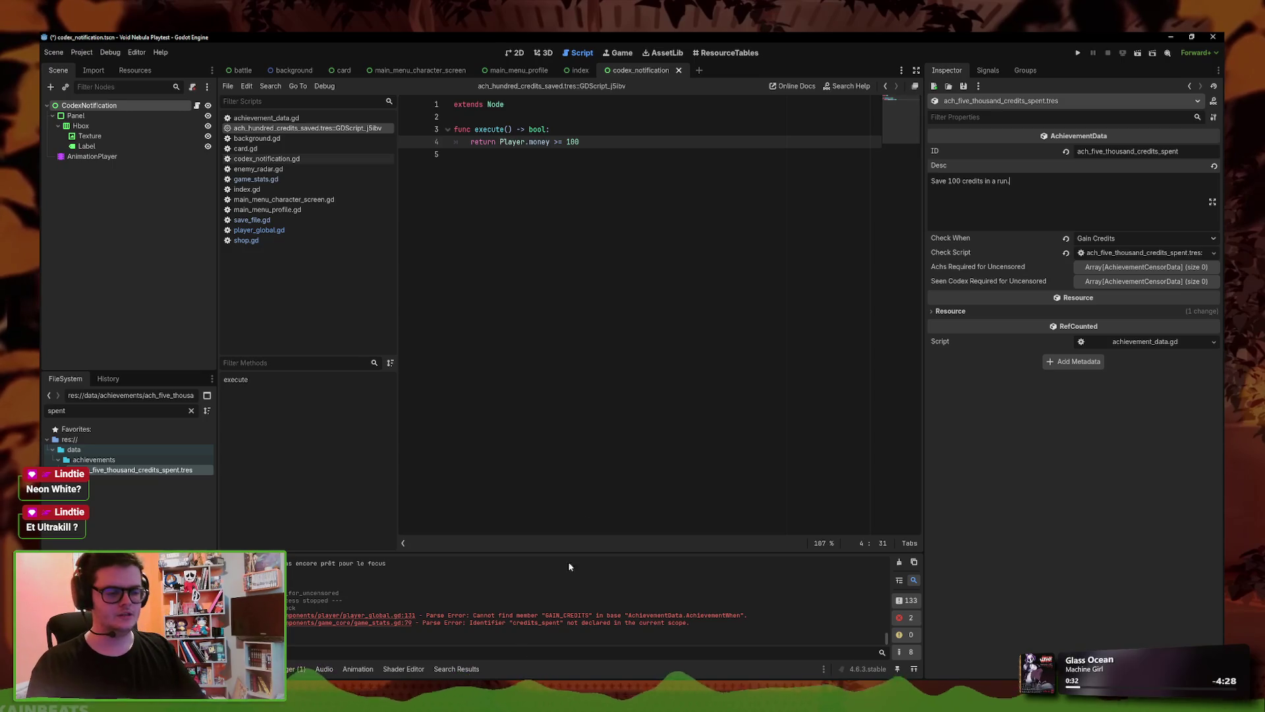
{"action": "key", "text": "alt+Tab"}
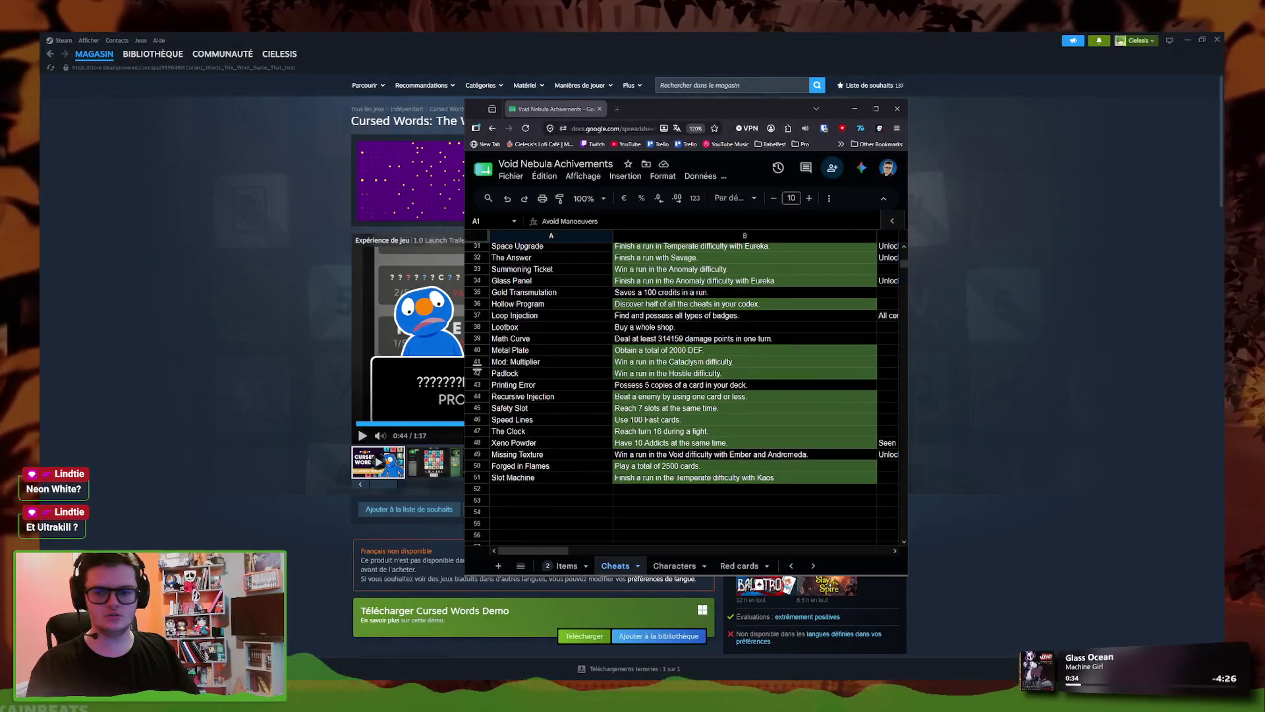
- Return from the achievements spreadsheet to the Godot editor
{"action": "key", "text": "alt+Tab"}
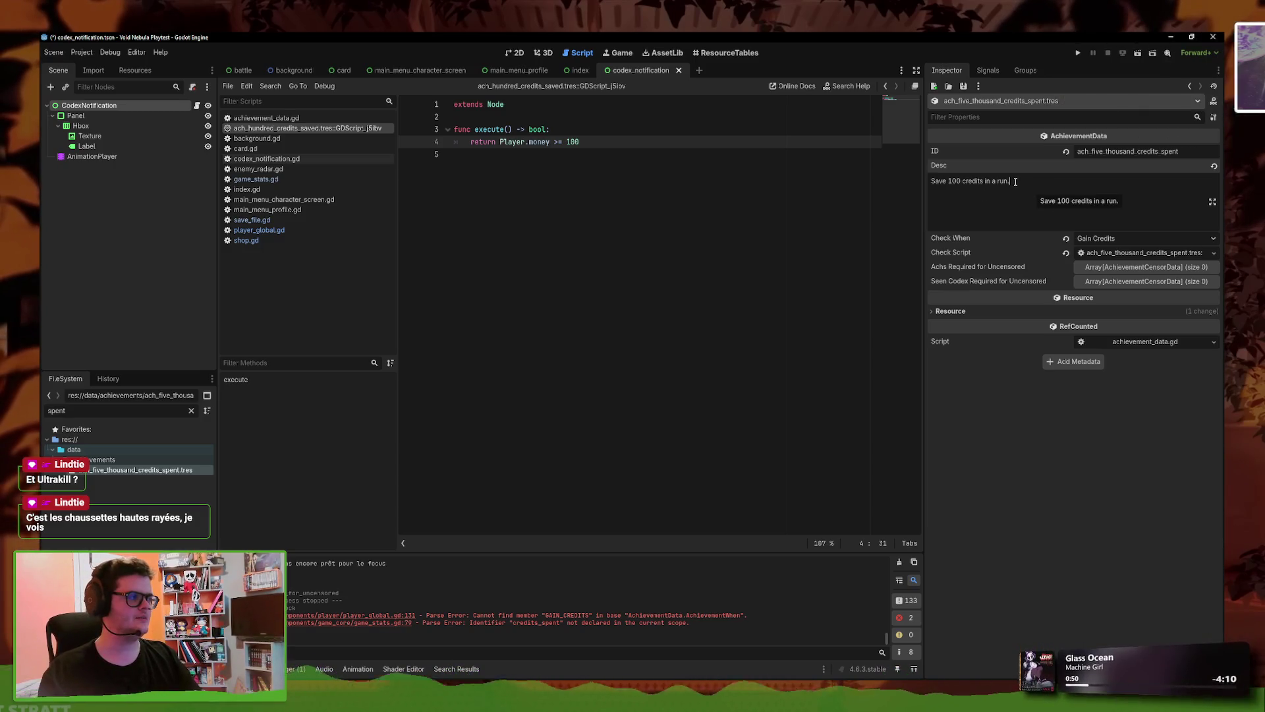
- Set the description to 'Spend a total of [cc]5000[/cc] credits.', save, and trigger on Spend Credits
{"action": "left_click_drag", "start_coordinate": [1017, 187], "coordinate": [862, 177]}
{"action": "type", "text": "Spend a total of"}
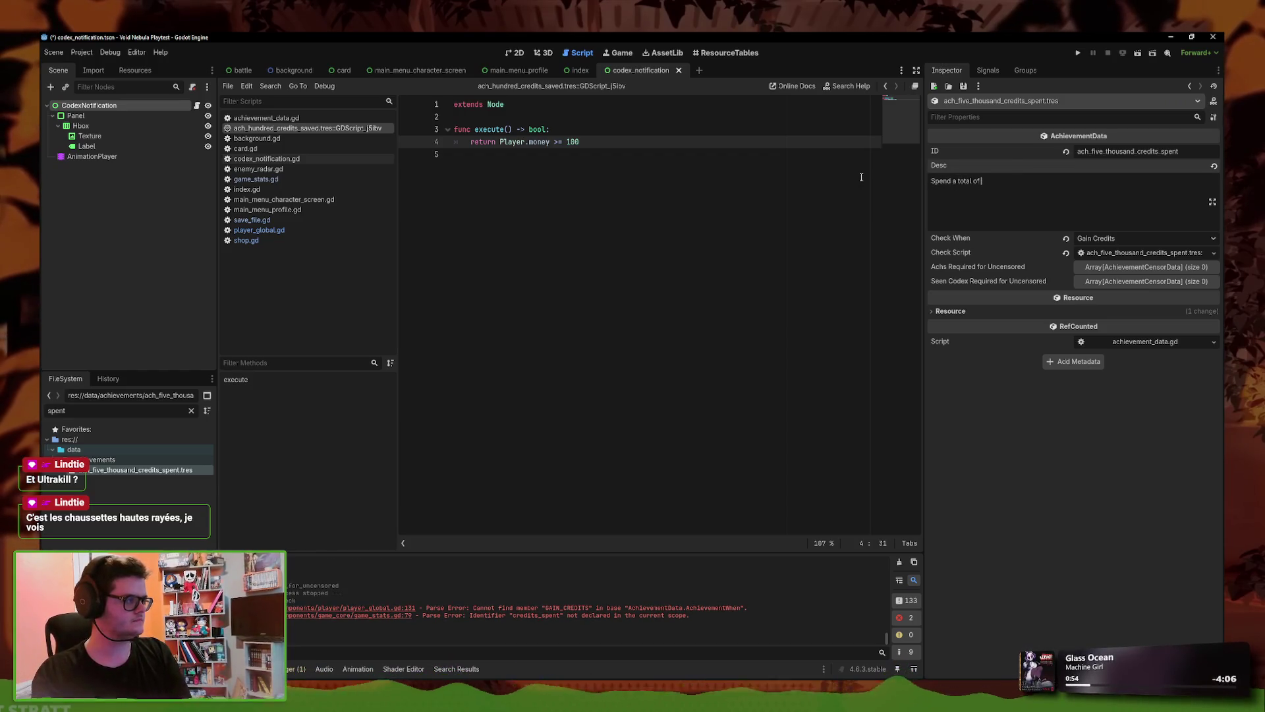
{"action": "type", "text": "50"}
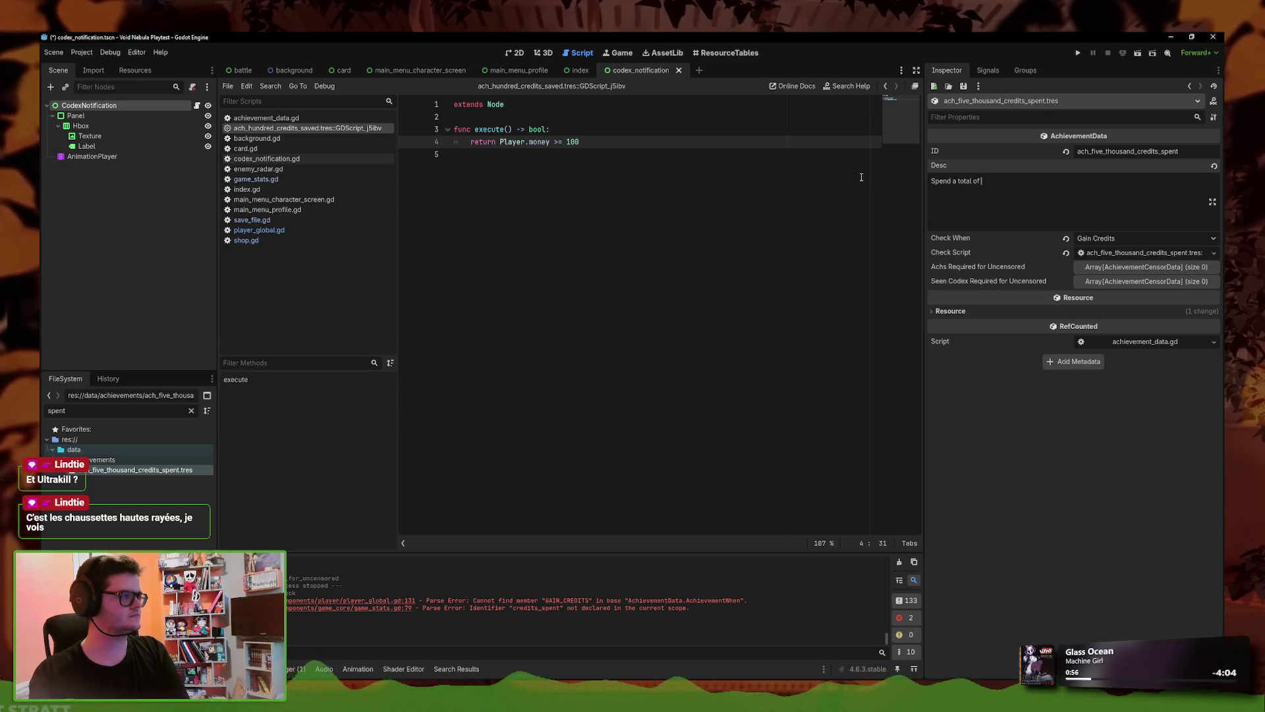
{"action": "type", "text": "5000[/cc"}
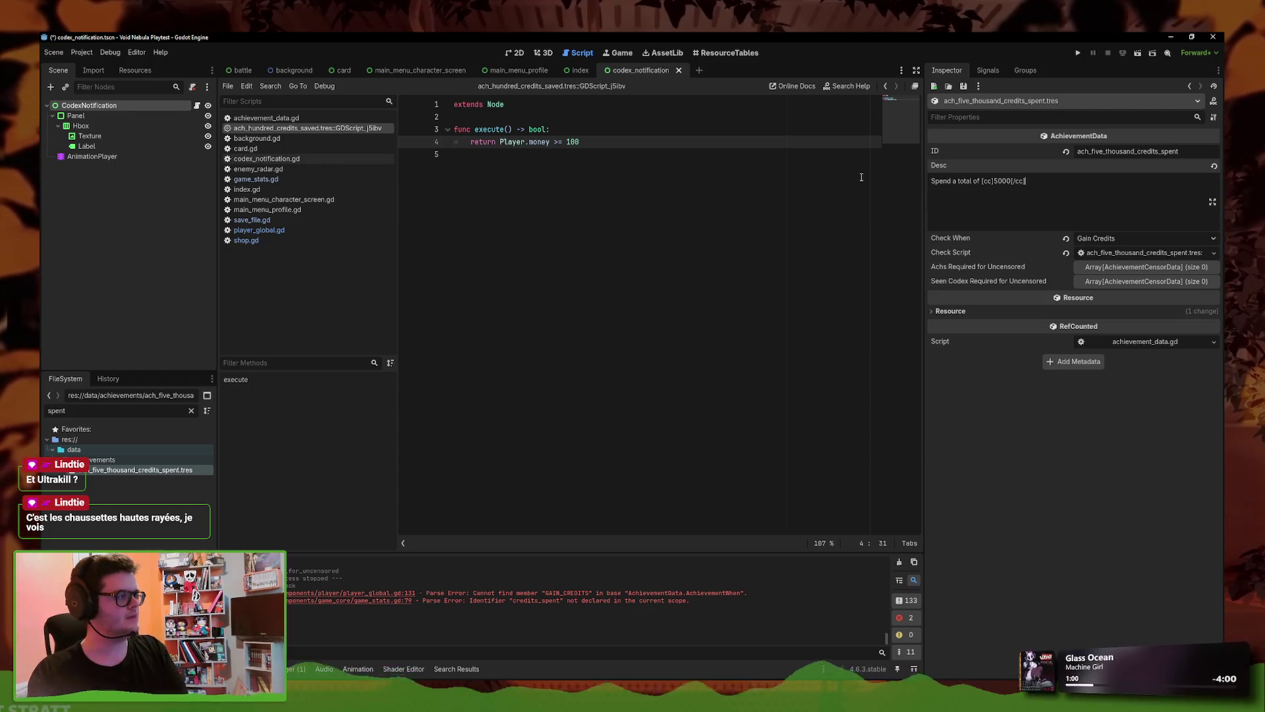
{"action": "type", "text": "."}
{"action": "key", "text": "ctrl+s"}
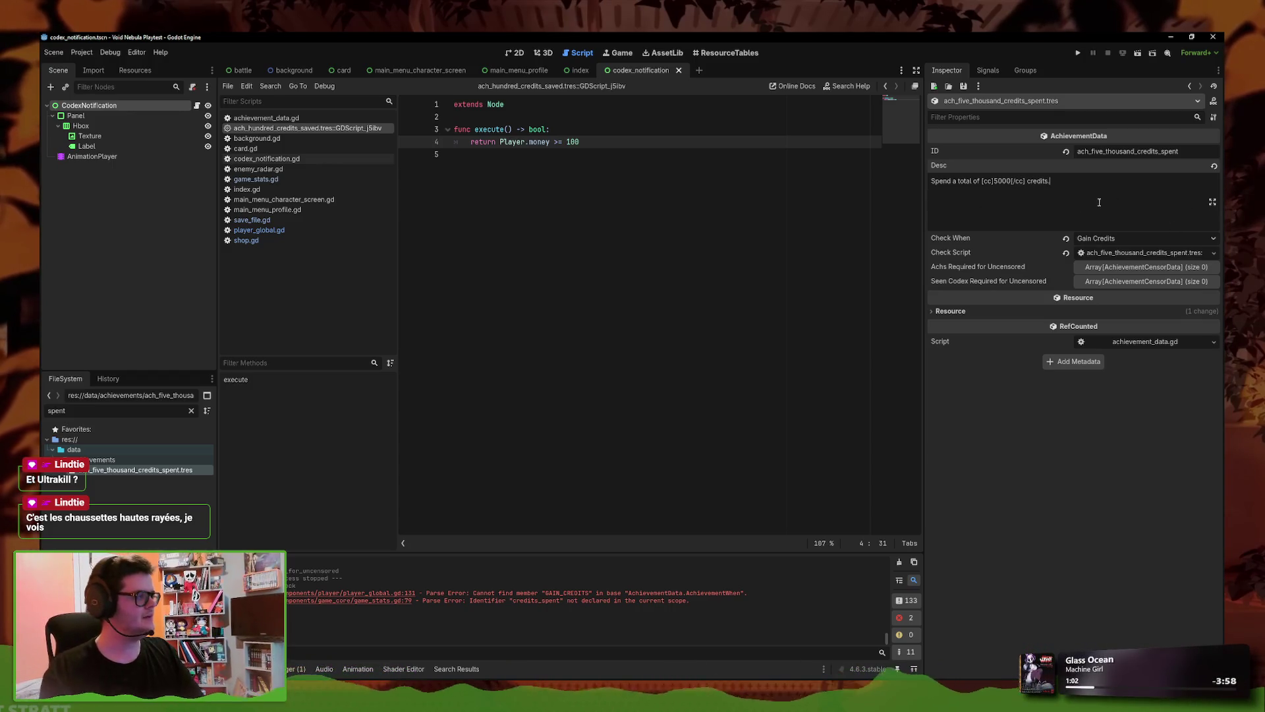
{"action": "left_click", "coordinate": [1120, 238]}
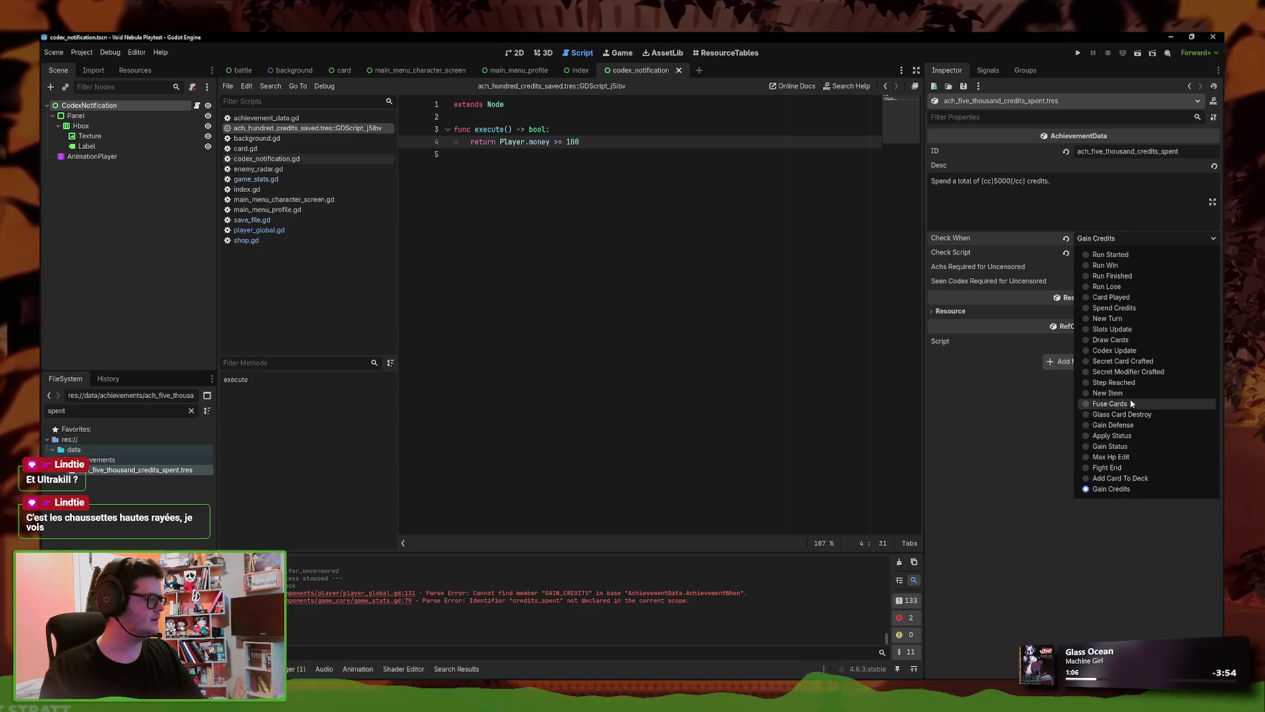
{"action": "left_click", "coordinate": [1133, 307]}
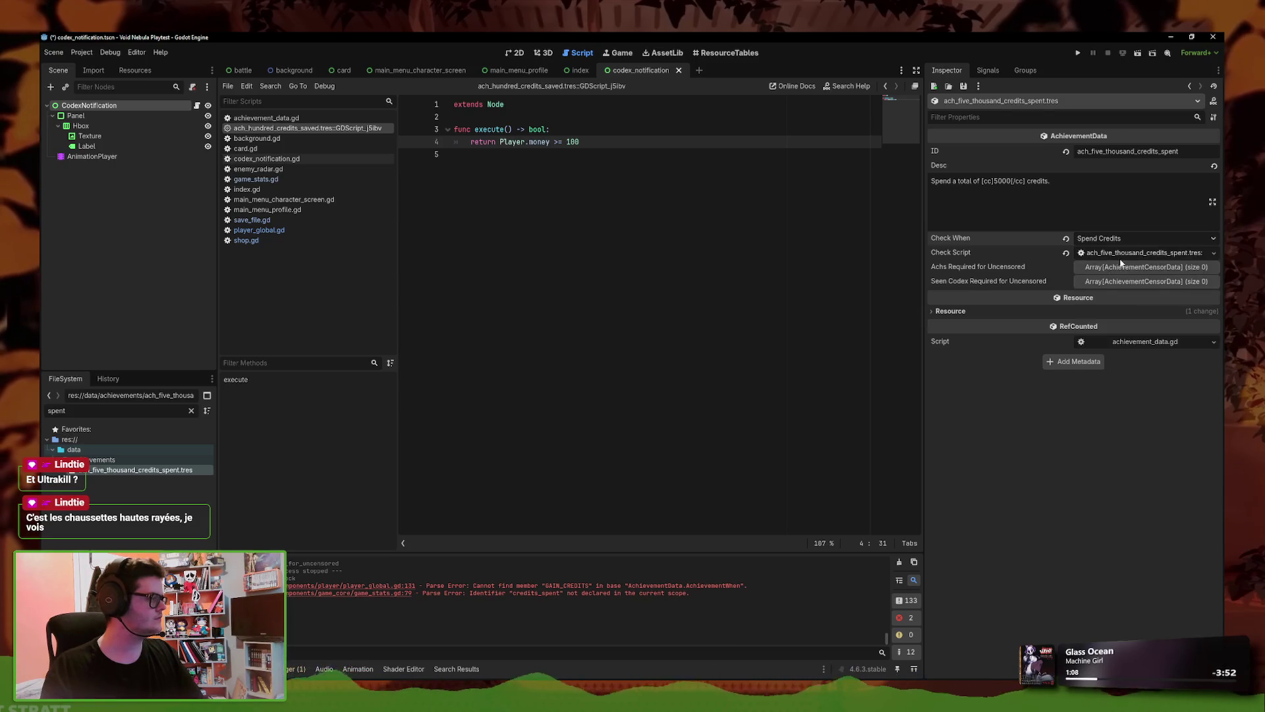
- Open the achievement's condition script and select the old money condition on line 4
{"action": "left_click", "coordinate": [1145, 253]}
{"action": "left_click", "coordinate": [659, 191]}
{"action": "left_click_drag", "start_coordinate": [580, 142], "coordinate": [502, 142]}
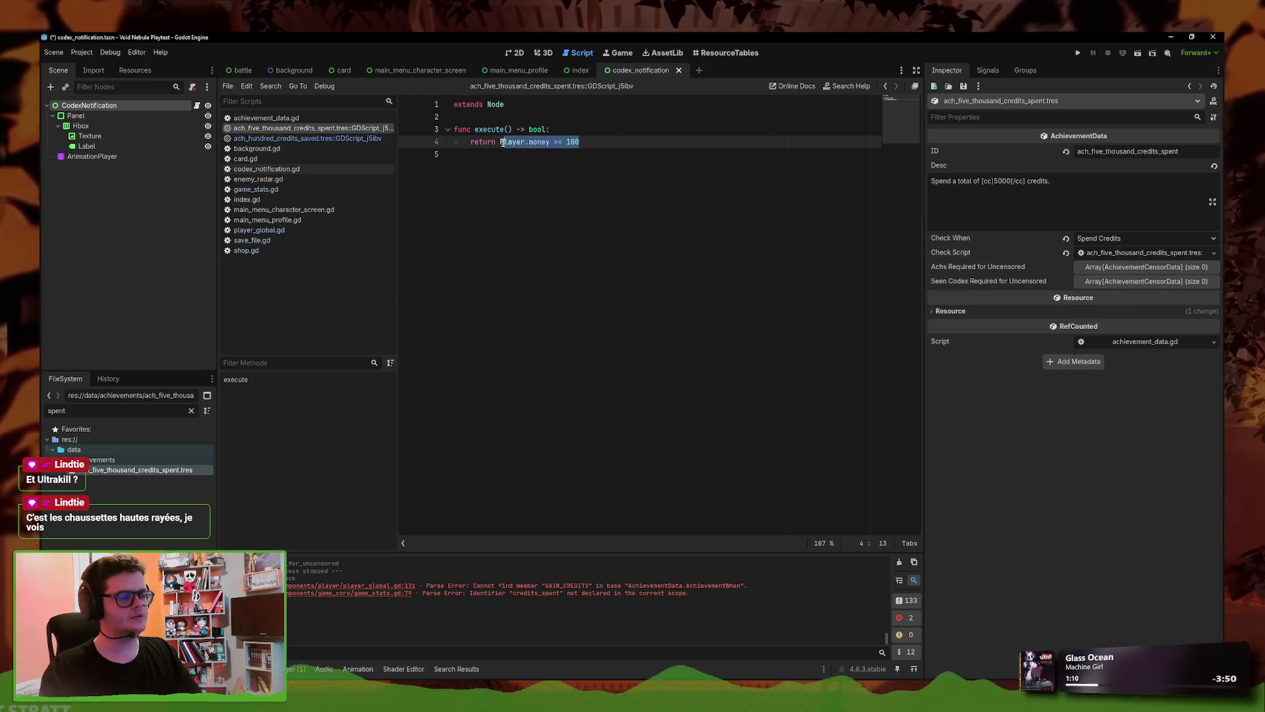
- Replace the old condition with a SaveFile.get_global_stat call and save the script
{"action": "key", "text": "BackSpace"}
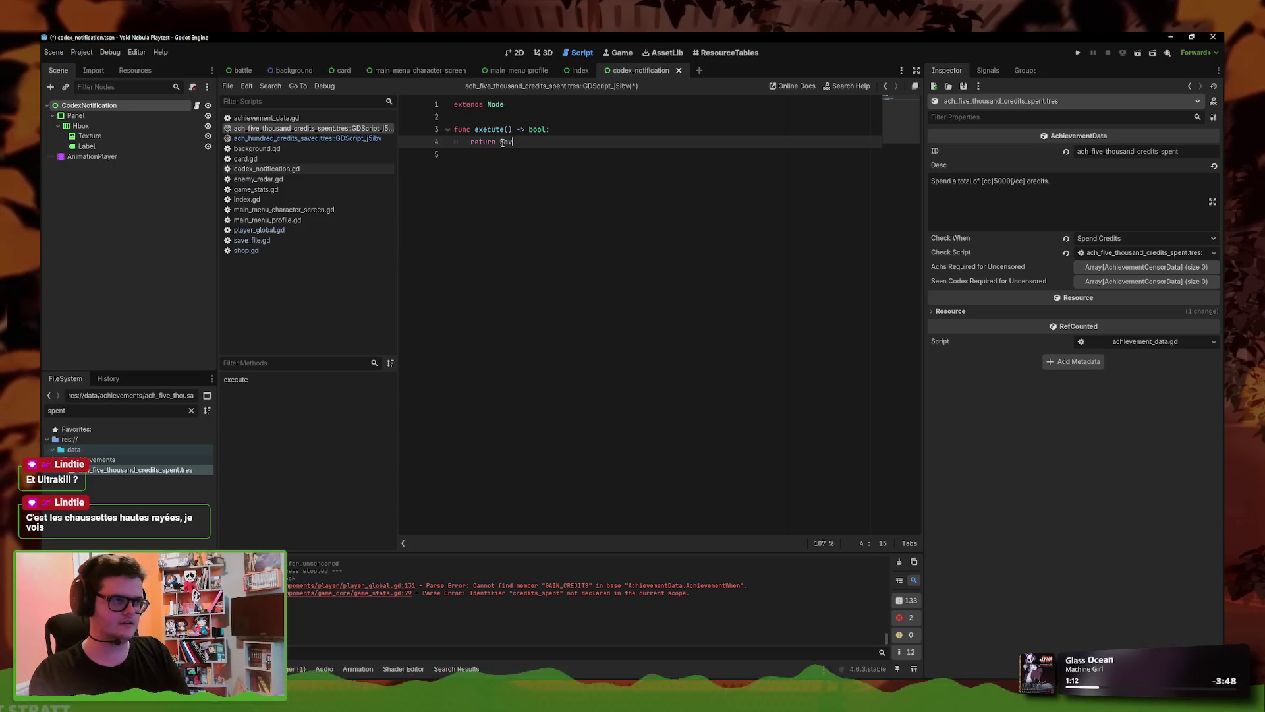
{"action": "type", "text": "e"}
{"action": "key", "text": "Return"}
{"action": "type", "text": ".get"}
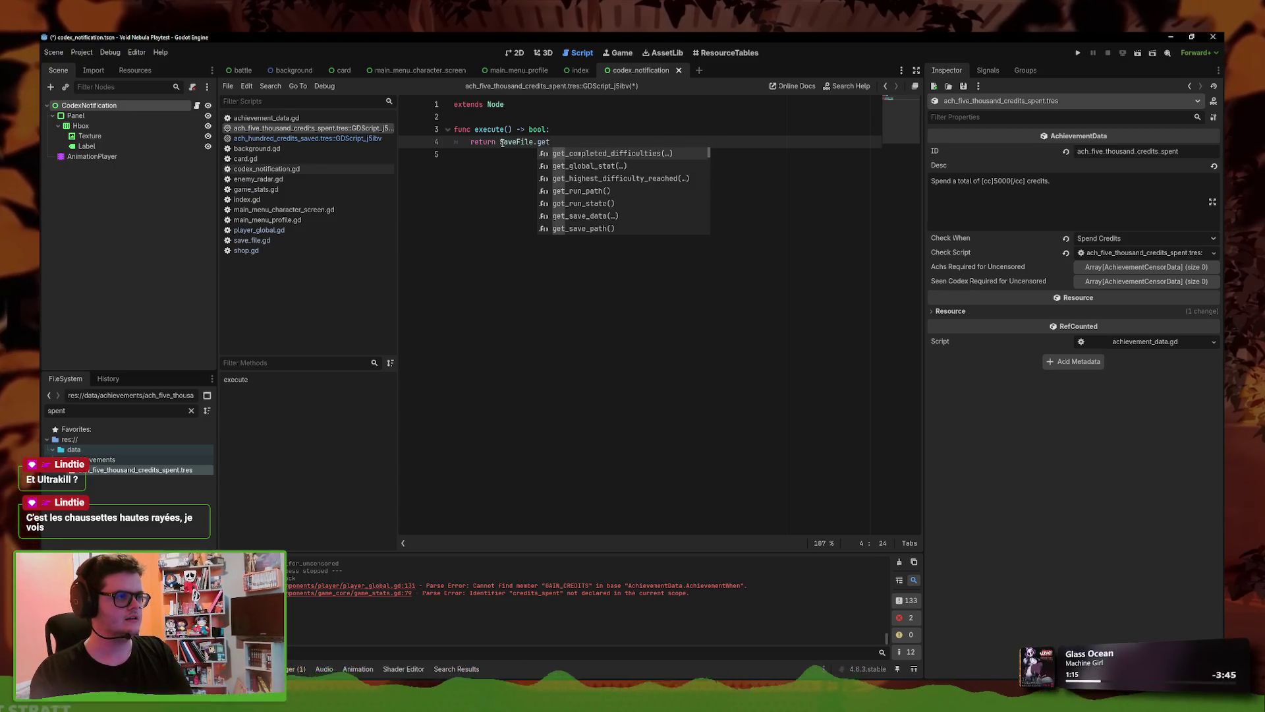
{"action": "key", "text": "Down"}
{"action": "key", "text": "Return"}
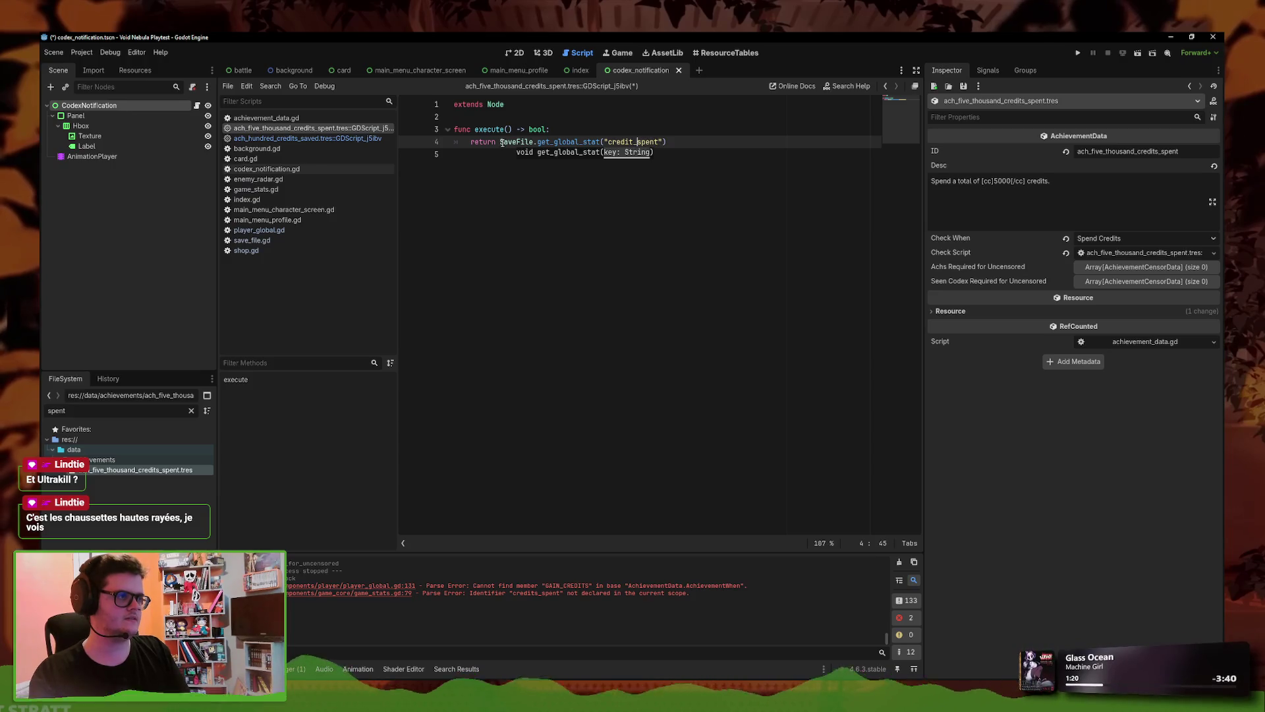
{"action": "key", "text": "ctrl+s"}
- Correct the stat name to spent_credits, copied from player_global.gd
{"action": "left_click", "coordinate": [273, 230]}
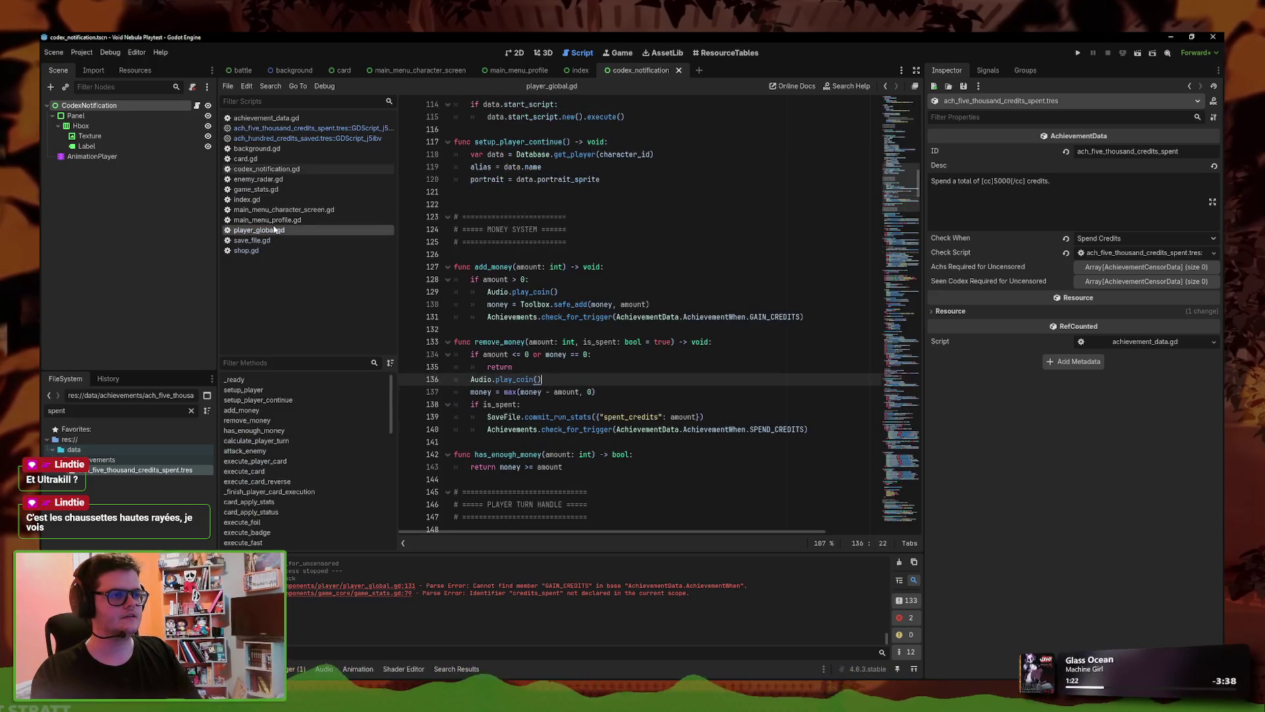
{"action": "double_click", "coordinate": [657, 418]}
{"action": "key", "text": "ctrl+c"}
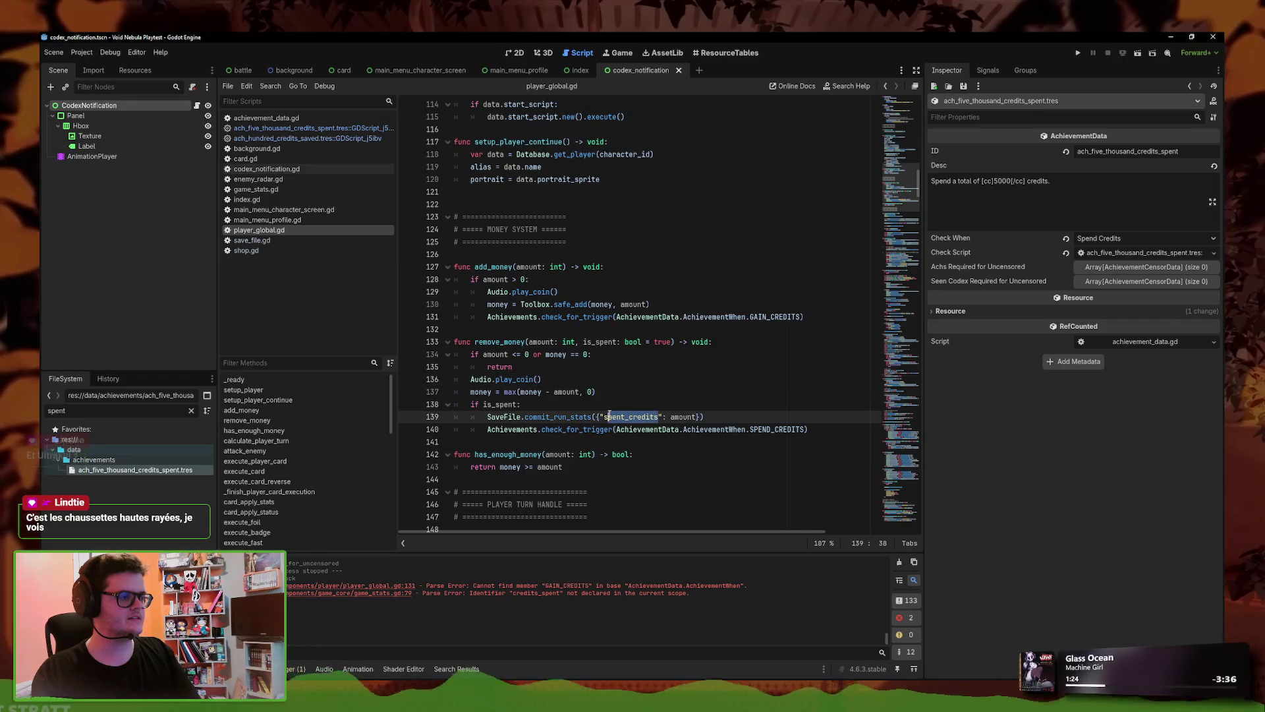
{"action": "left_click", "coordinate": [343, 128]}
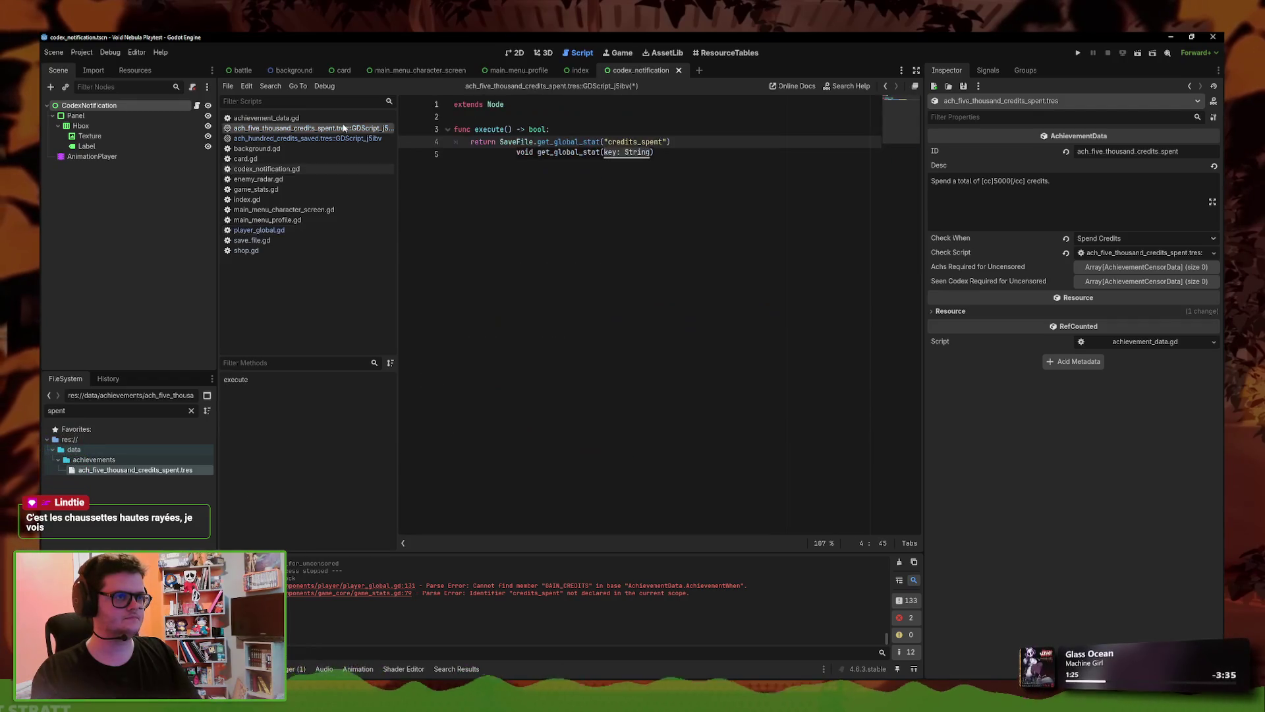
{"action": "double_click", "coordinate": [663, 141]}
{"action": "key", "text": "ctrl+v"}
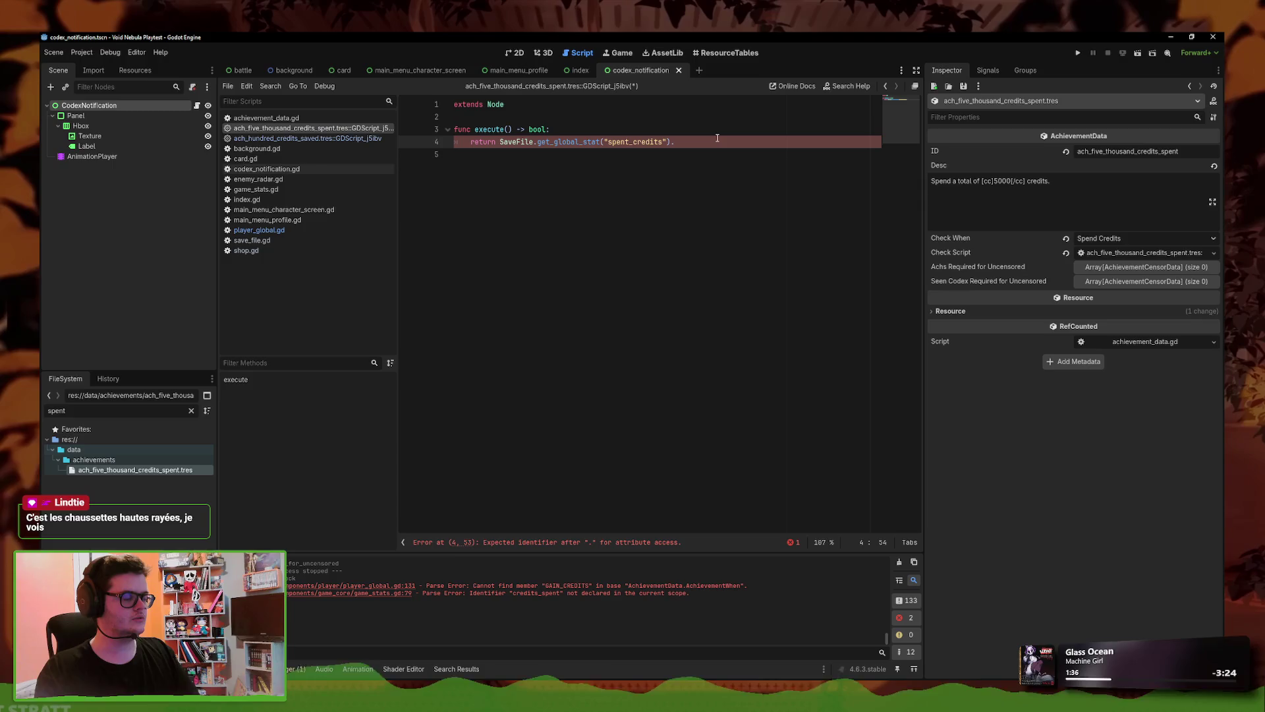
{"action": "left_click", "coordinate": [595, 146], "text": "ctrl"}
{"action": "left_click", "coordinate": [309, 128]}
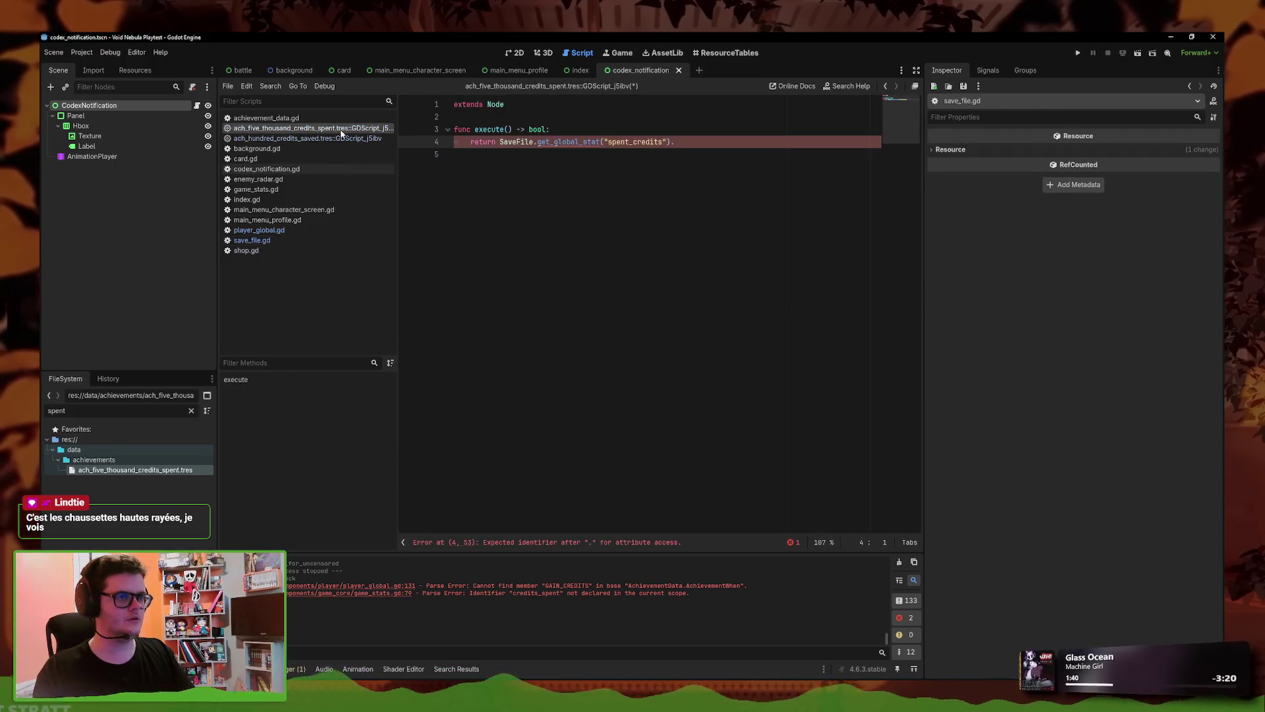
- Store the spent_credits stat in a value: BigNumber variable
{"action": "left_click", "coordinate": [568, 130]}
{"action": "key", "text": "Return"}
{"action": "key", "text": "BackSpace"}
{"action": "type", "text": "var value ="}
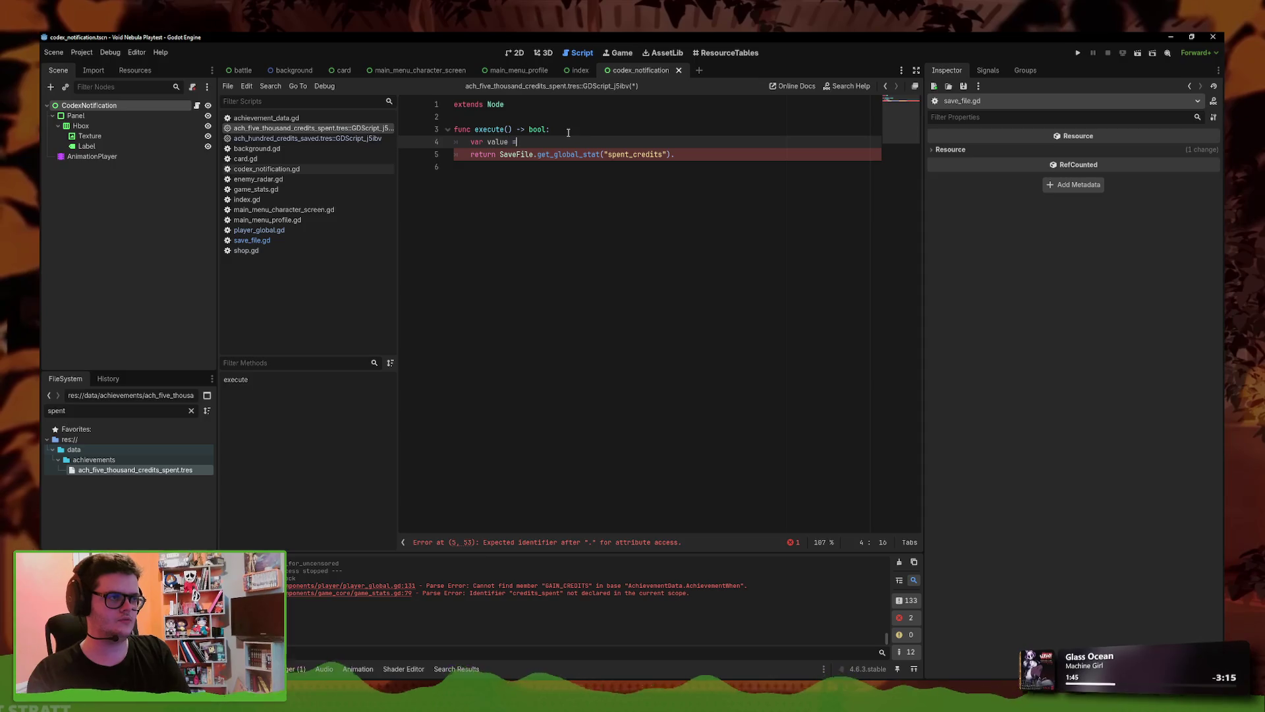
{"action": "key", "text": "BackSpace"}
{"action": "key", "text": "BackSpace"}
{"action": "key", "text": "BackSpace"}
{"action": "type", "text": ": B"}
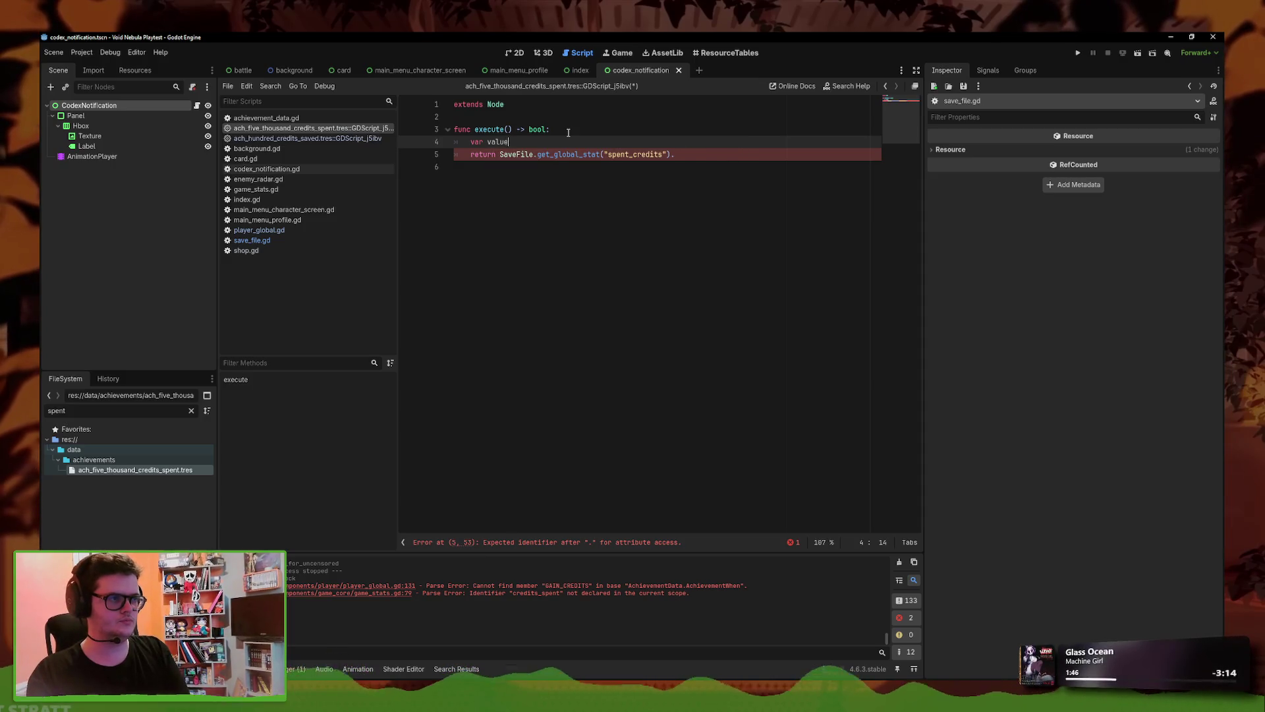
{"action": "type", "text": "ig"}
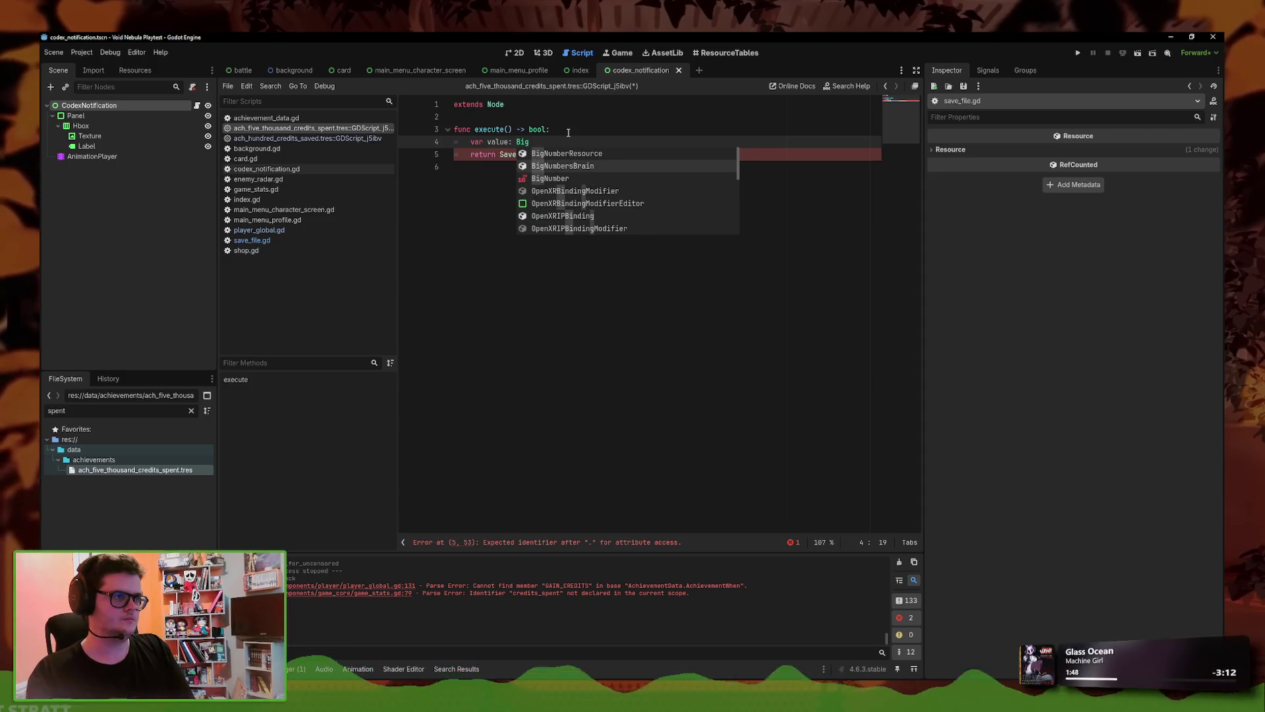
{"action": "key", "text": "Escape"}
{"action": "left_click", "coordinate": [579, 141]}
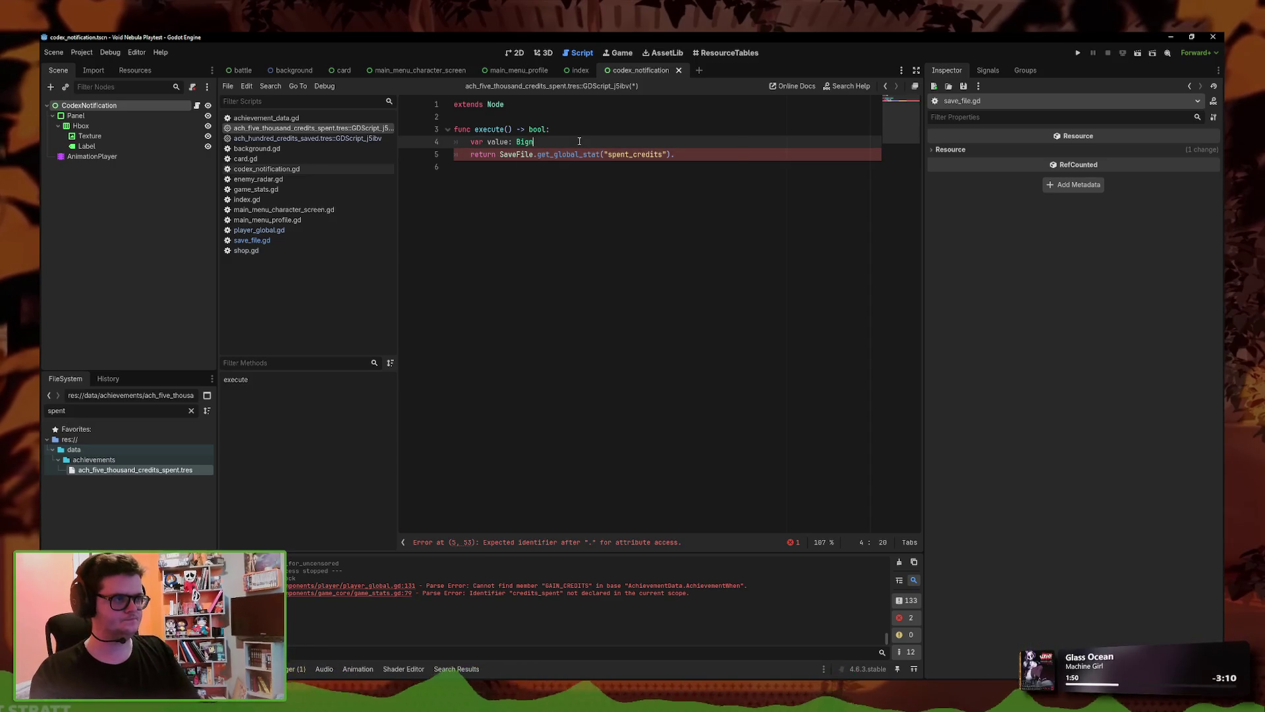
{"action": "key", "text": "Return"}
{"action": "type", "text": "="}
{"action": "mouse_move", "coordinate": [672, 154]}
{"action": "left_mouse_down"}
{"action": "mouse_move", "coordinate": [503, 158]}
{"action": "mouse_move", "coordinate": [670, 154]}
{"action": "mouse_move", "coordinate": [567, 156]}
{"action": "left_mouse_up"}
{"action": "left_click", "coordinate": [652, 143]}
{"action": "type", "text": "SaveFile.get_global_stat(\"spent_credits\")"}
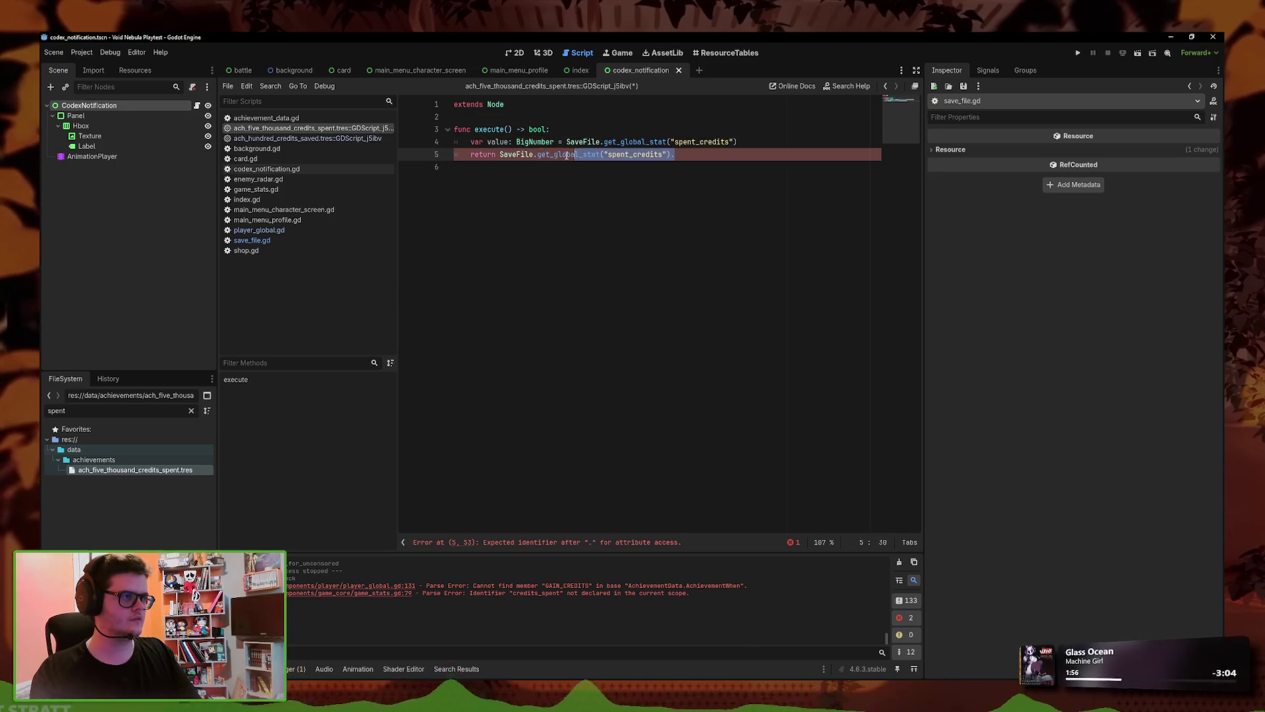
- Return value.is_greater_than_or_equal_to(5000) from the check
{"action": "type", "text": "value.is"}
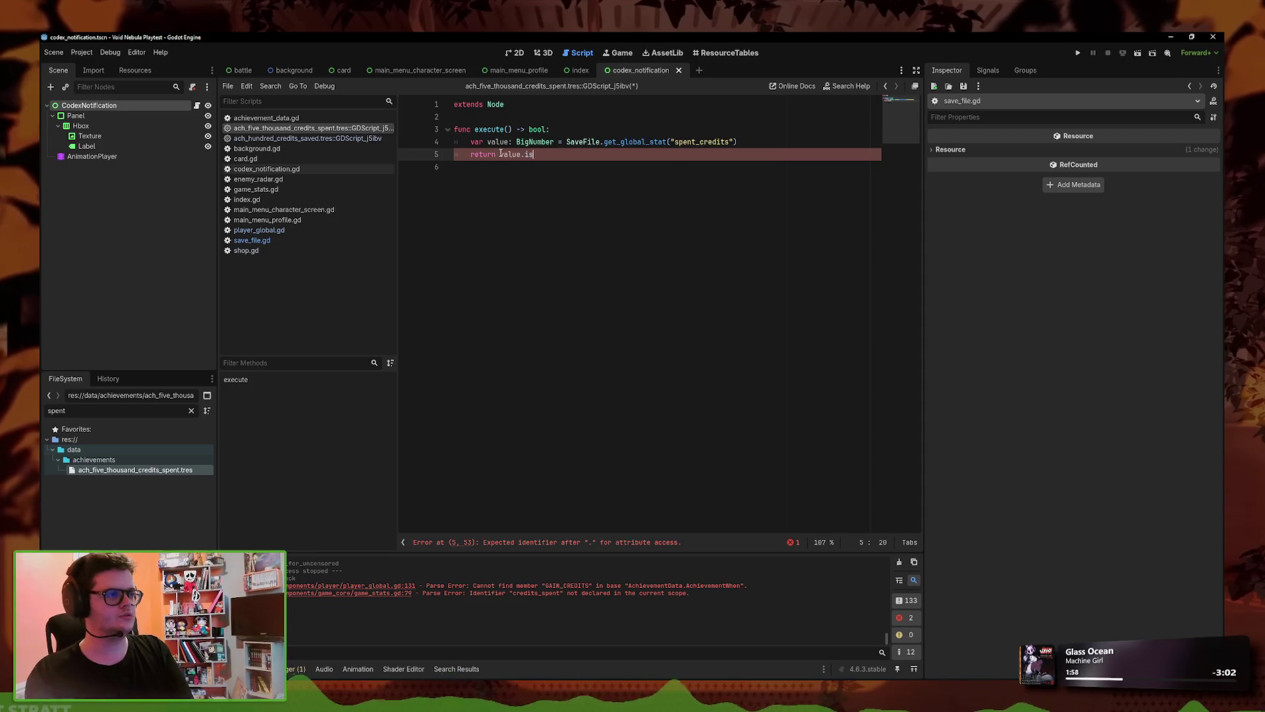
{"action": "type", "text": "_g"}
{"action": "key", "text": "Down"}
{"action": "key", "text": "Return"}
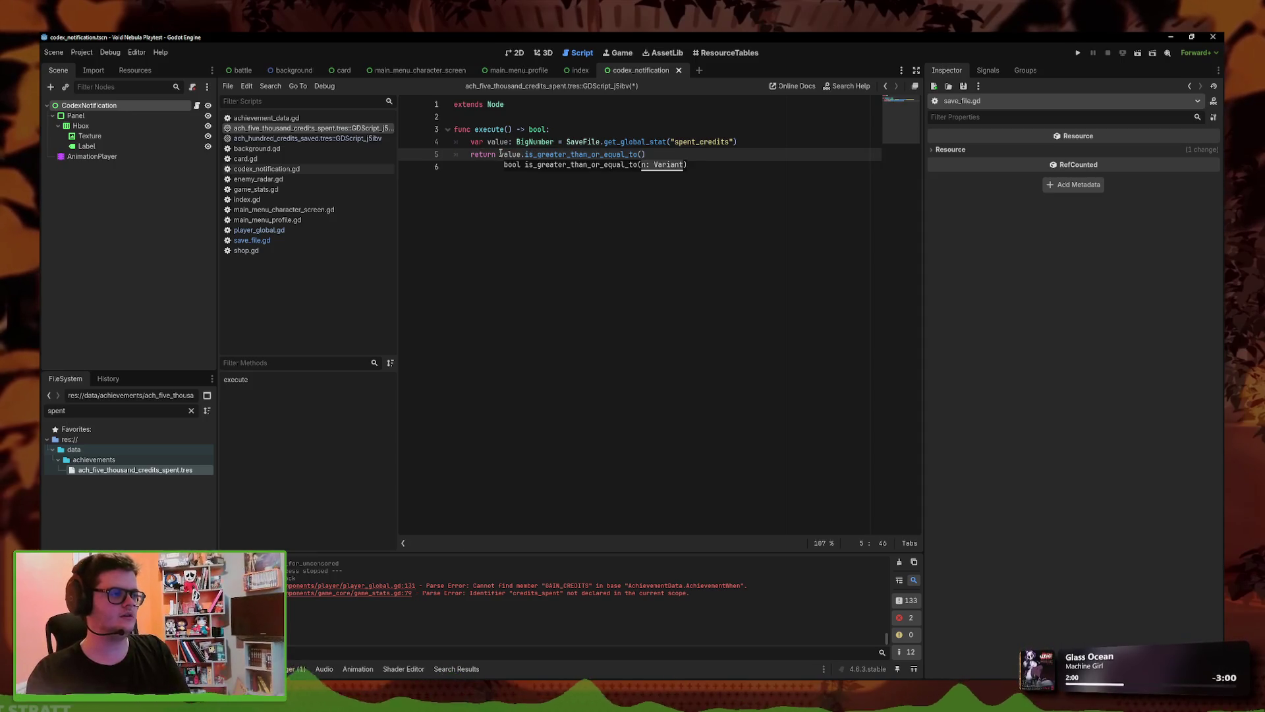
{"action": "type", "text": "000"}
- Save the five-thousand-credits check script and load the ach_five_thousand_credits_spent resource
{"action": "right_click", "coordinate": [353, 132]}
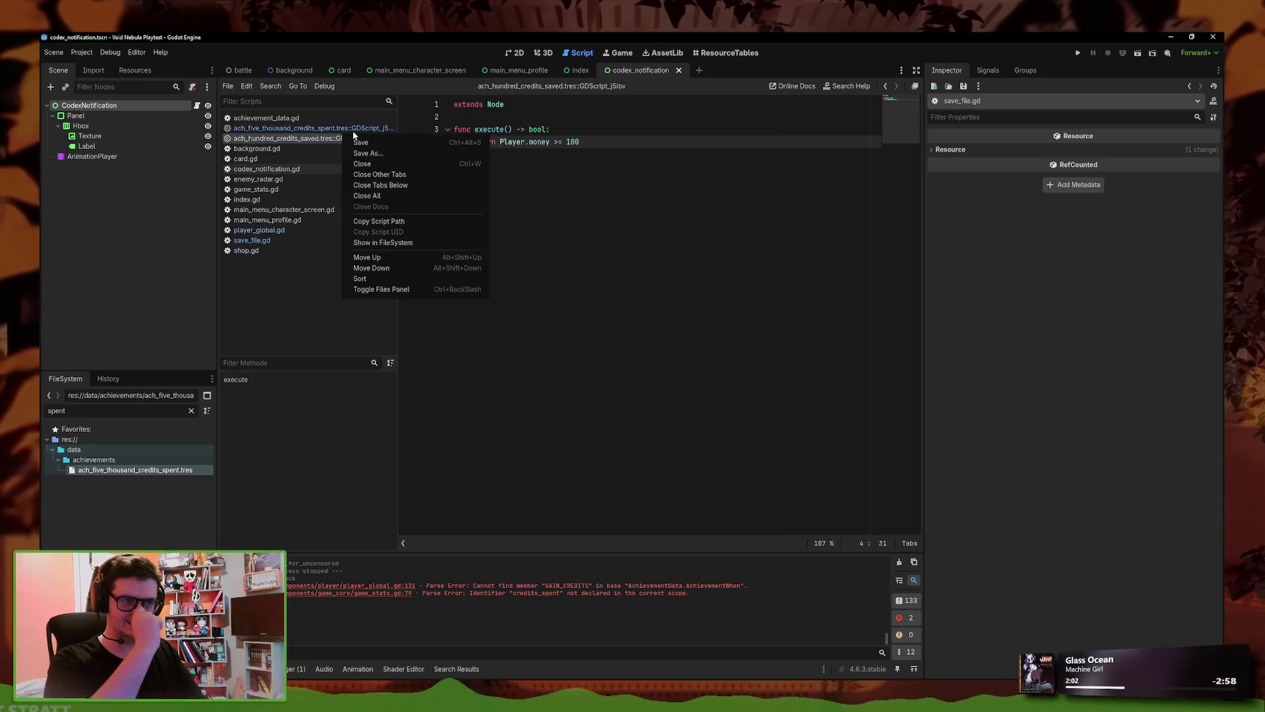
{"action": "left_click", "coordinate": [371, 140]}
{"action": "left_click_drag", "start_coordinate": [397, 323], "coordinate": [454, 323]}
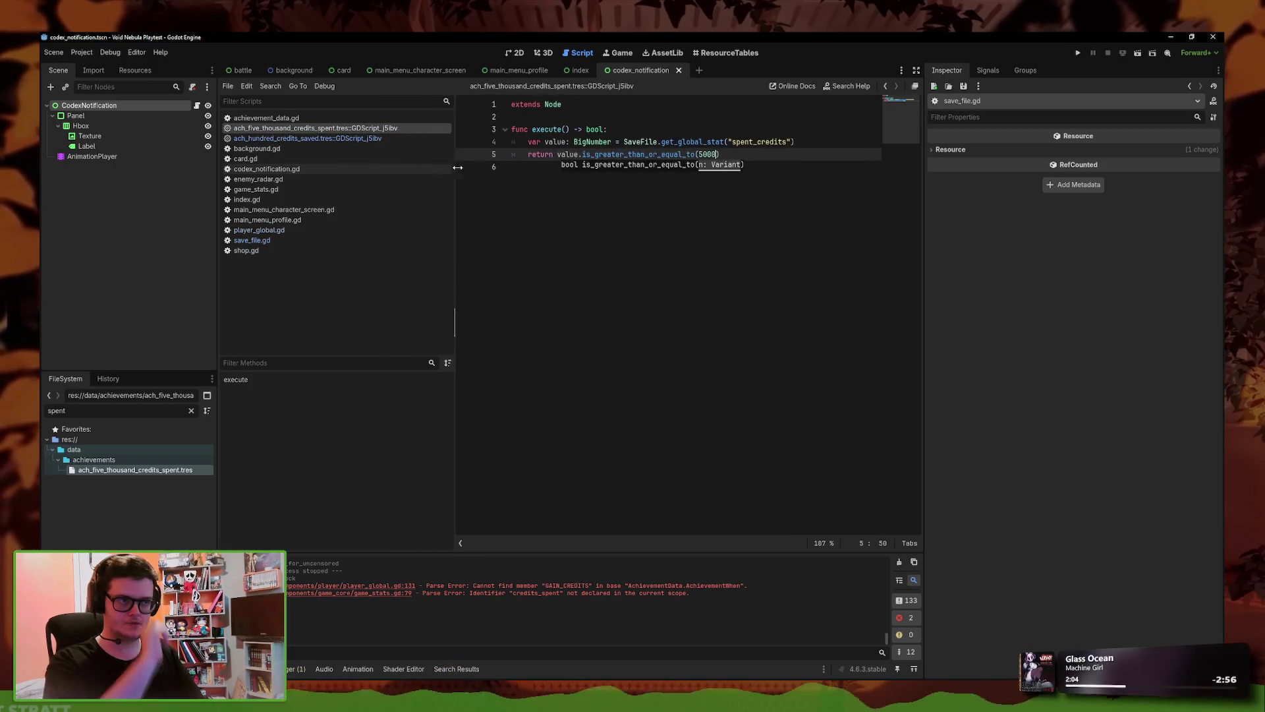
{"action": "left_click", "coordinate": [559, 167]}
{"action": "left_click", "coordinate": [153, 469]}
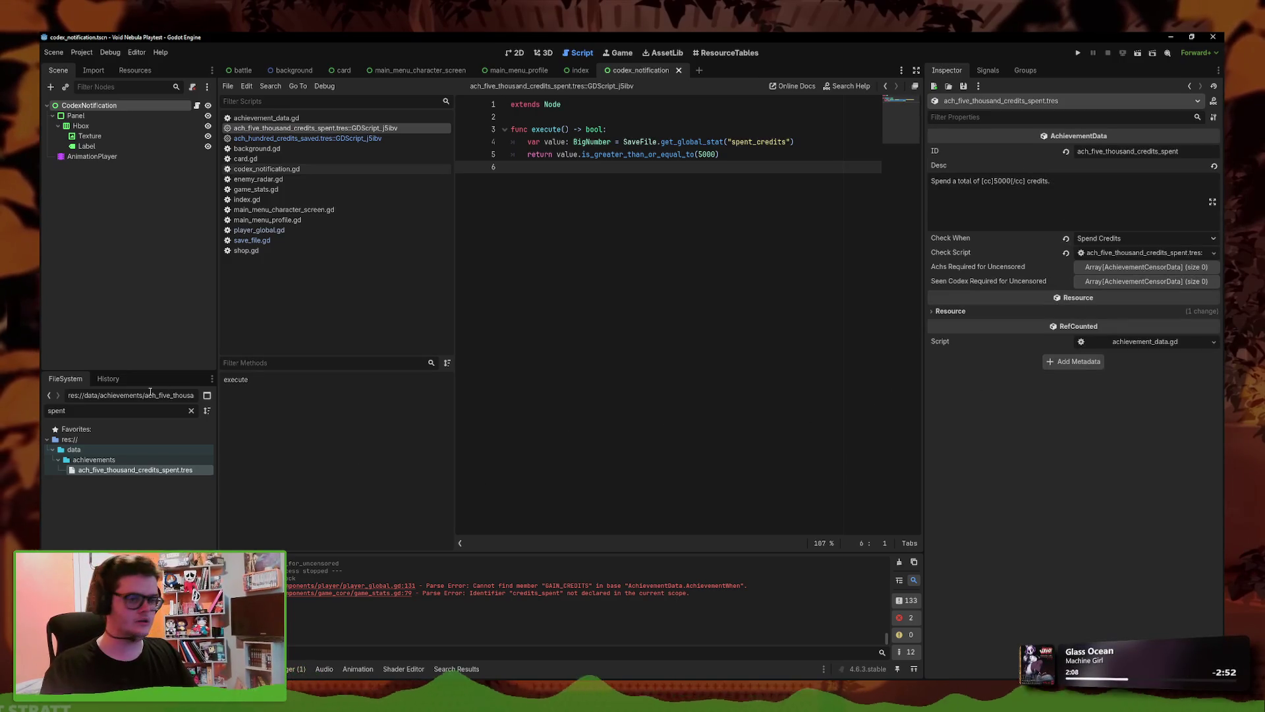
{"action": "type", "text": "sa"}
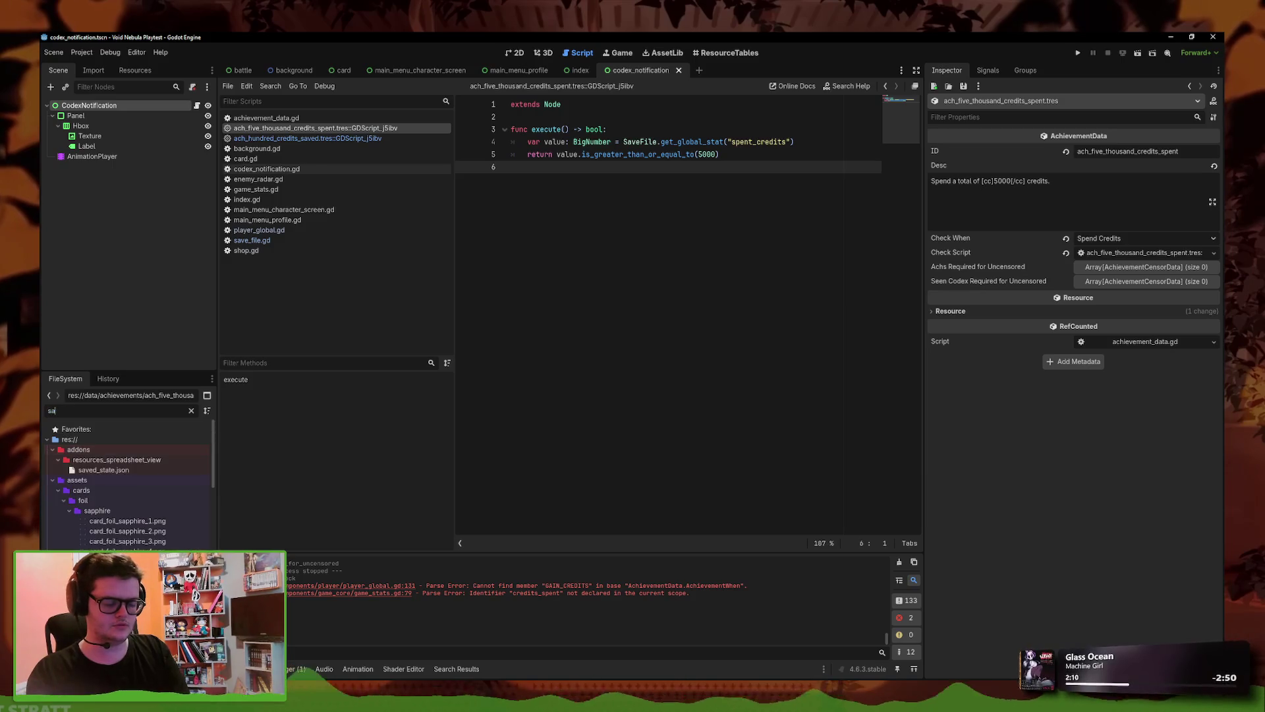
{"action": "type", "text": "ved"}
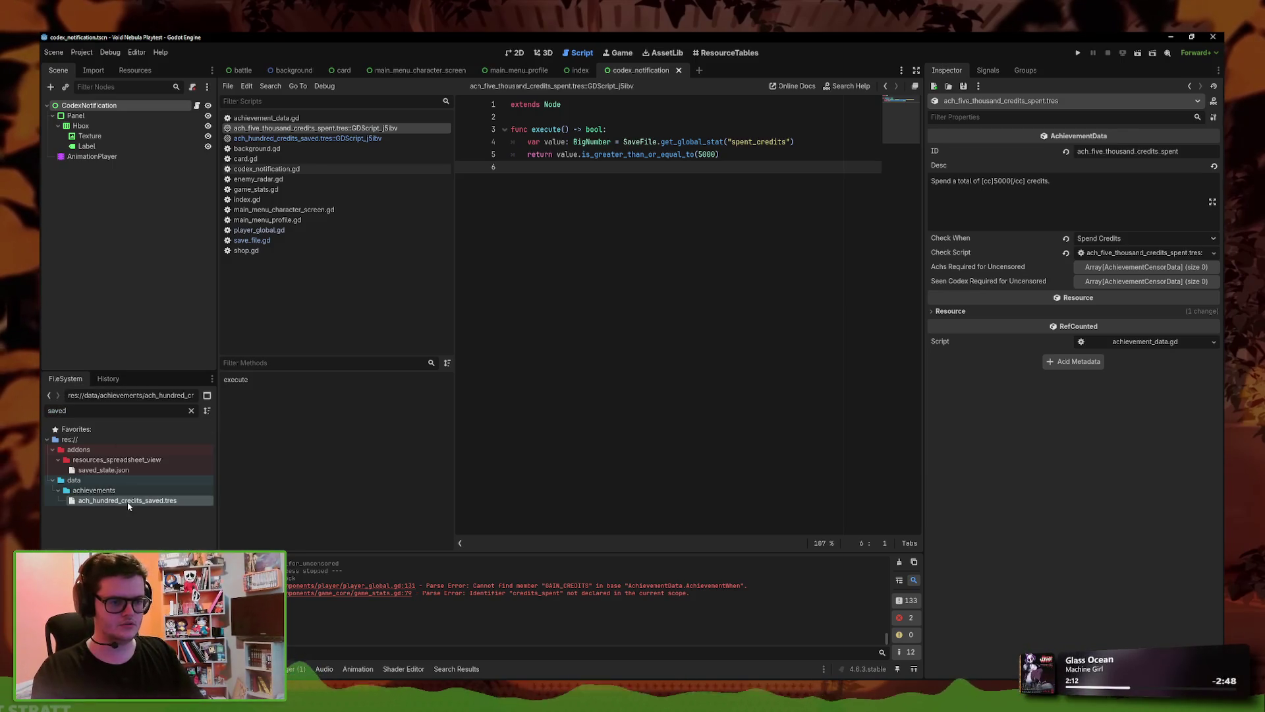
- Wrap 100 in [cc] tags in the ach_hundred_credits_saved description and save
{"action": "left_click", "coordinate": [128, 501]}
{"action": "left_click", "coordinate": [953, 182]}
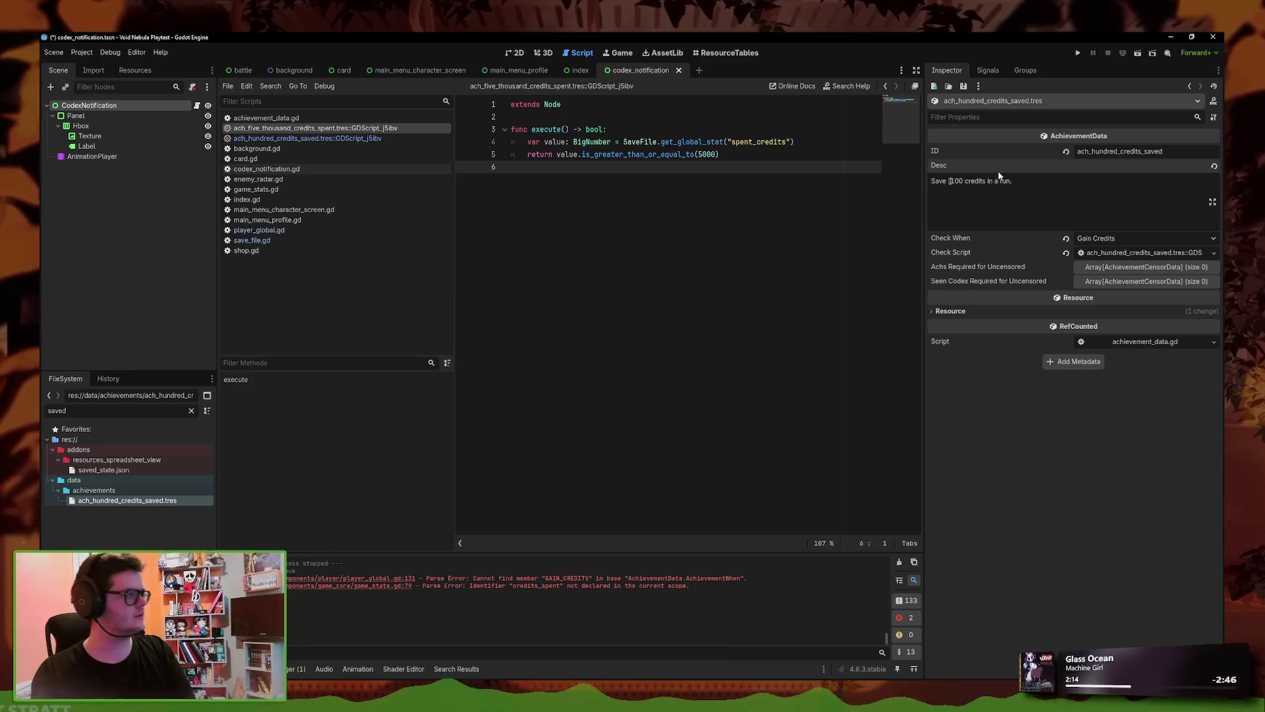
{"action": "type", "text": "["}
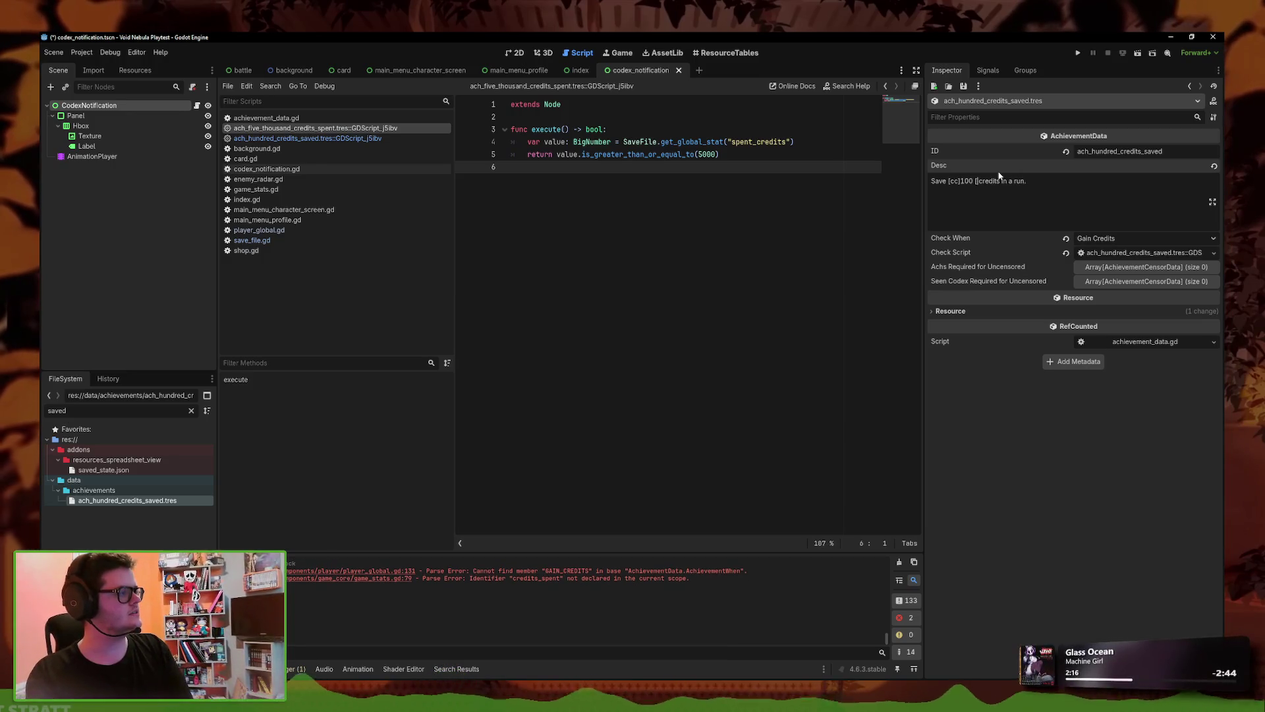
{"action": "type", "text": "cc]"}
{"action": "key", "text": "ctrl+s"}
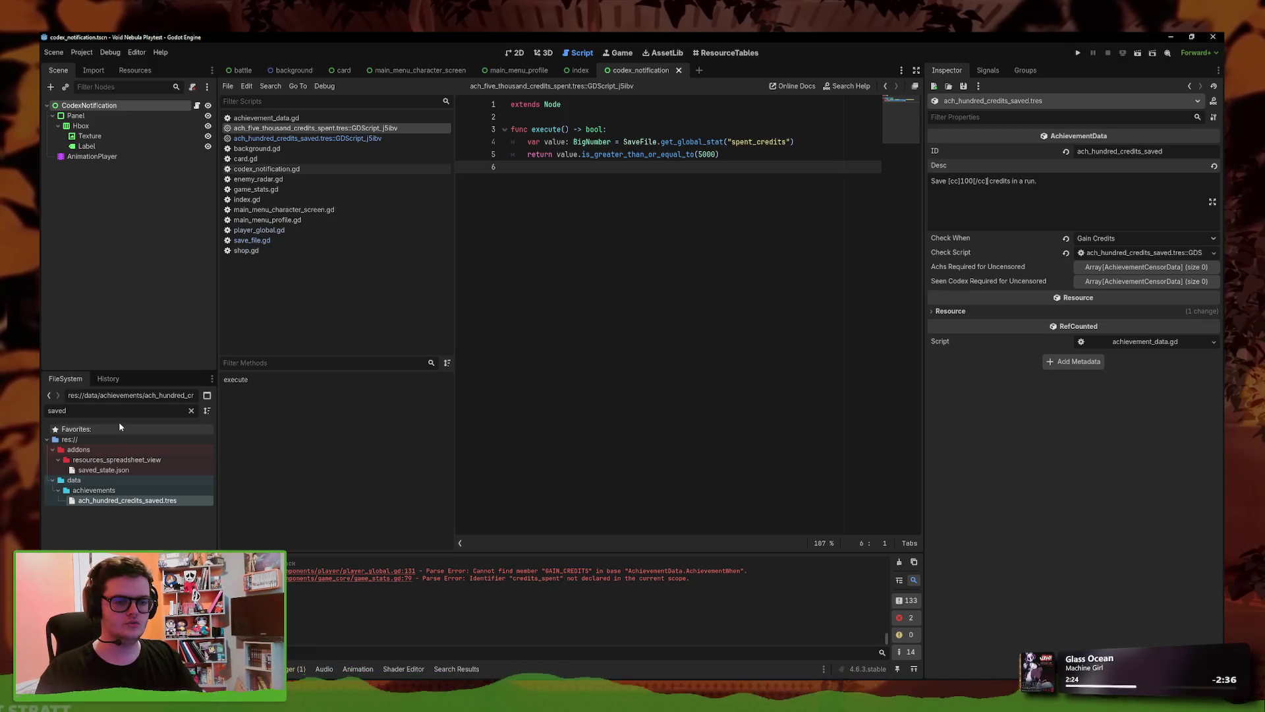
- In faceless.tres, clear the empty Base Items slots and the extra Base Cheats entries
{"action": "type", "text": "face"}
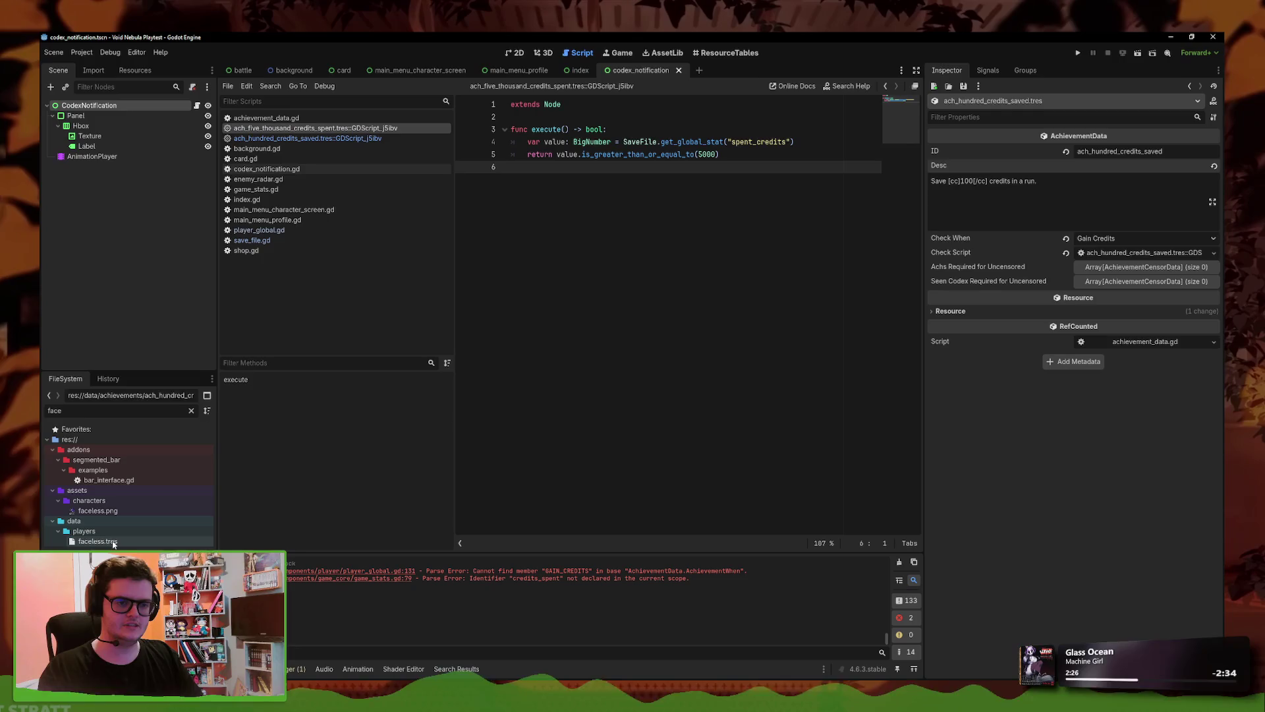
{"action": "left_click", "coordinate": [98, 542]}
{"action": "scroll", "coordinate": [1167, 503], "scroll_direction": "down", "scroll_amount": 5}
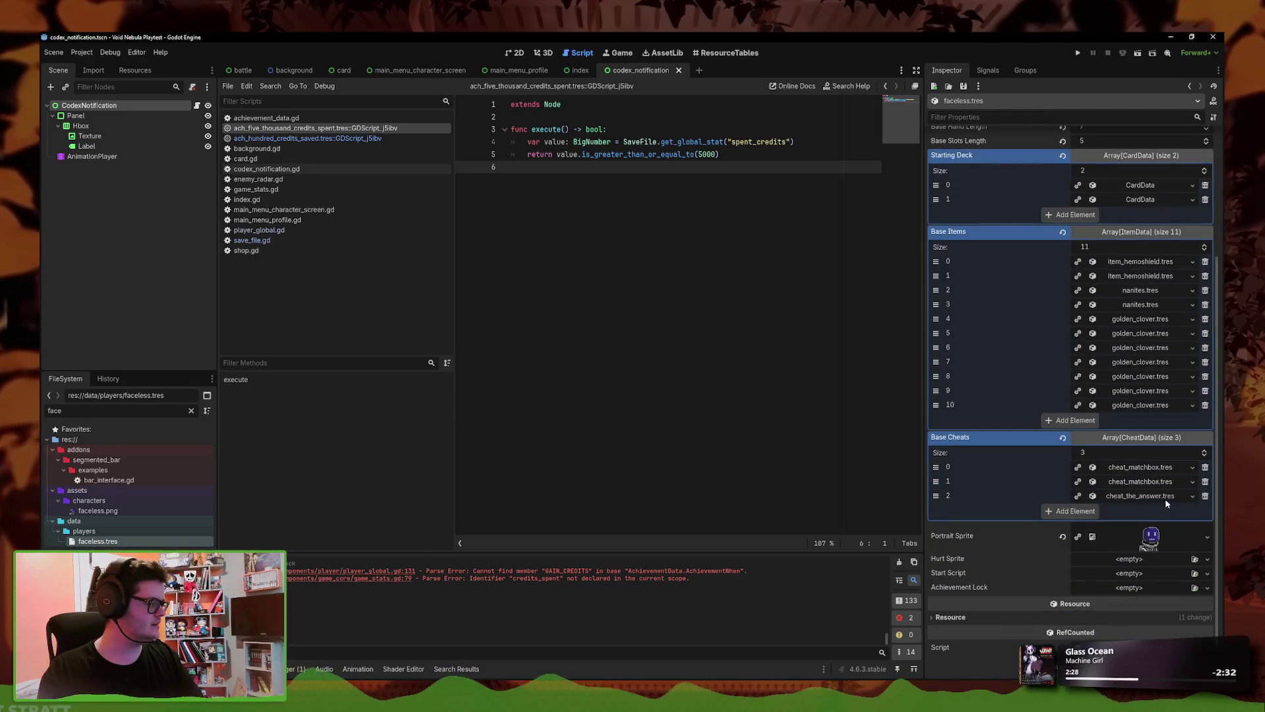
{"action": "left_click", "coordinate": [1081, 419]}
{"action": "left_click", "coordinate": [1077, 434]}
{"action": "left_click", "coordinate": [1205, 434]}
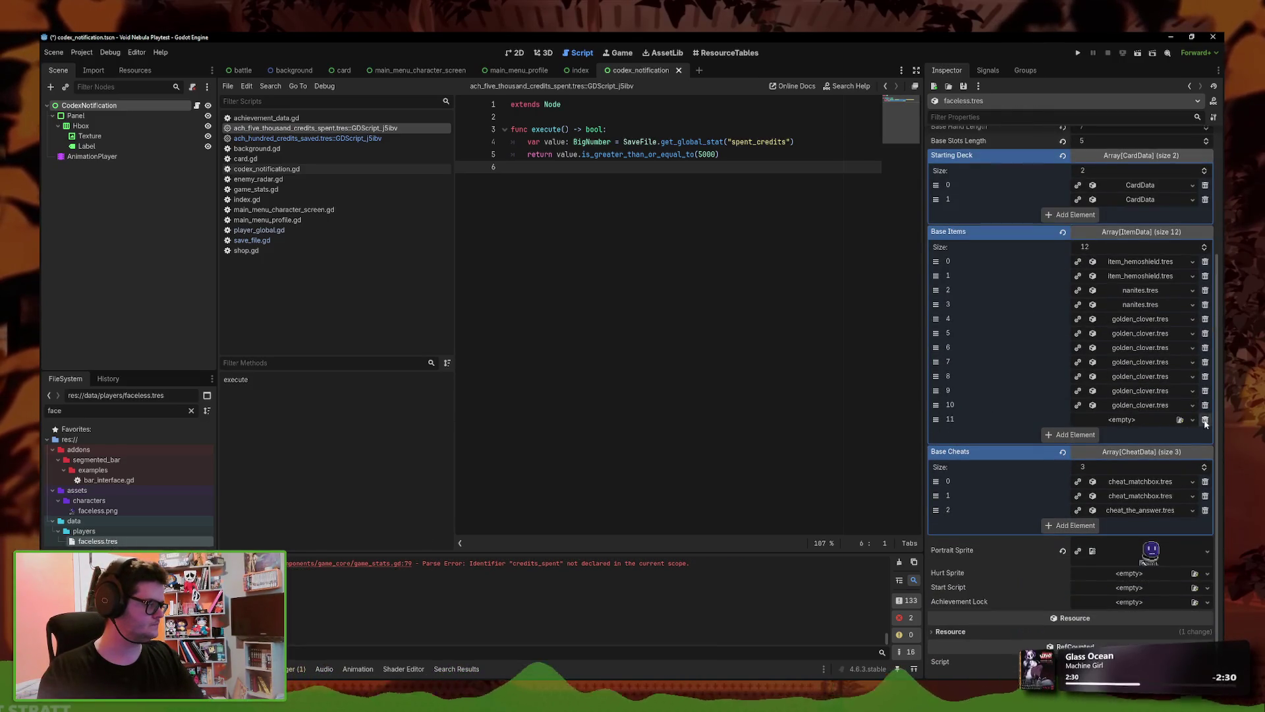
{"action": "left_click", "coordinate": [1206, 419]}
{"action": "left_click", "coordinate": [1206, 481]}
{"action": "left_click", "coordinate": [1206, 481]}
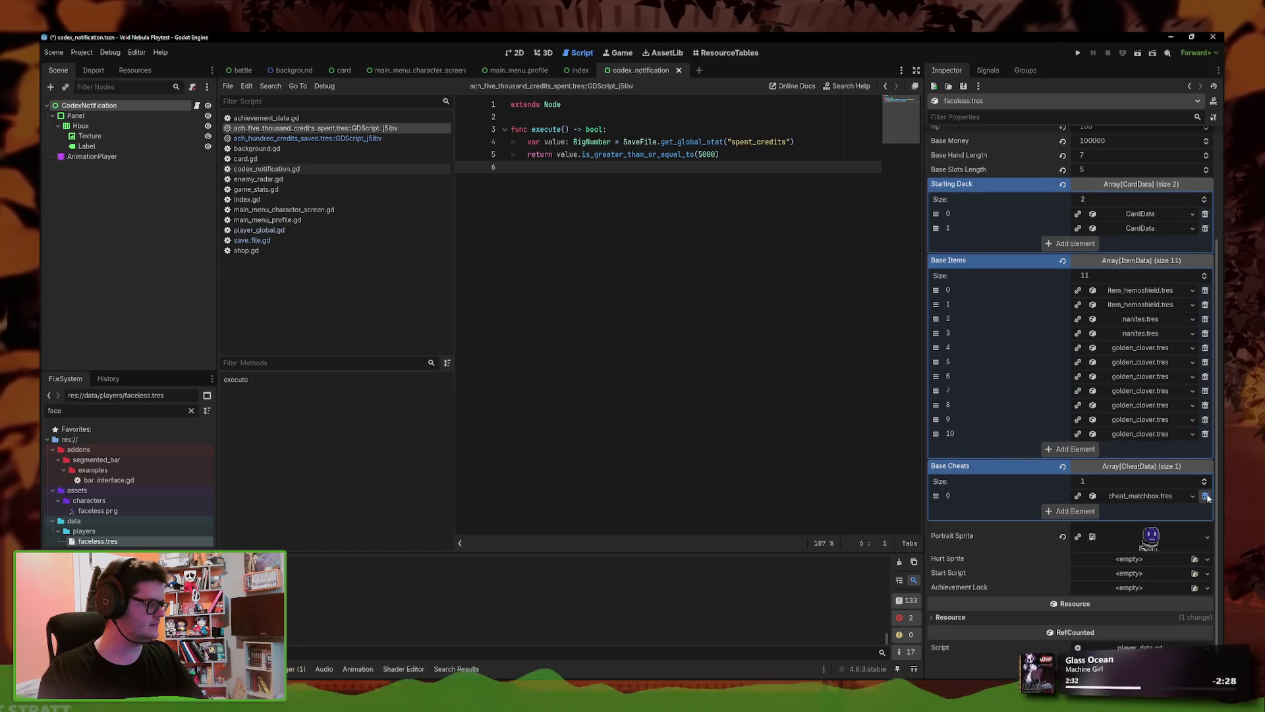
{"action": "scroll", "coordinate": [1088, 528], "scroll_direction": "up", "scroll_amount": 1}
{"action": "left_click", "coordinate": [1192, 510]}
- Fill Base Cheats with three cheat_credit_card cheats, save, and set Base Money to 50
{"action": "left_click", "coordinate": [1154, 542]}
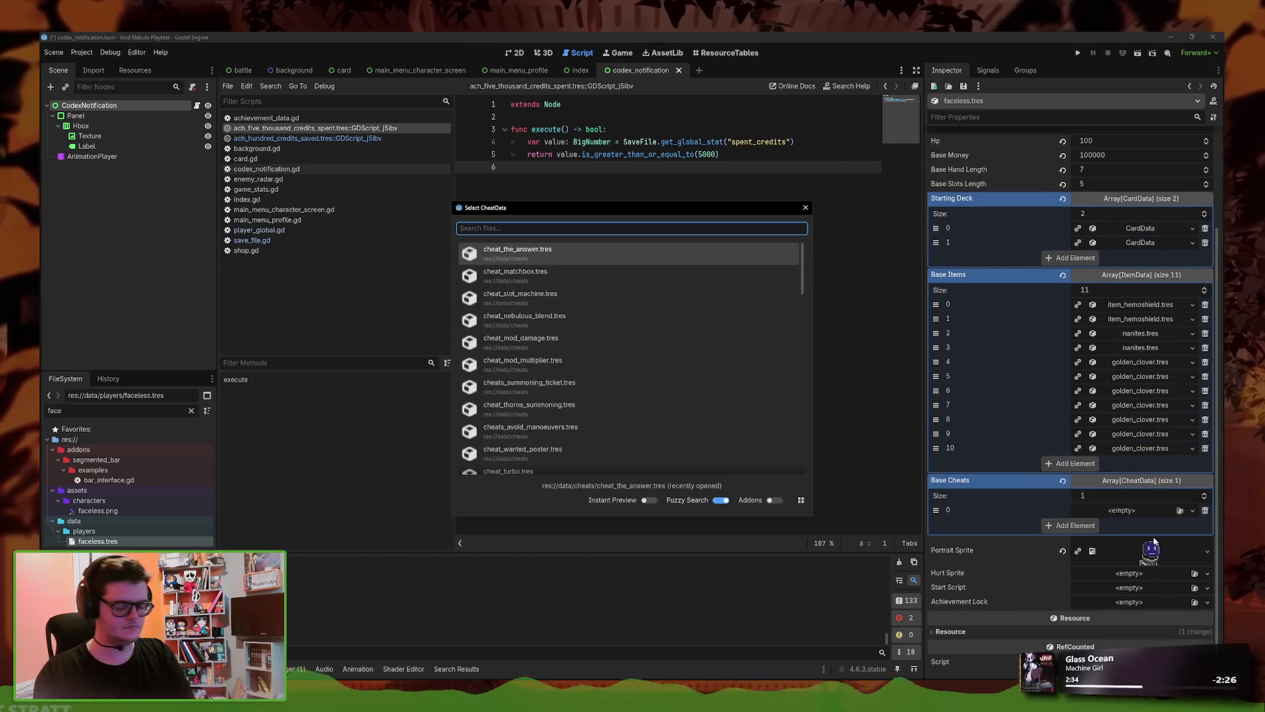
{"action": "type", "text": "credit"}
{"action": "key", "text": "Return"}
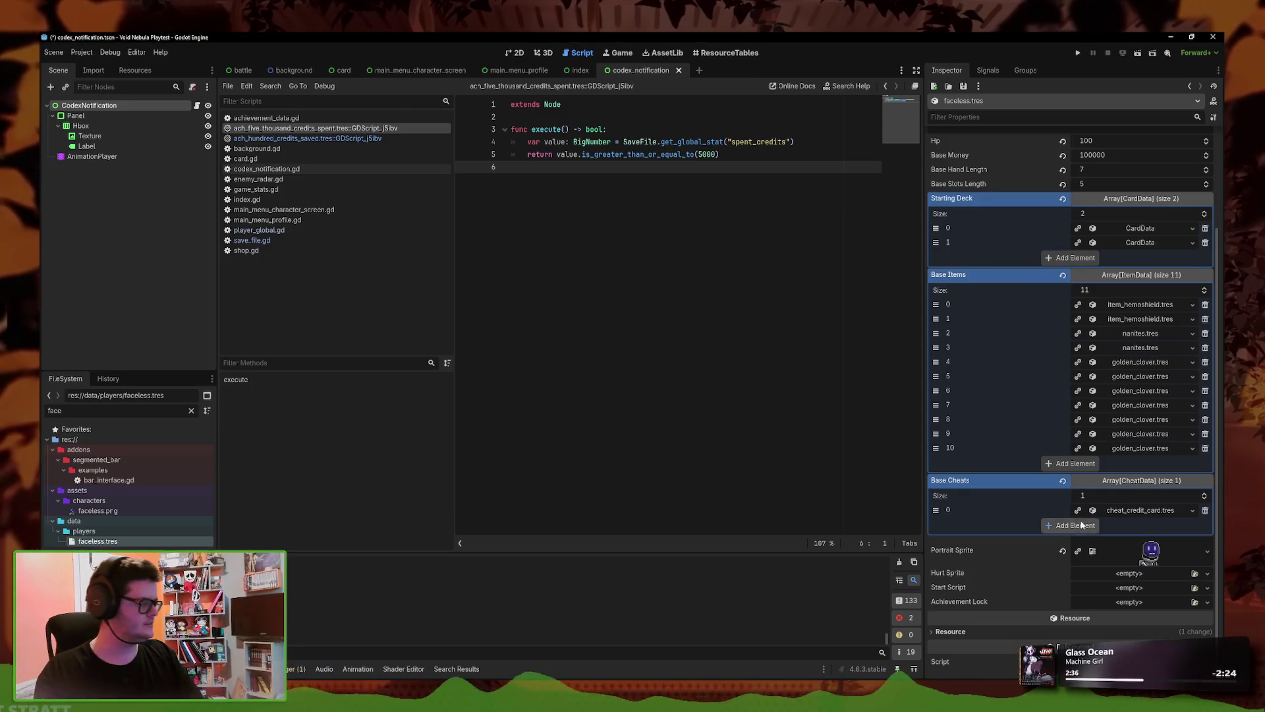
{"action": "left_click", "coordinate": [1082, 525]}
{"action": "left_click", "coordinate": [1071, 540]}
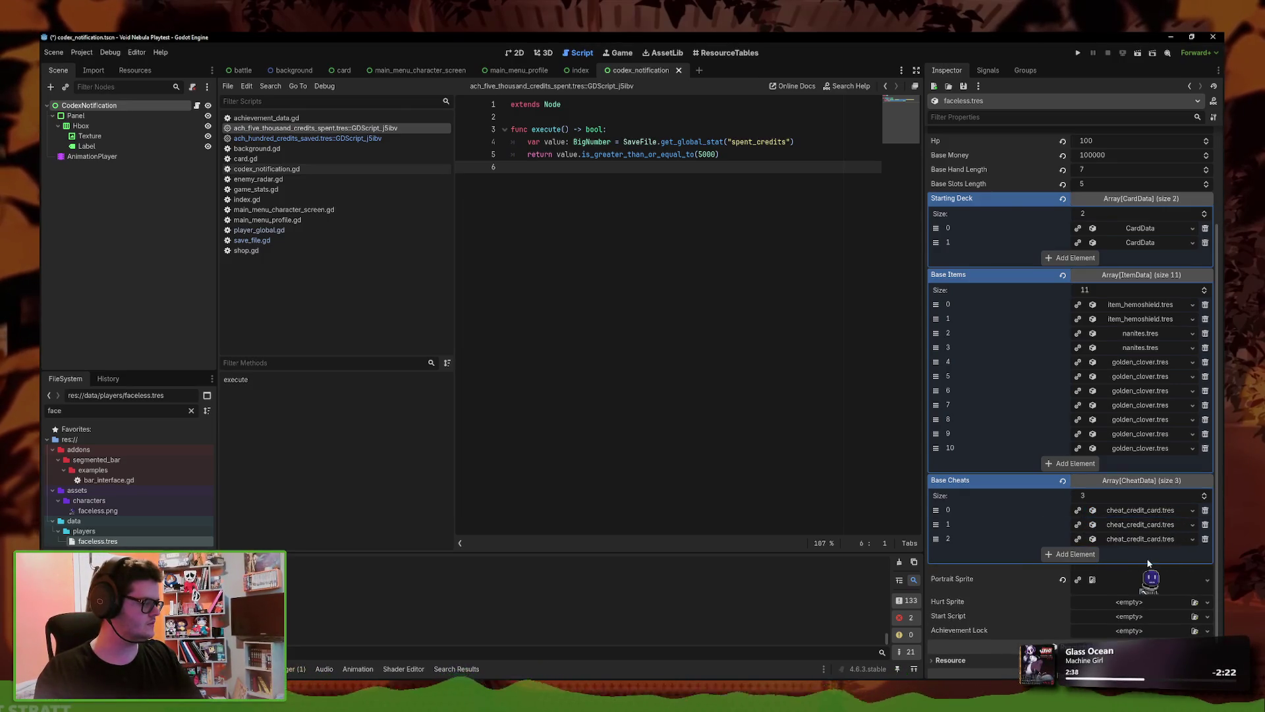
{"action": "scroll", "coordinate": [1149, 414], "scroll_direction": "up", "scroll_amount": 5}
{"action": "key", "text": "ctrl+s"}
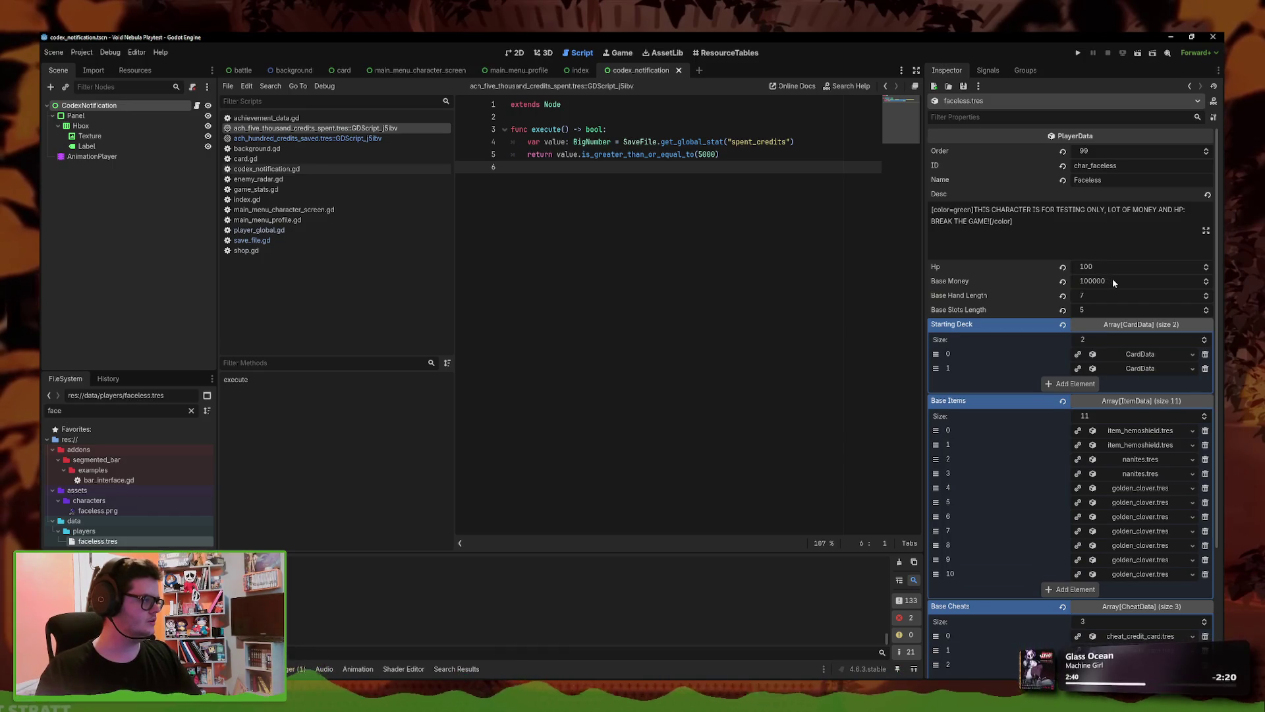
{"action": "left_click", "coordinate": [1113, 279]}
{"action": "type", "text": "50"}
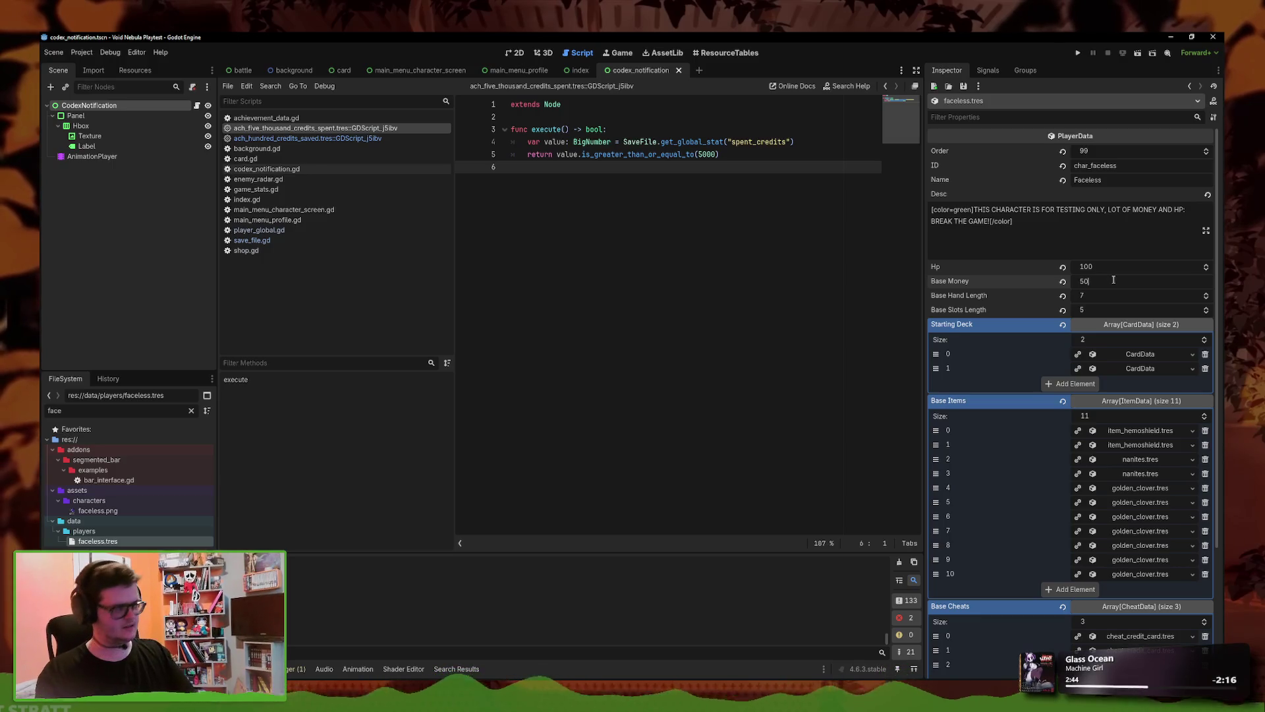
{"action": "key", "text": "Return"}
- Remove the increment_credits_spent lines from game_stats.gd, save, and relaunch the game with F5
{"action": "left_click", "coordinate": [1079, 52]}
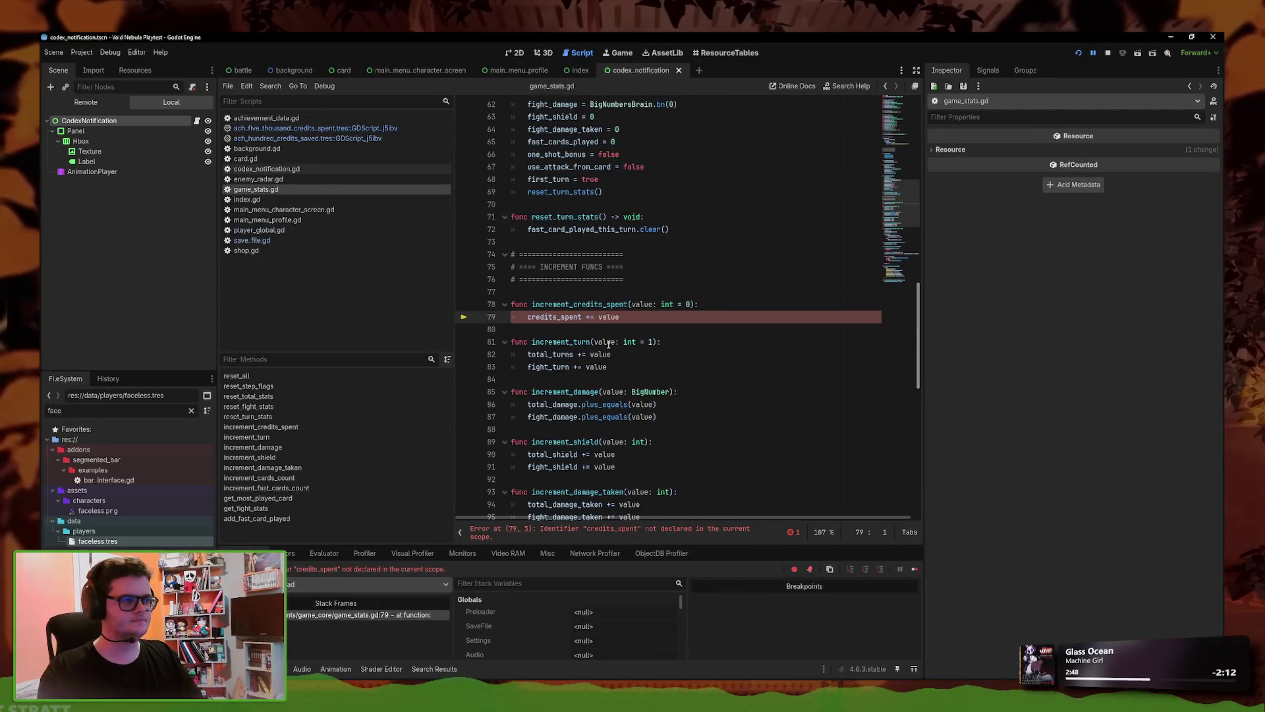
{"action": "left_click_drag", "start_coordinate": [649, 319], "coordinate": [429, 305]}
{"action": "key", "text": "ctrl+x"}
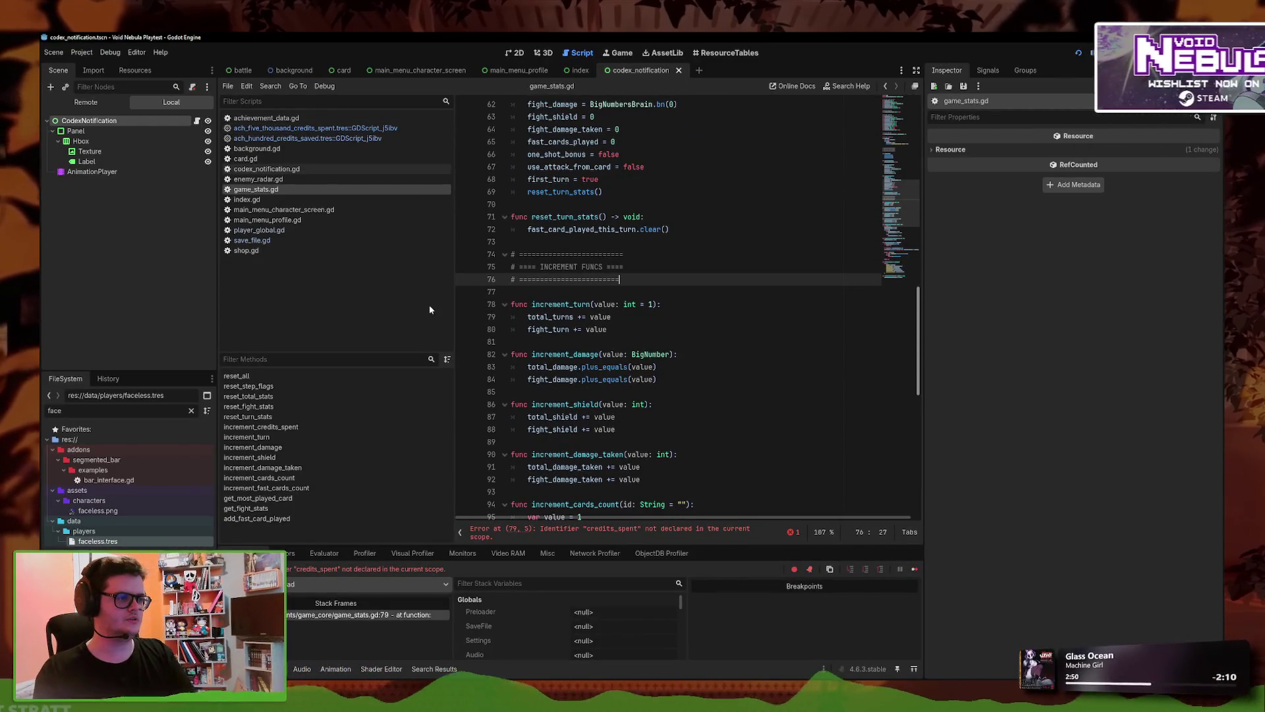
{"action": "key", "text": "ctrl+z"}
{"action": "key", "text": "ctrl+s"}
{"action": "key", "text": "BackSpace"}
{"action": "key", "text": "BackSpace"}
{"action": "key", "text": "BackSpace"}
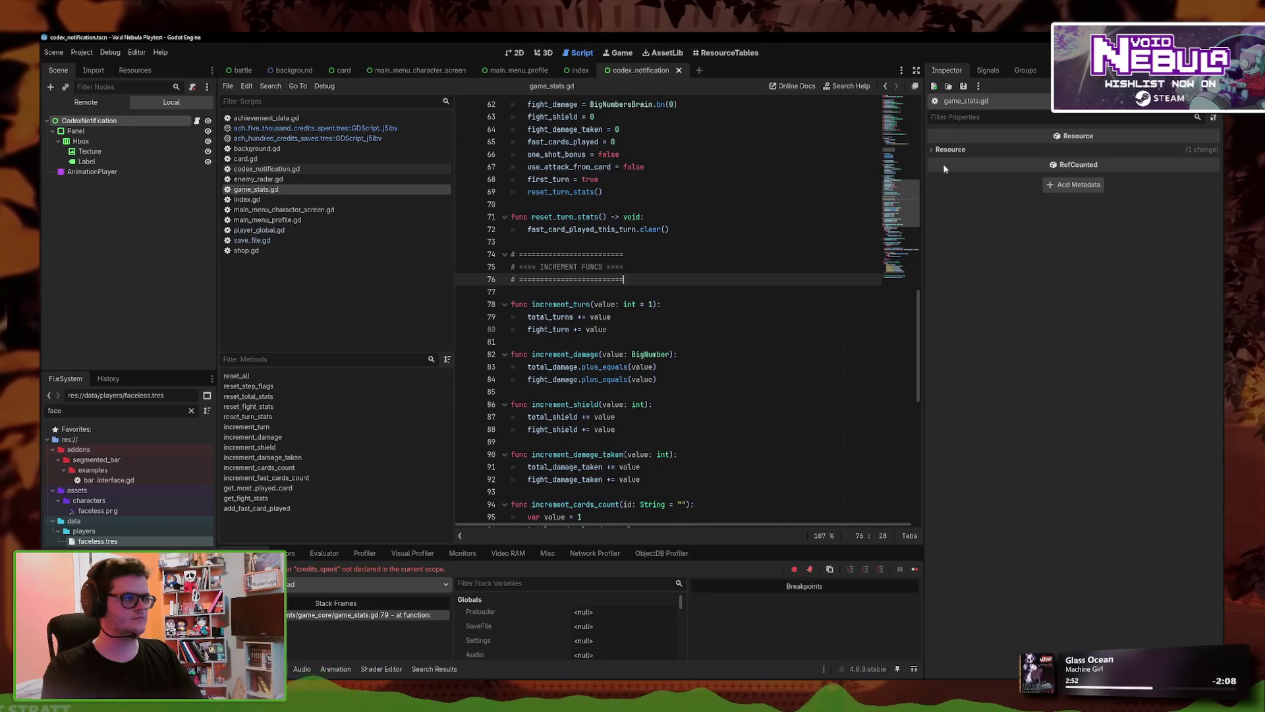
{"action": "key", "text": "ctrl+s"}
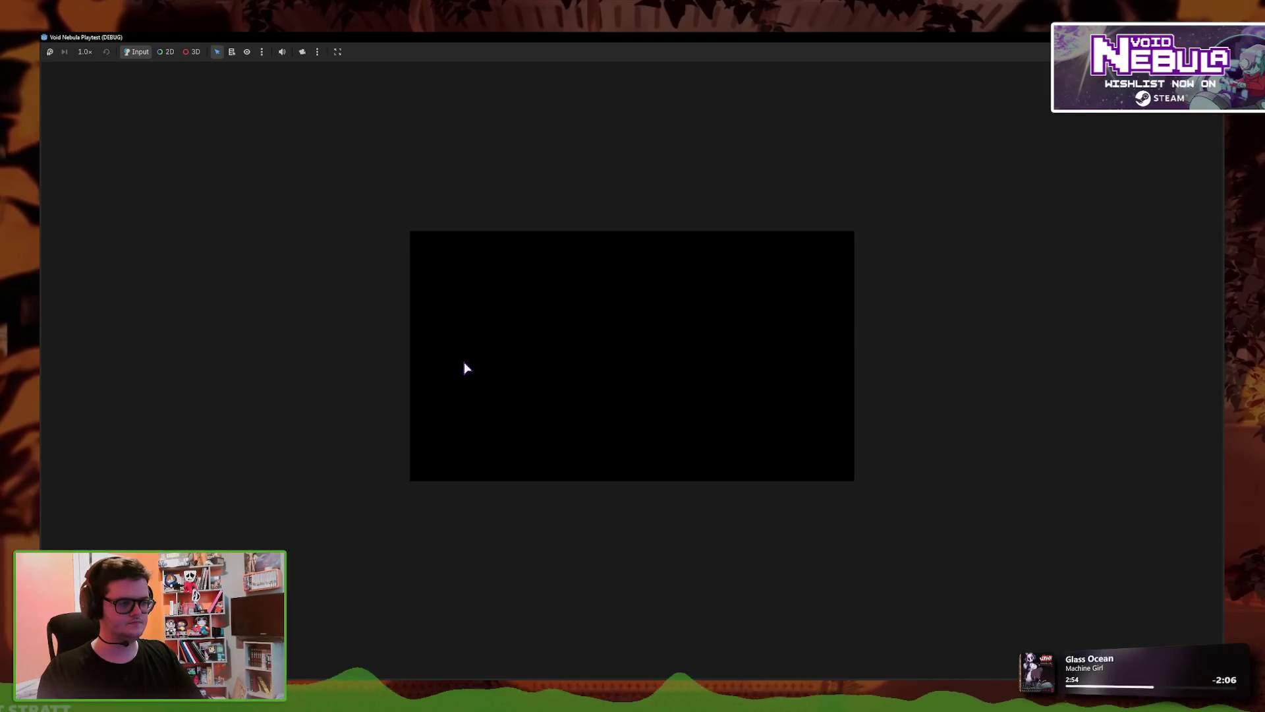
{"action": "mouse_move", "coordinate": [505, 652]}
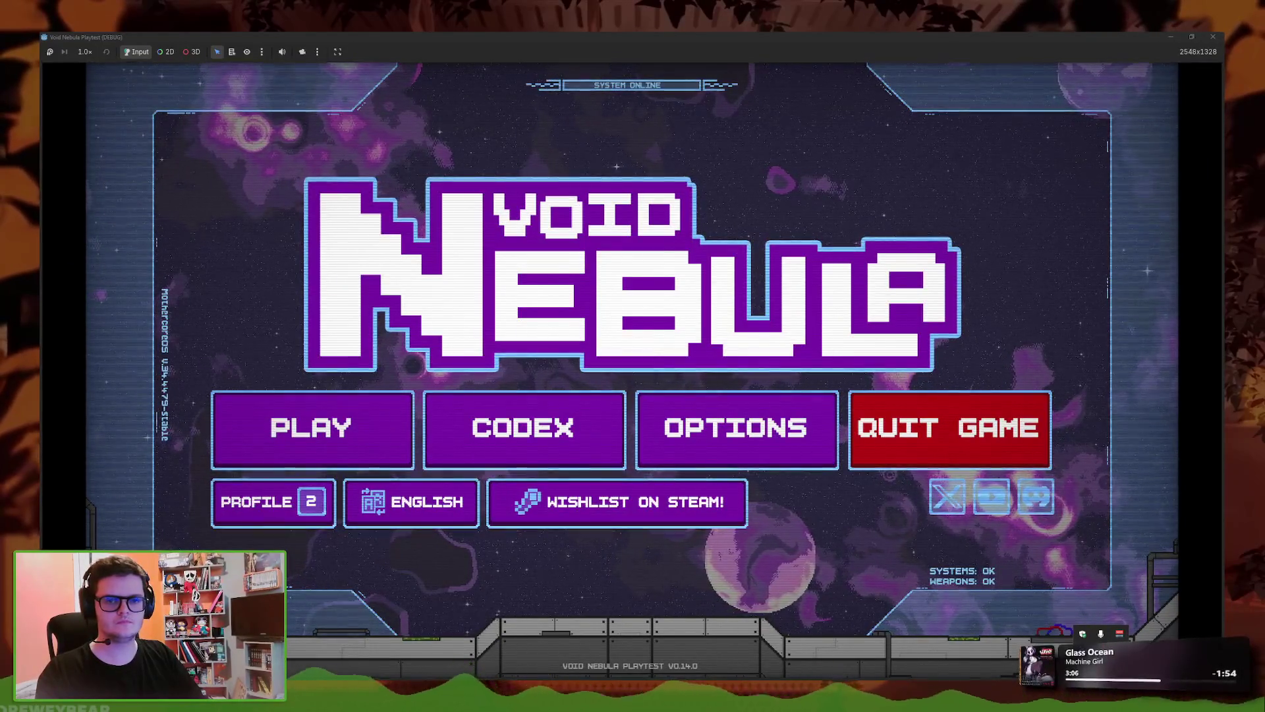
- Start a new run with the Faceless test character
{"action": "left_click", "coordinate": [312, 429]}
{"action": "left_click", "coordinate": [477, 173]}
{"action": "left_click", "coordinate": [323, 251]}
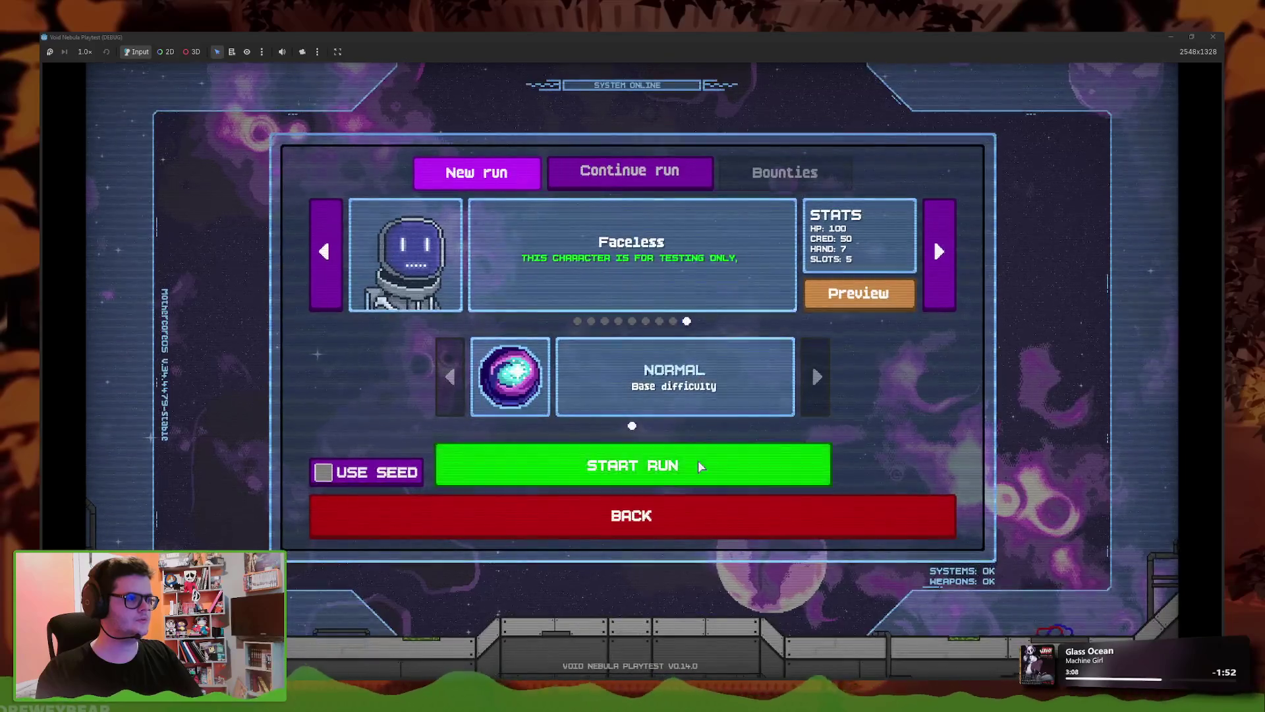
{"action": "left_click", "coordinate": [698, 465]}
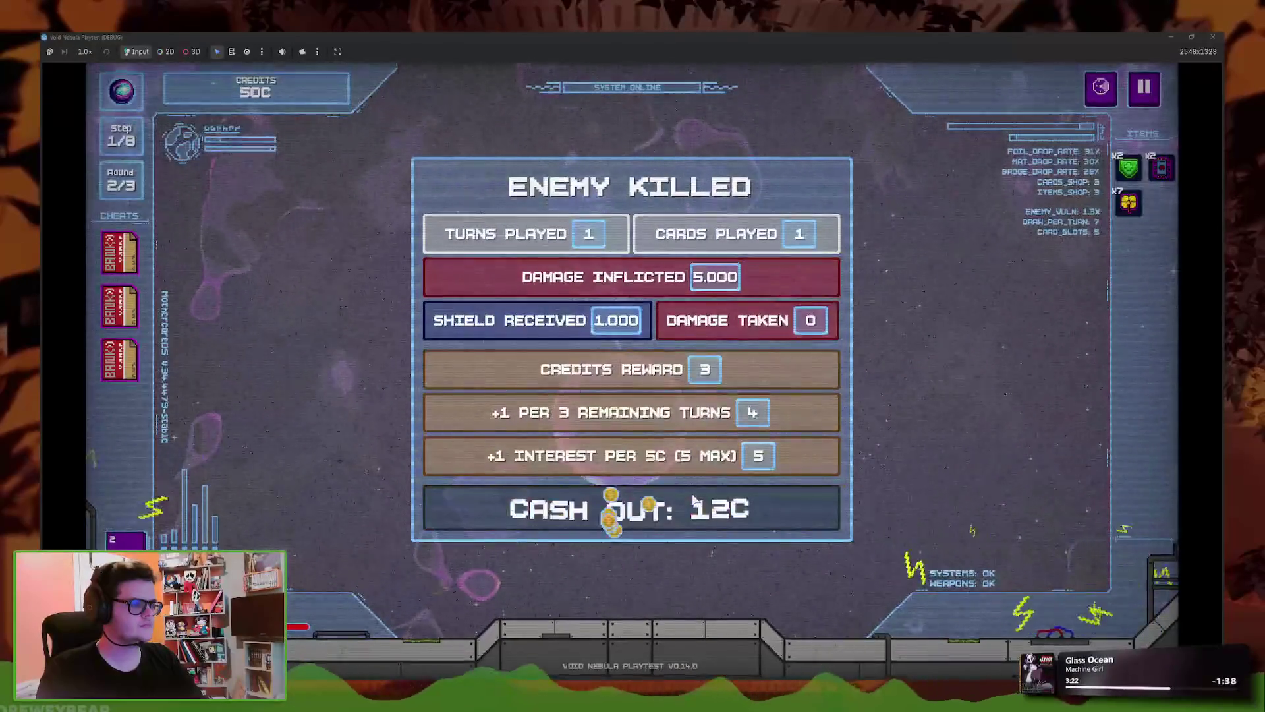
- Cash out the fight, use two cheat cards for credits, quit to menu, and close the game
{"action": "left_click", "coordinate": [693, 502]}
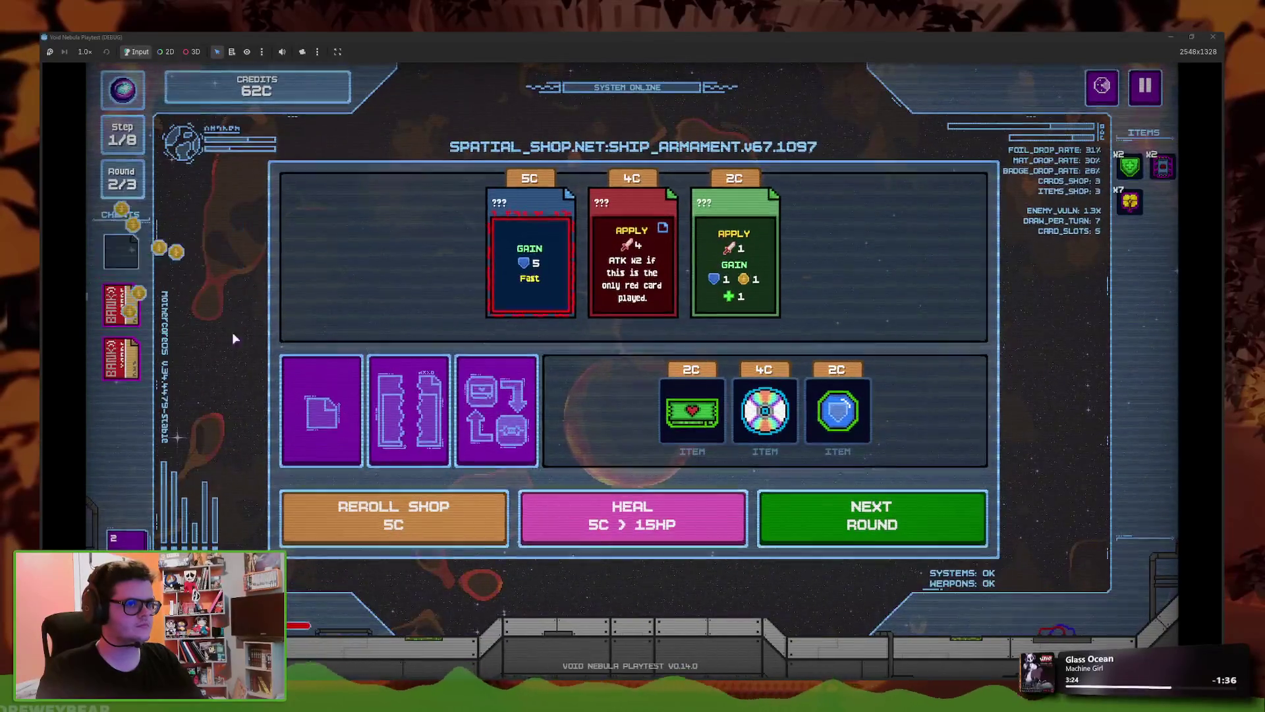
{"action": "left_click", "coordinate": [121, 305]}
{"action": "left_click", "coordinate": [198, 286]}
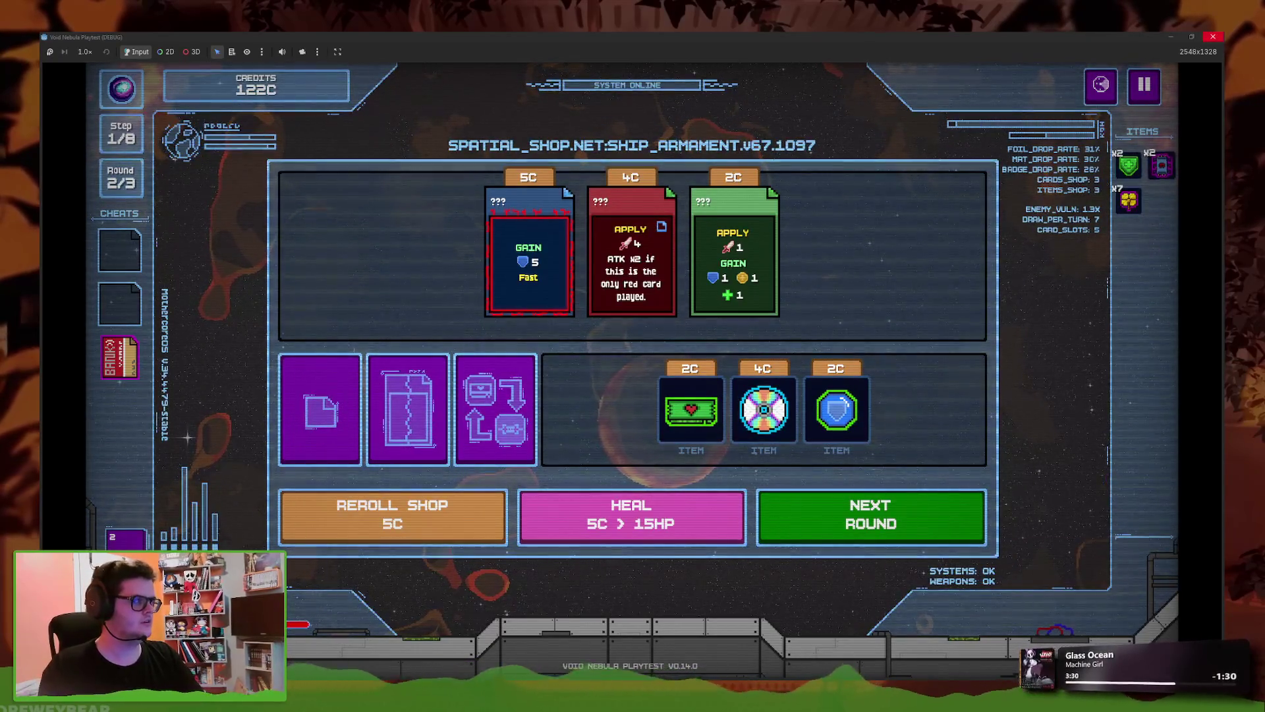
{"action": "key", "text": "Escape"}
{"action": "left_click", "coordinate": [642, 437]}
{"action": "left_click", "coordinate": [633, 438]}
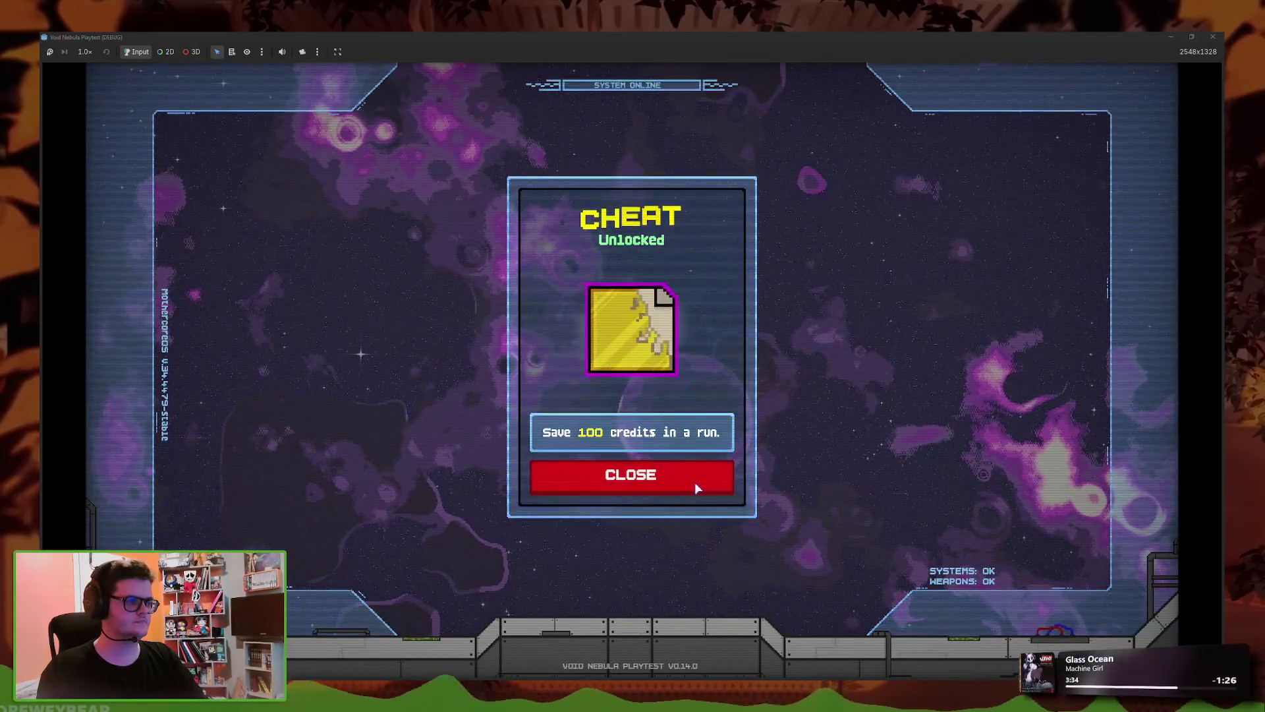
{"action": "left_click", "coordinate": [690, 480]}
{"action": "left_click", "coordinate": [936, 414]}
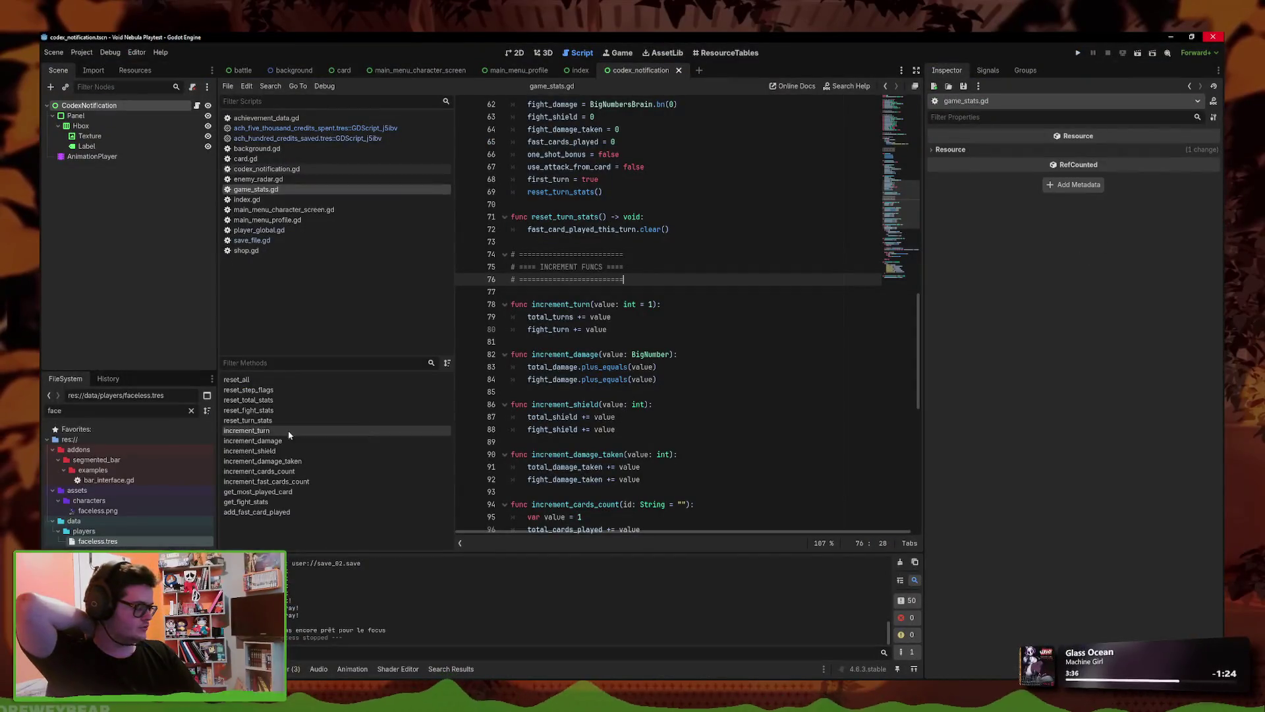
- Fill-colour cell B35 'Saves a 100 credits in a run.' as done, then switch to Items
{"action": "key", "text": "alt+Tab"}
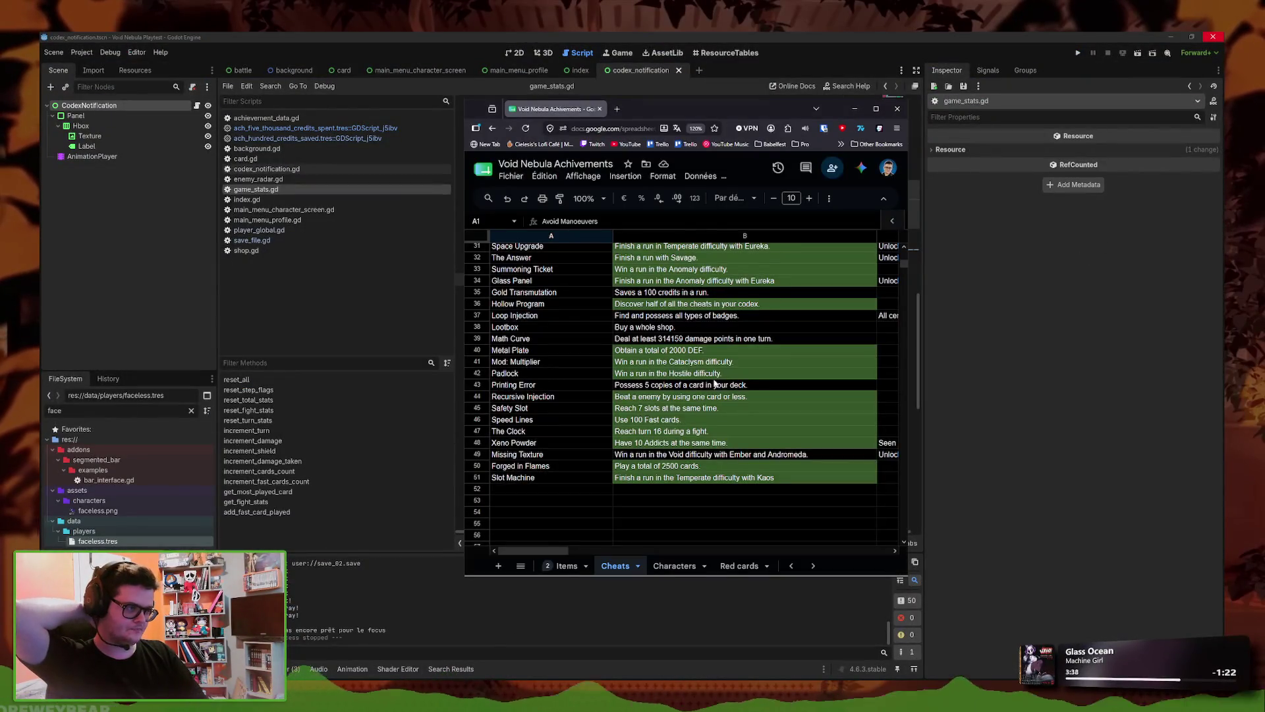
{"action": "left_click", "coordinate": [682, 294]}
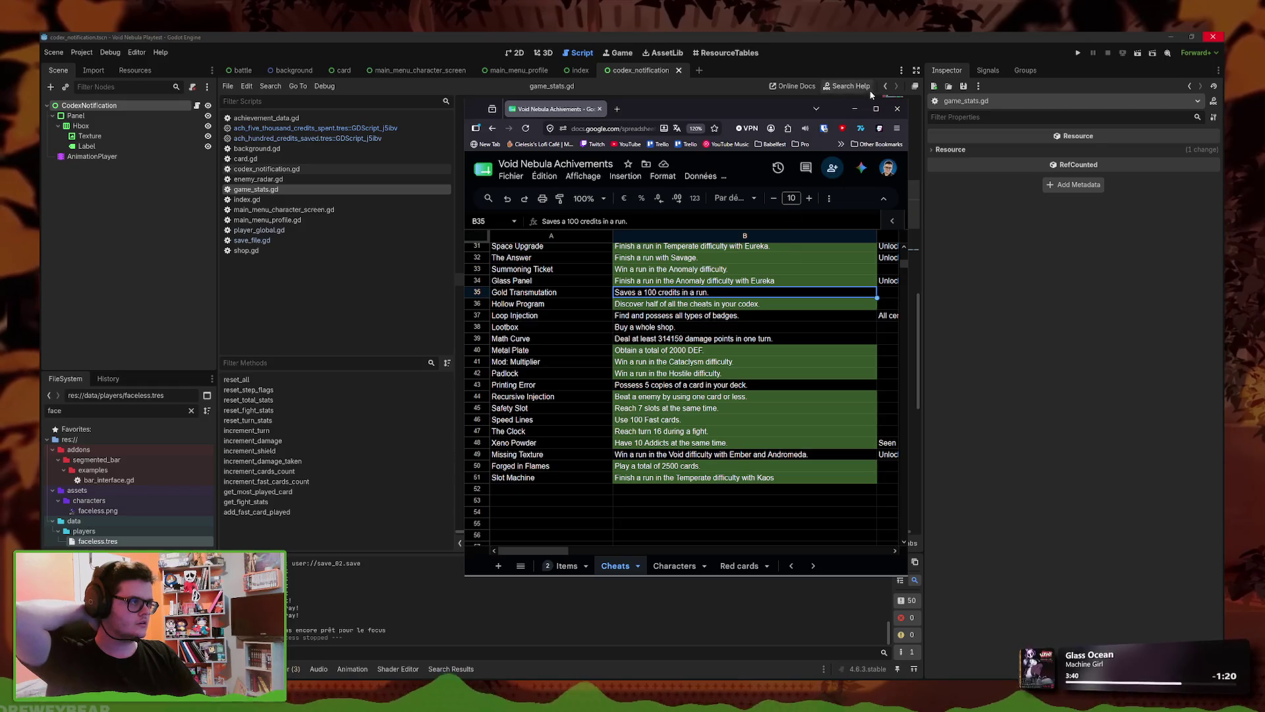
{"action": "left_click", "coordinate": [876, 108]}
{"action": "left_click", "coordinate": [516, 131]}
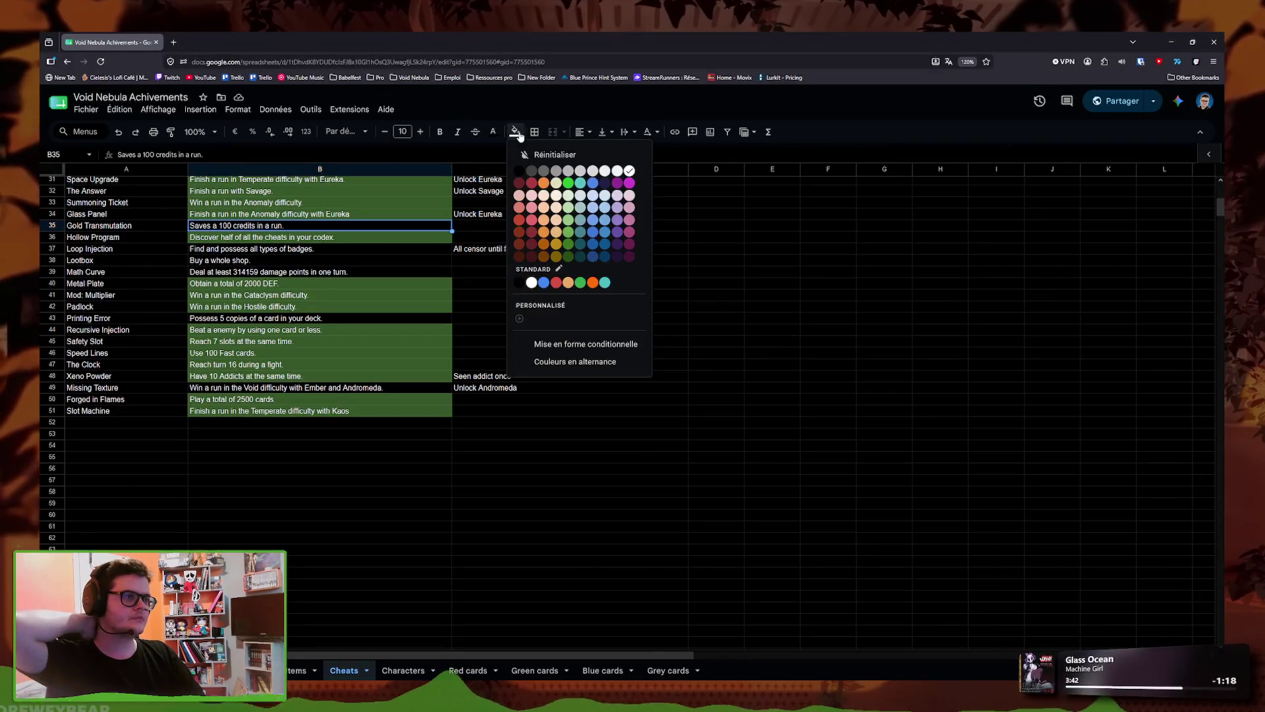
{"action": "left_click", "coordinate": [571, 208]}
{"action": "key", "text": "ctrl+Page_Up"}
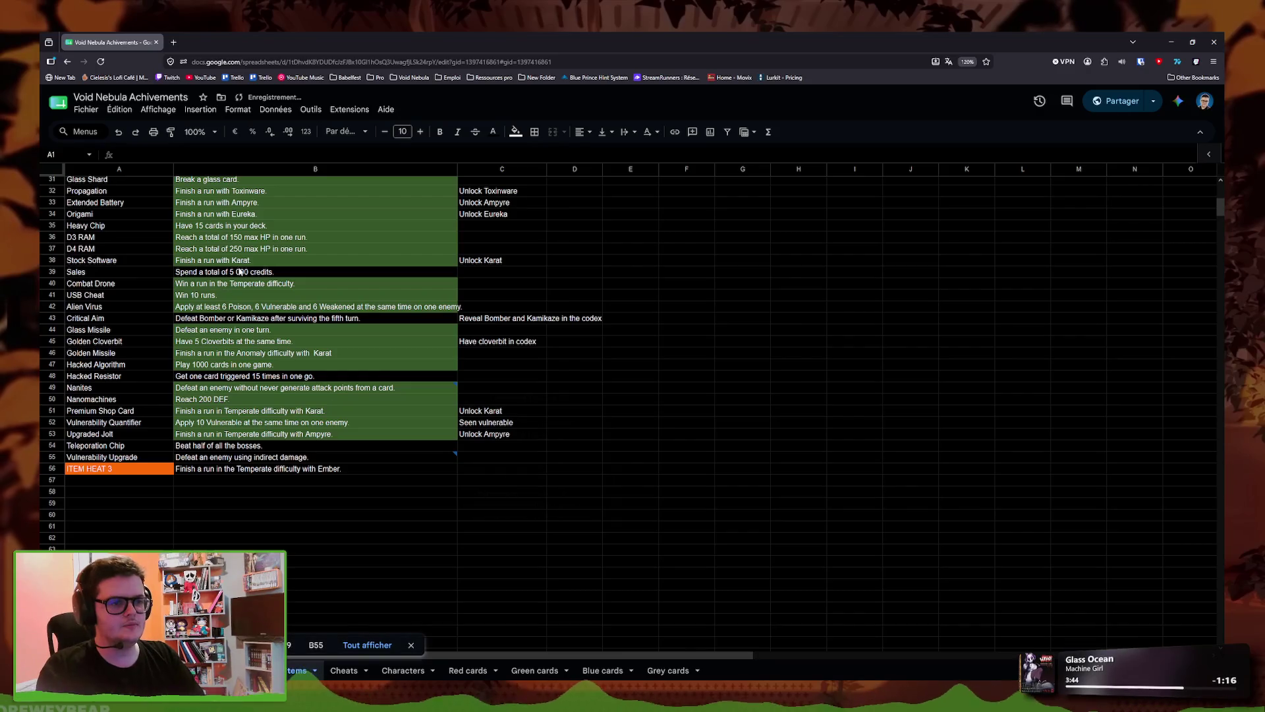
{"action": "left_click", "coordinate": [1171, 42]}
{"action": "left_click", "coordinate": [115, 411]}
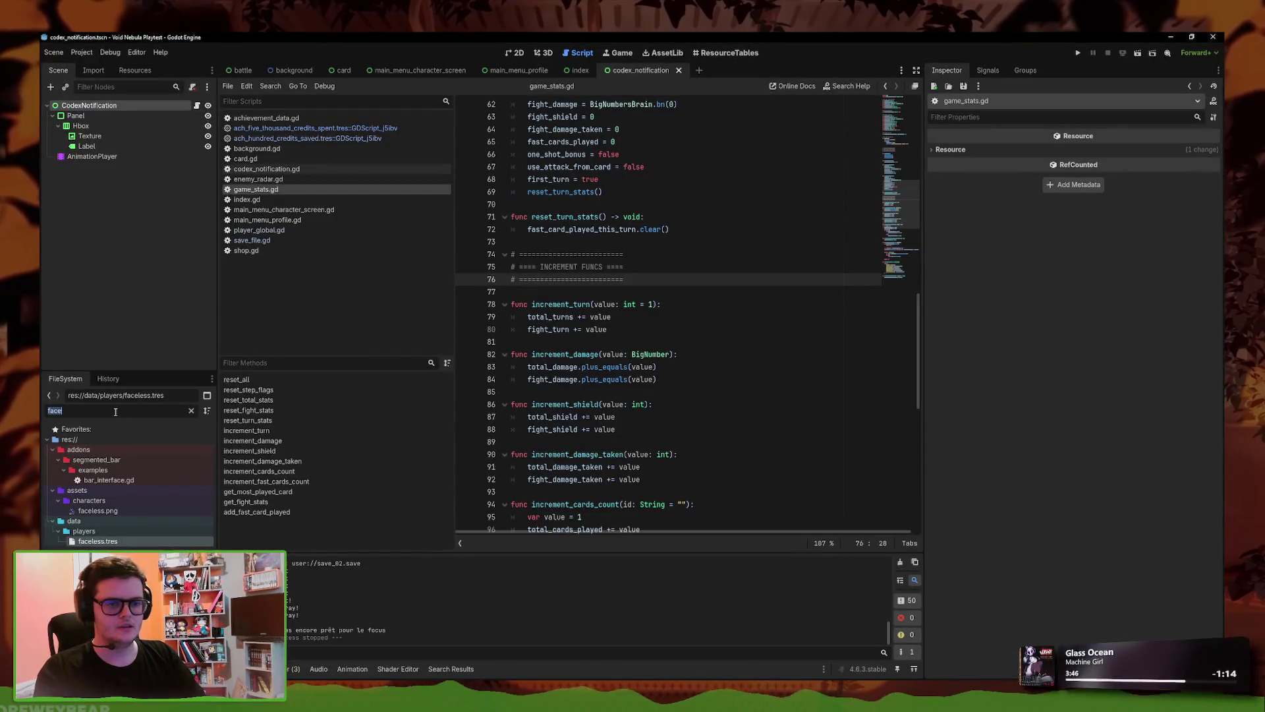
- Set sales.tres Achievement Lock to ach_five_thousand_credits_spent, save, and open the user data folder
{"action": "type", "text": "sales"}
{"action": "left_click", "coordinate": [120, 498]}
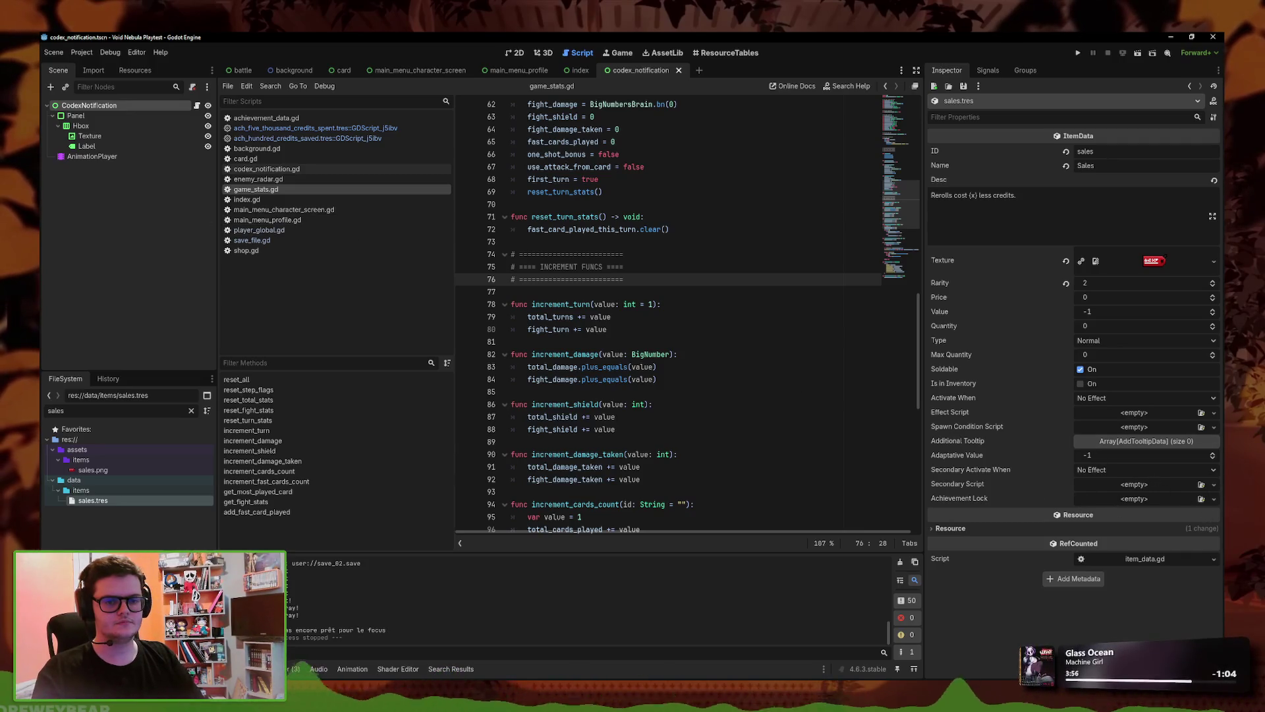
{"action": "left_click", "coordinate": [1206, 499]}
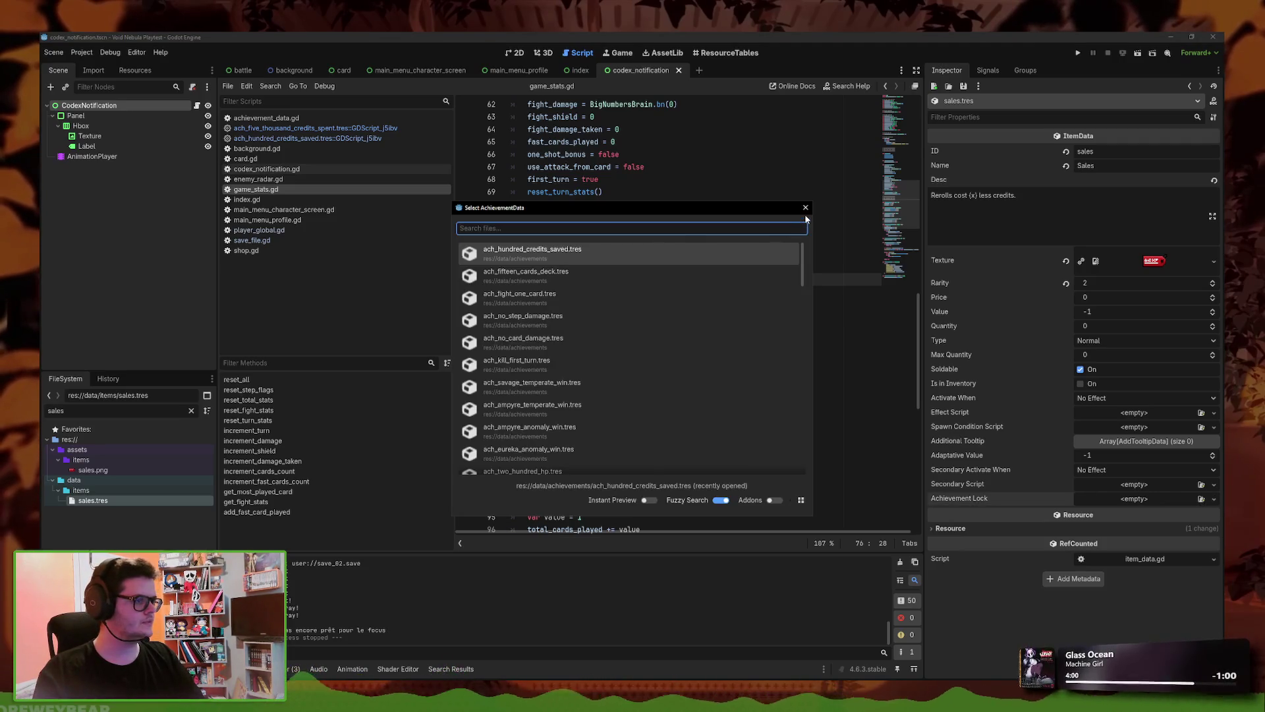
{"action": "type", "text": "thous"}
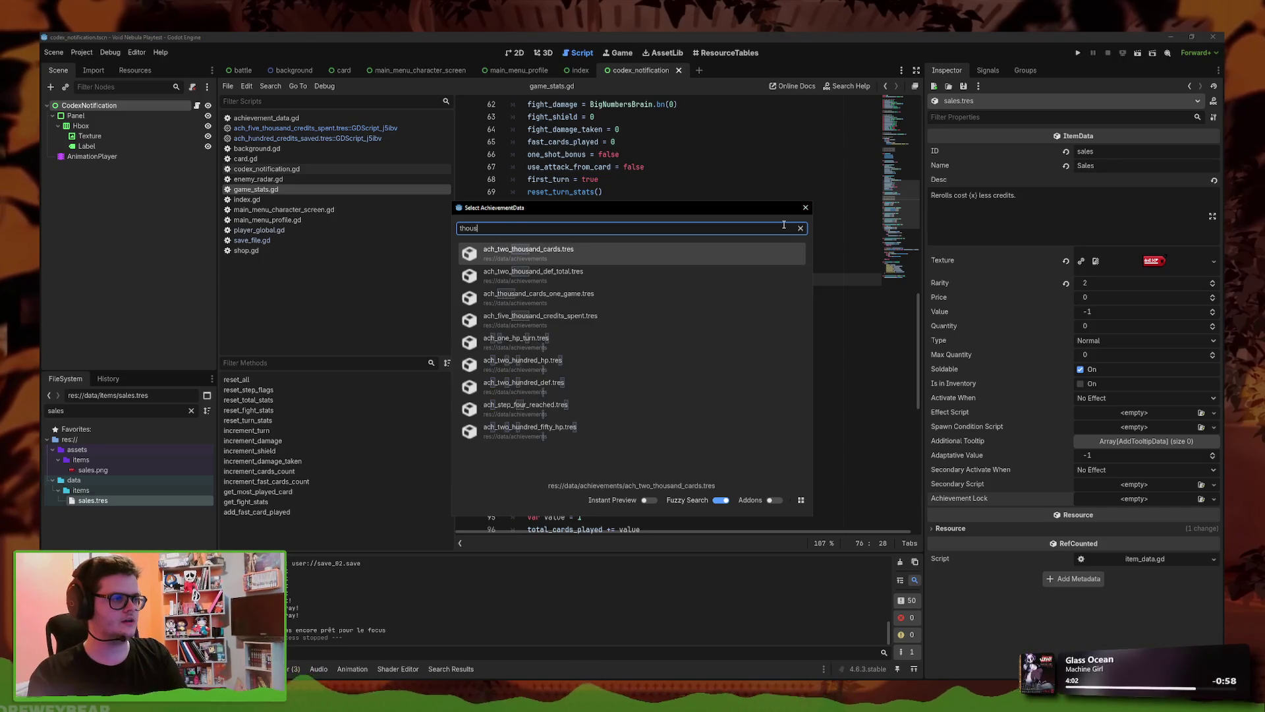
{"action": "key", "text": "Down"}
{"action": "key", "text": "Down"}
{"action": "key", "text": "Down"}
{"action": "key", "text": "Return"}
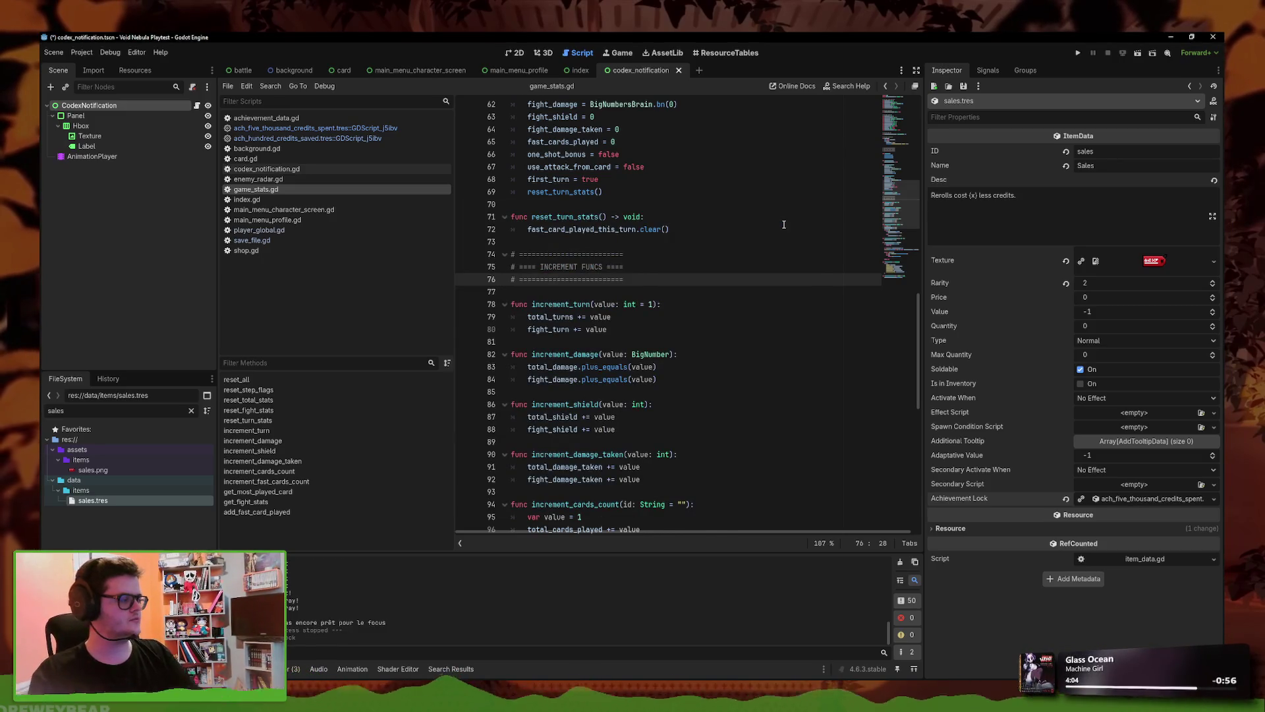
{"action": "key", "text": "ctrl+s"}
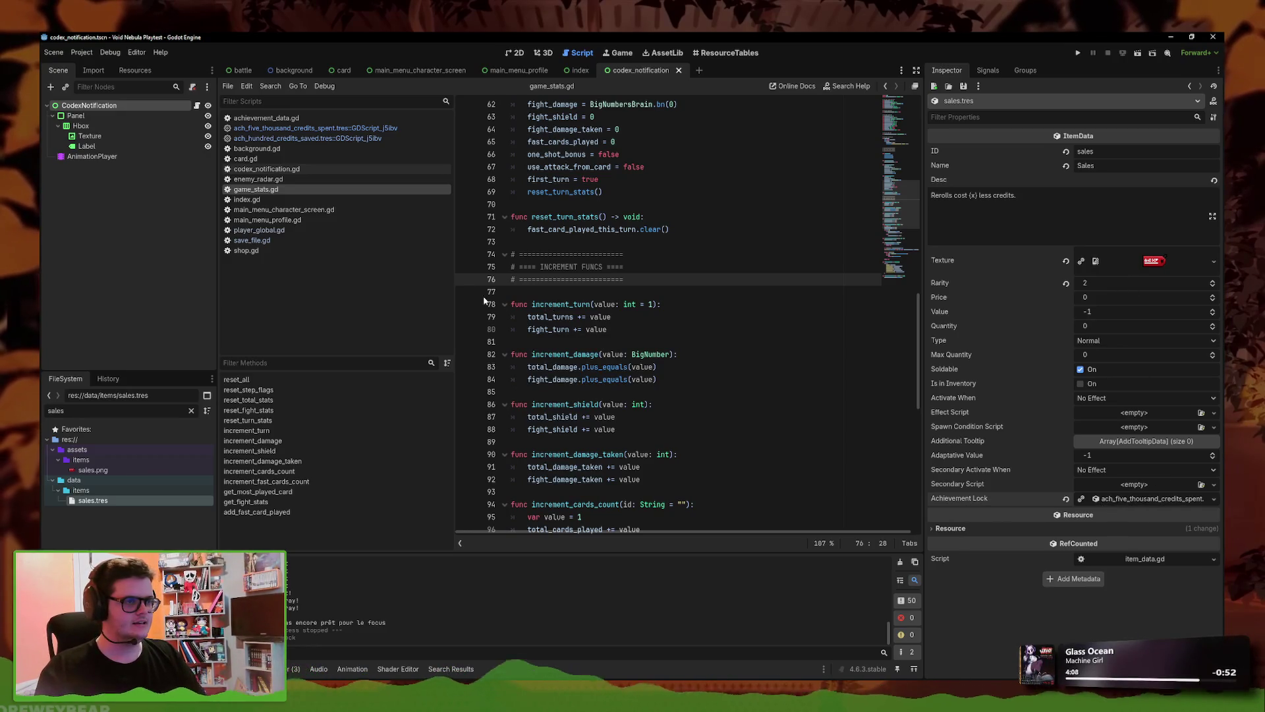
{"action": "left_click", "coordinate": [82, 52]}
{"action": "left_click", "coordinate": [119, 142]}
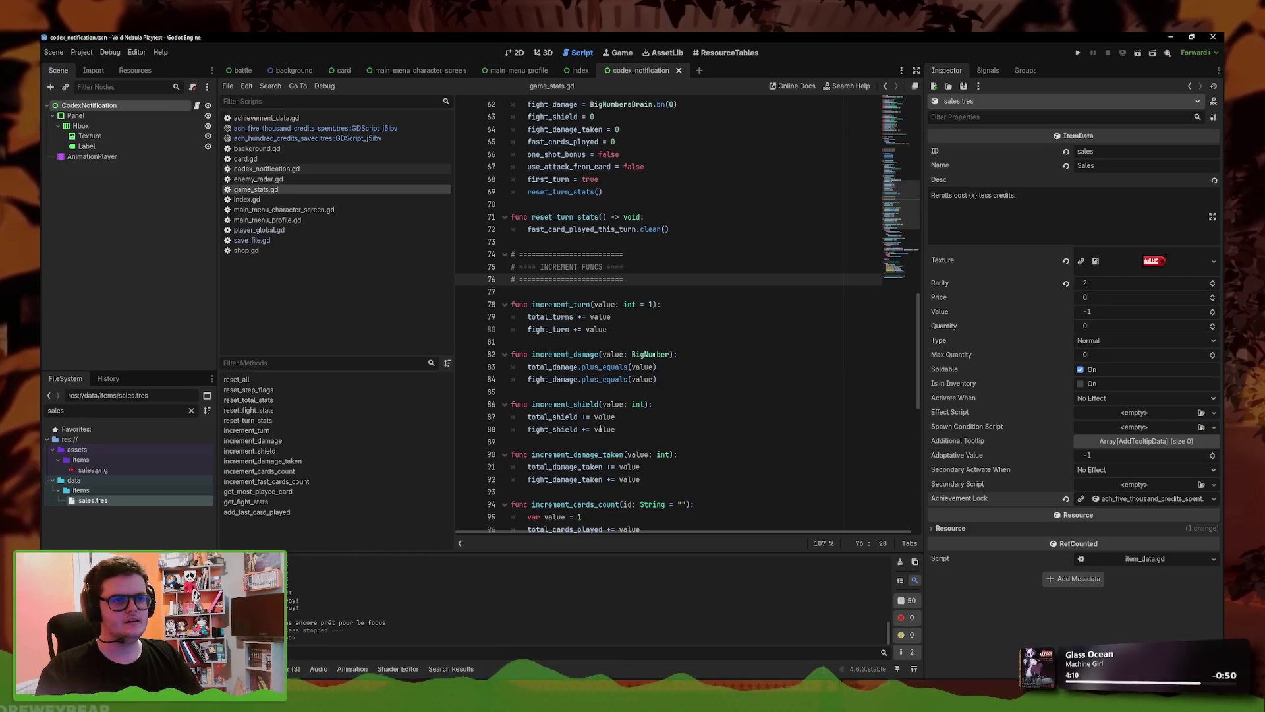
- Open save_02.save in Notepad to check spent_credits, then launch the game again
{"action": "double_click", "coordinate": [239, 252]}
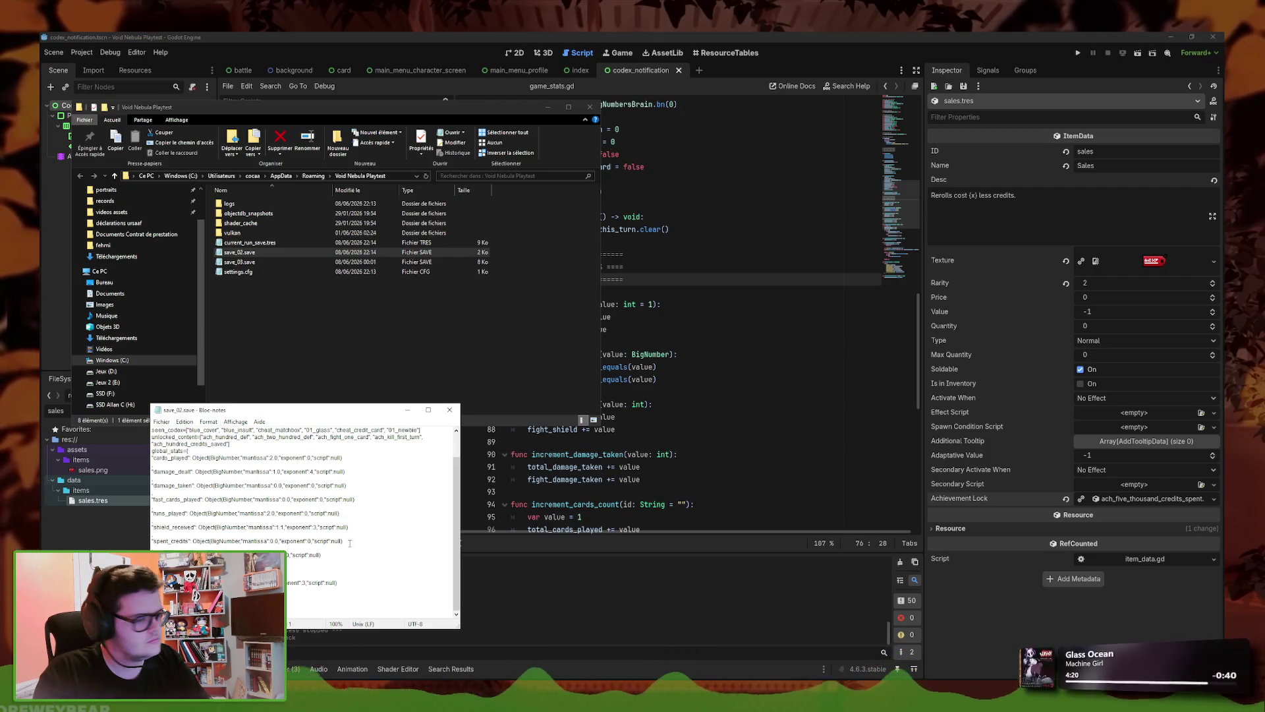
{"action": "left_click", "coordinate": [1078, 53]}
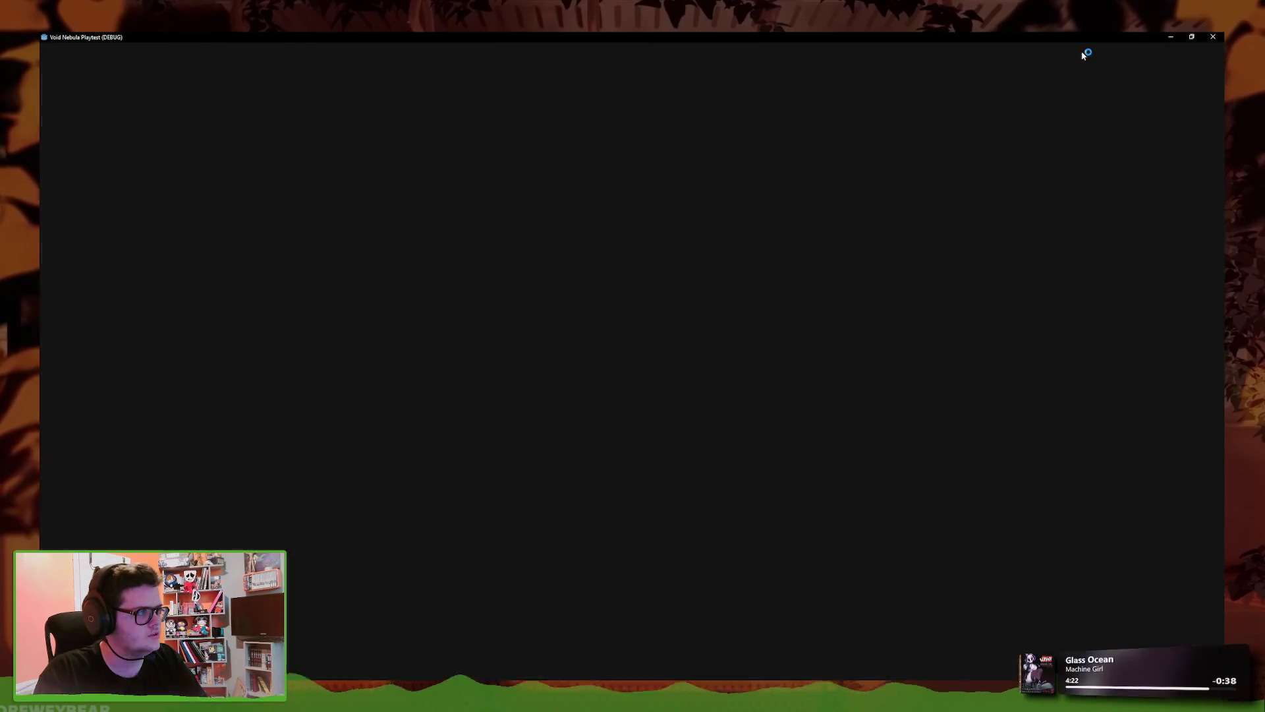
- Hide the save file and continue the saved Faceless run
{"action": "left_click", "coordinate": [502, 678]}
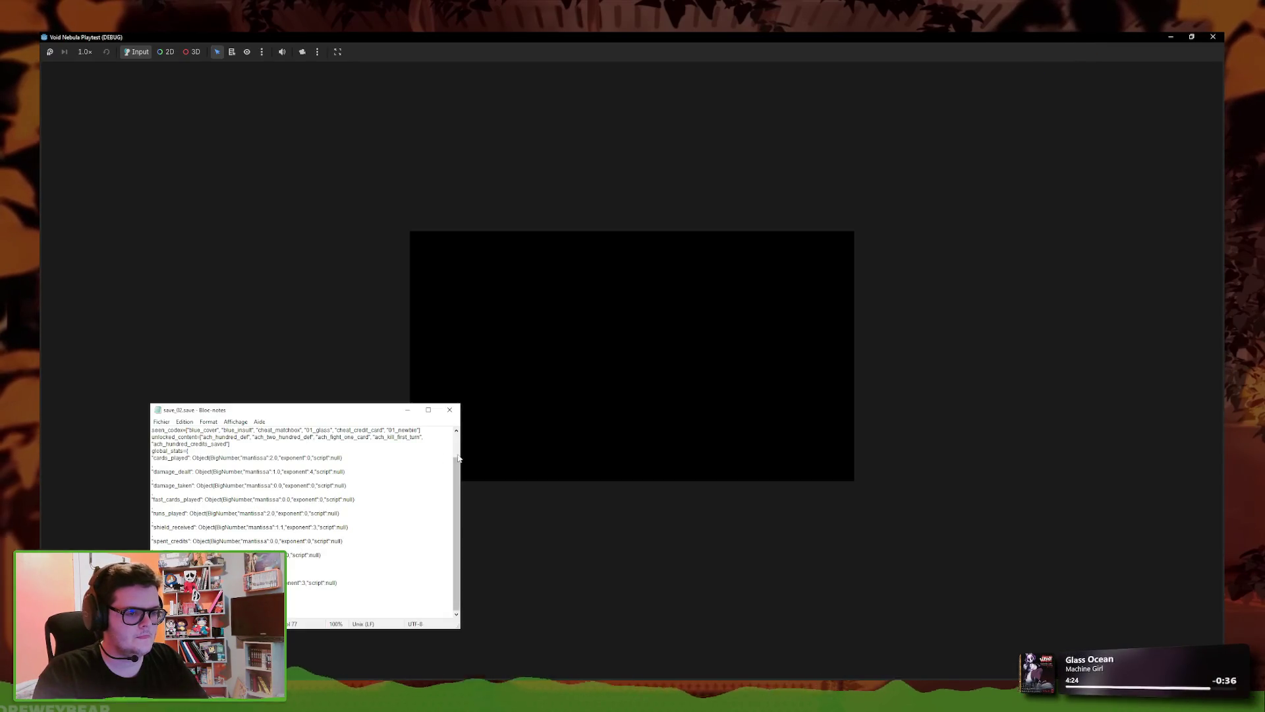
{"action": "left_click", "coordinate": [452, 411]}
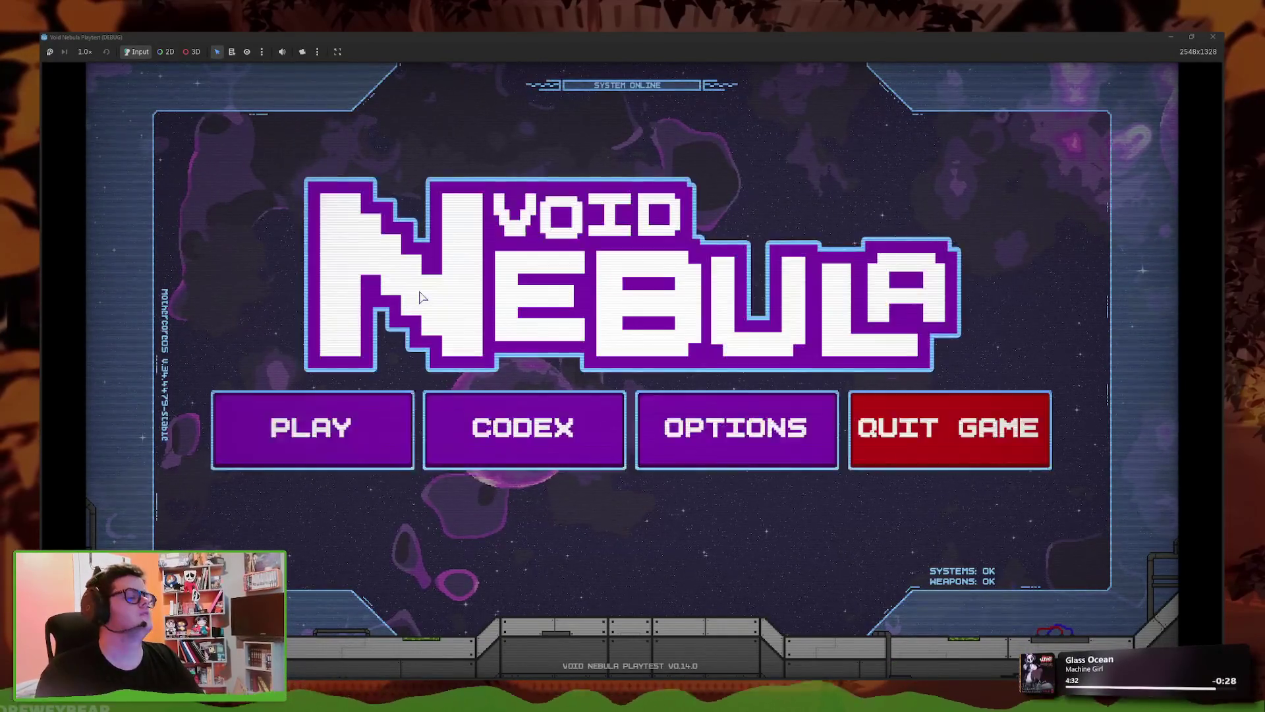
{"action": "left_click", "coordinate": [308, 449]}
{"action": "left_click", "coordinate": [502, 179]}
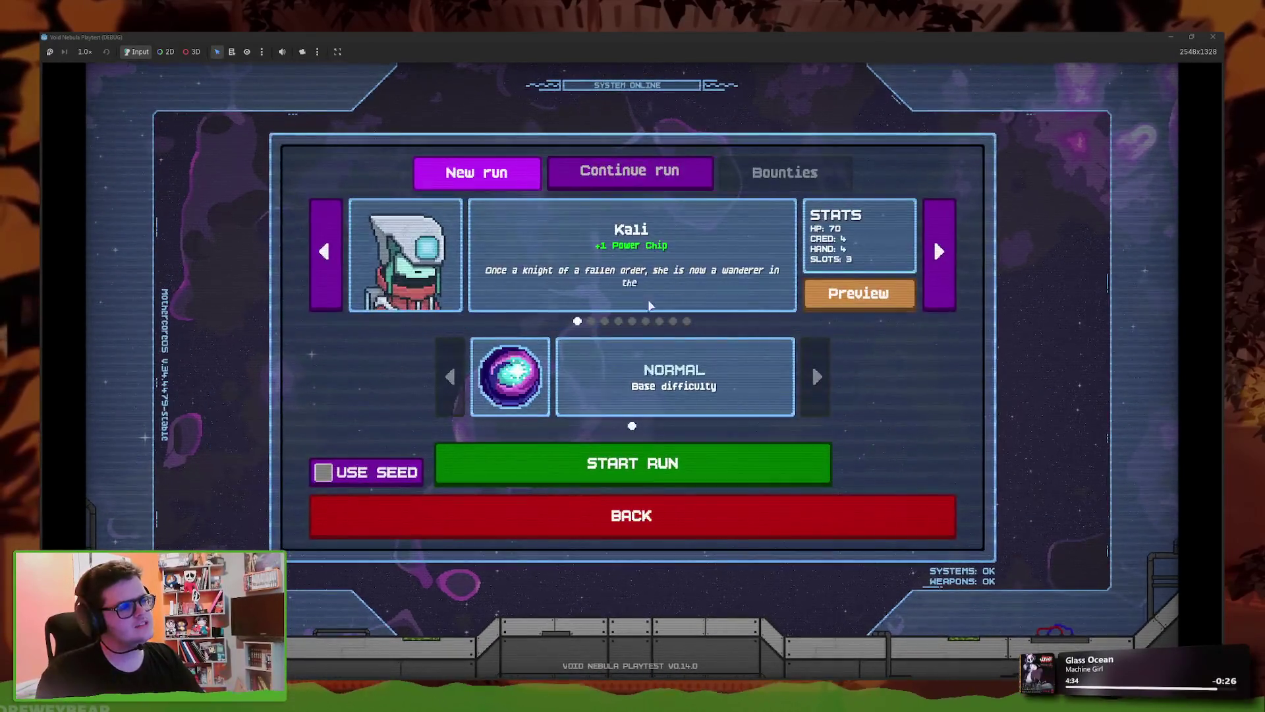
{"action": "left_click", "coordinate": [686, 322]}
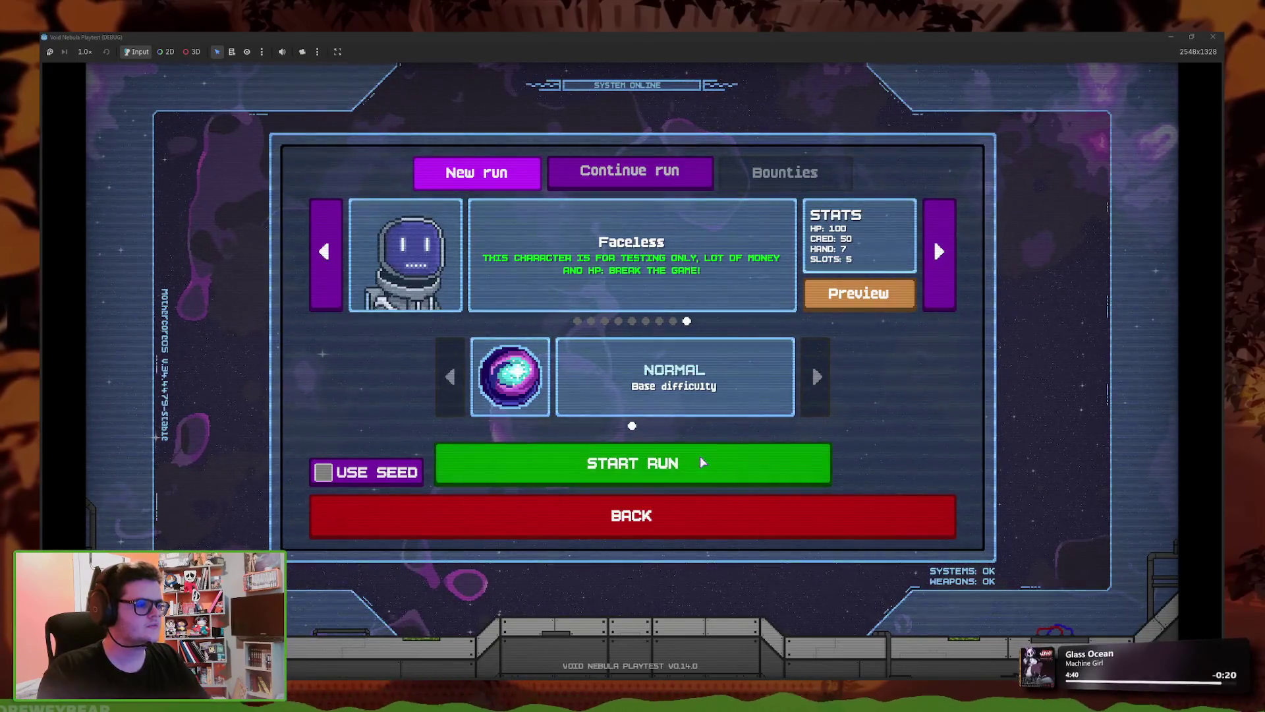
{"action": "key", "text": "e"}
{"action": "left_click", "coordinate": [639, 447]}
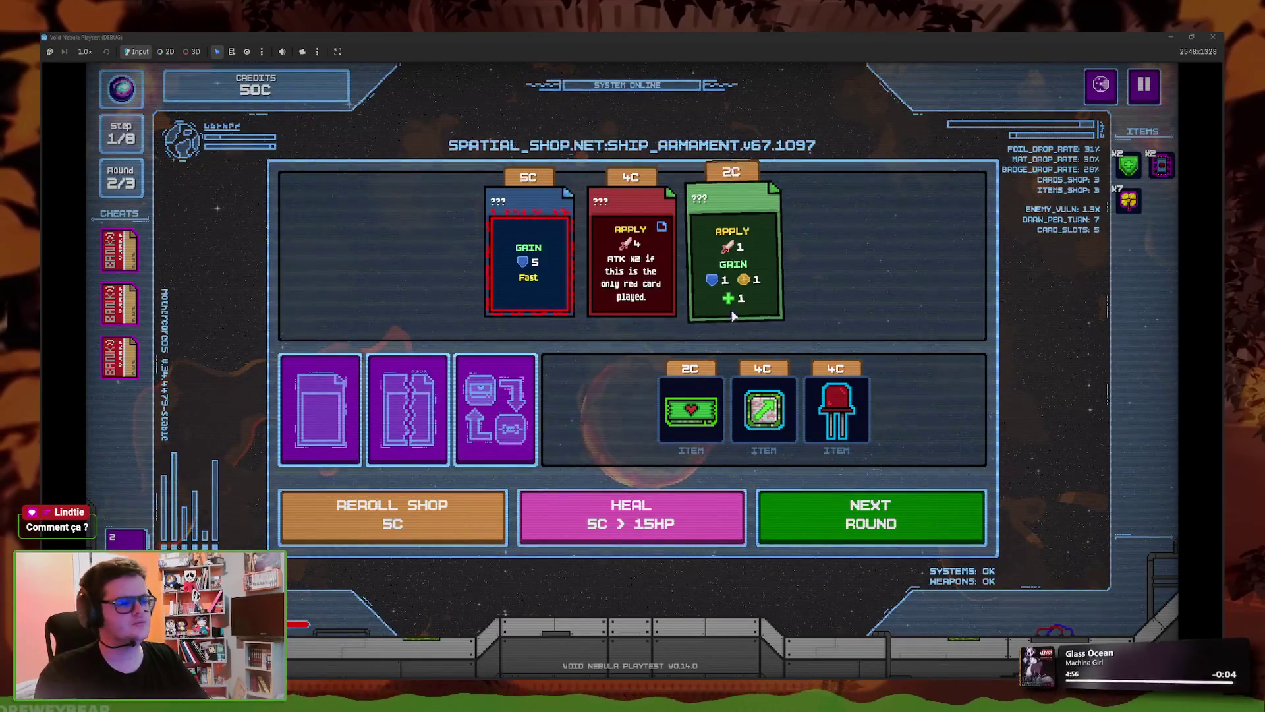
- Buy several shop items, including the 4C red item and 2C green card, to spend credits
{"action": "left_click", "coordinate": [691, 456]}
{"action": "left_click", "coordinate": [738, 457]}
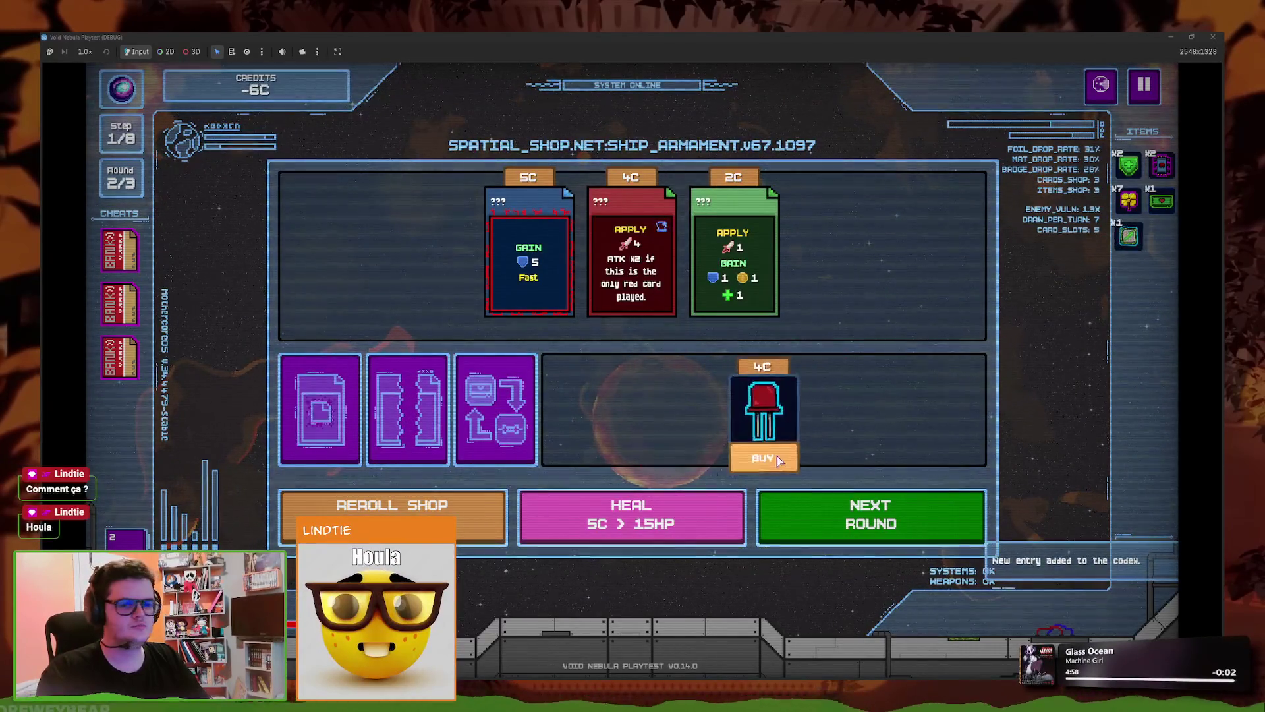
{"action": "left_click", "coordinate": [777, 460]}
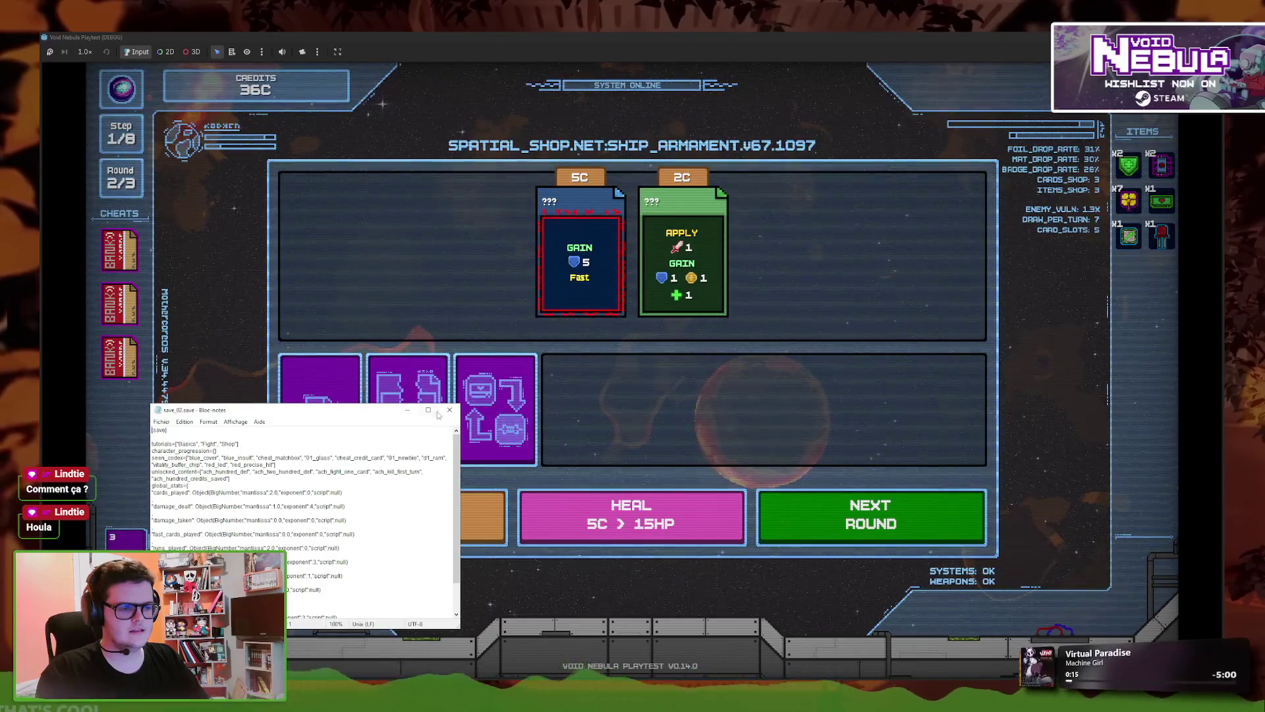
{"action": "left_click", "coordinate": [693, 329]}
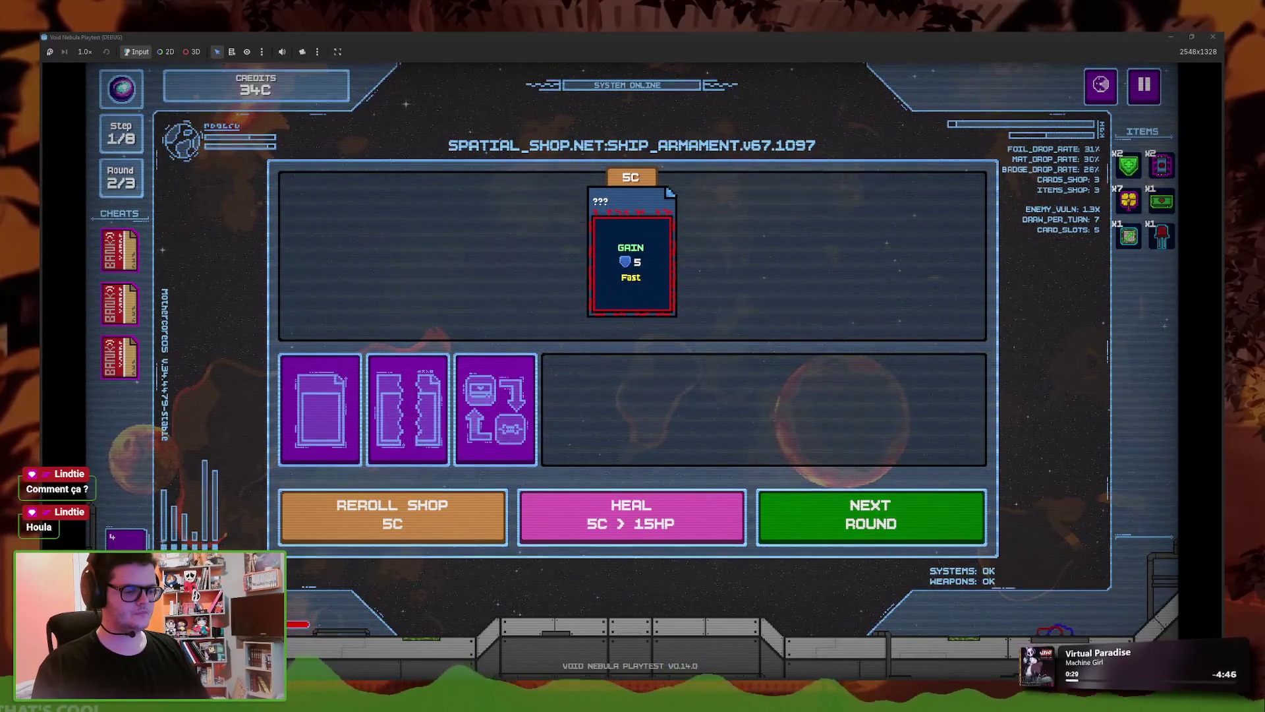
{"action": "mouse_move", "coordinate": [459, 702]}
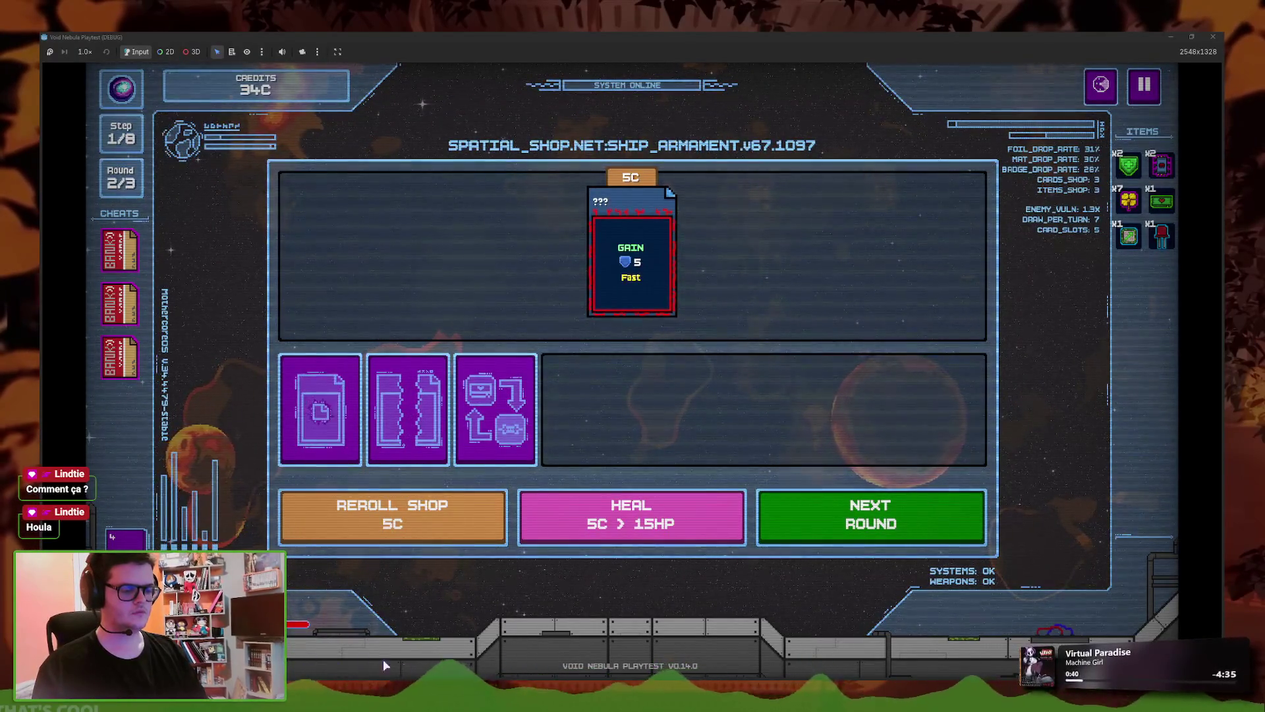
{"action": "key", "text": "alt+Tab"}
{"action": "key", "text": "alt+Tab"}
{"action": "key", "text": "alt+Tab"}
{"action": "key", "text": "alt+Tab"}
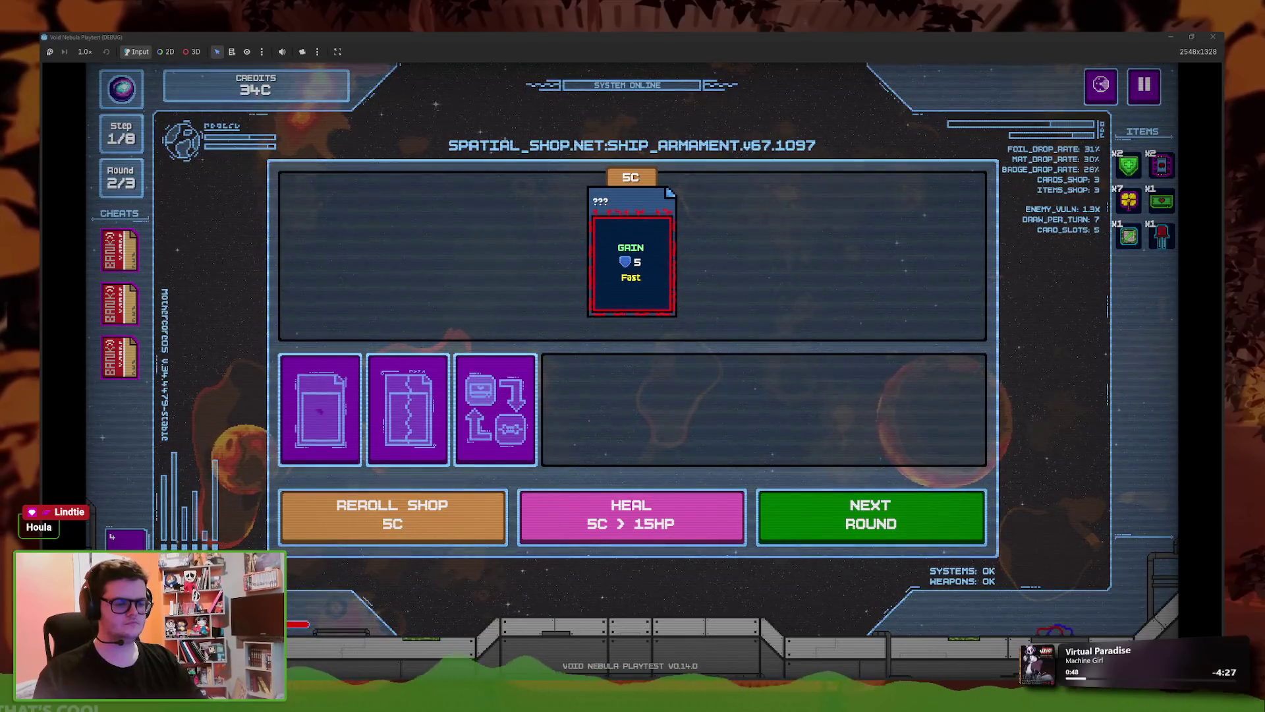
{"action": "mouse_move", "coordinate": [367, 709]}
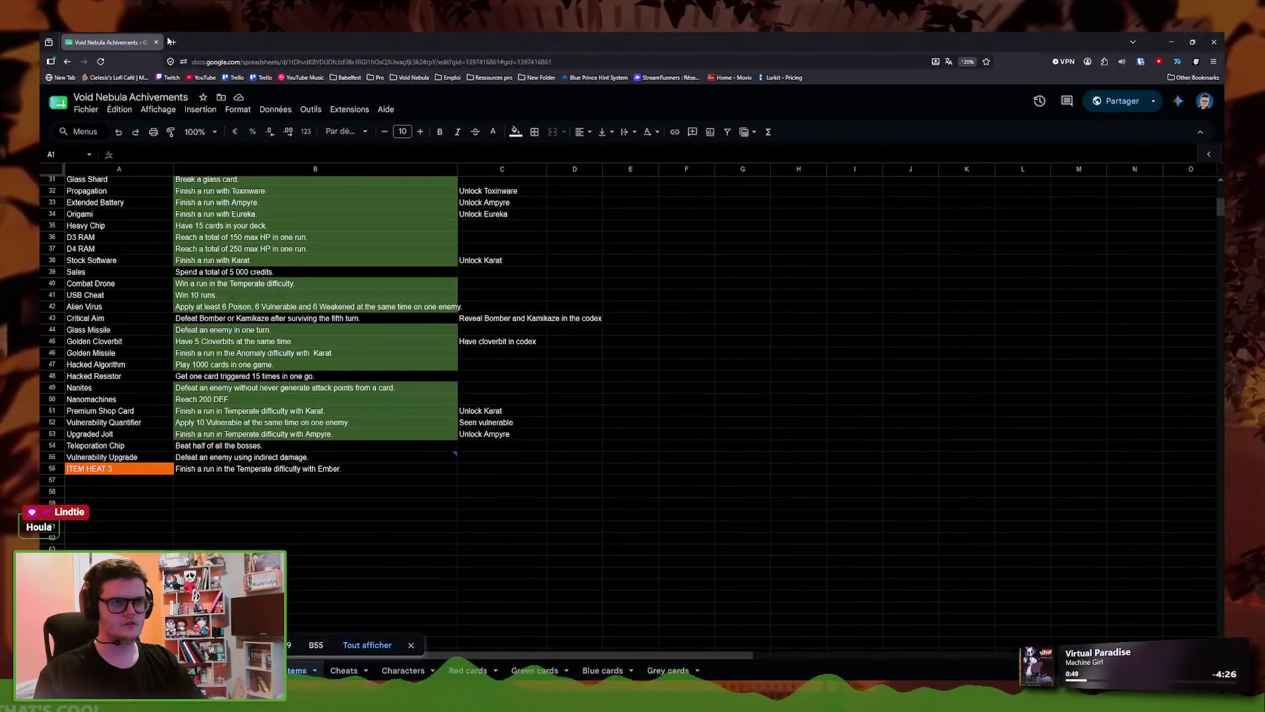
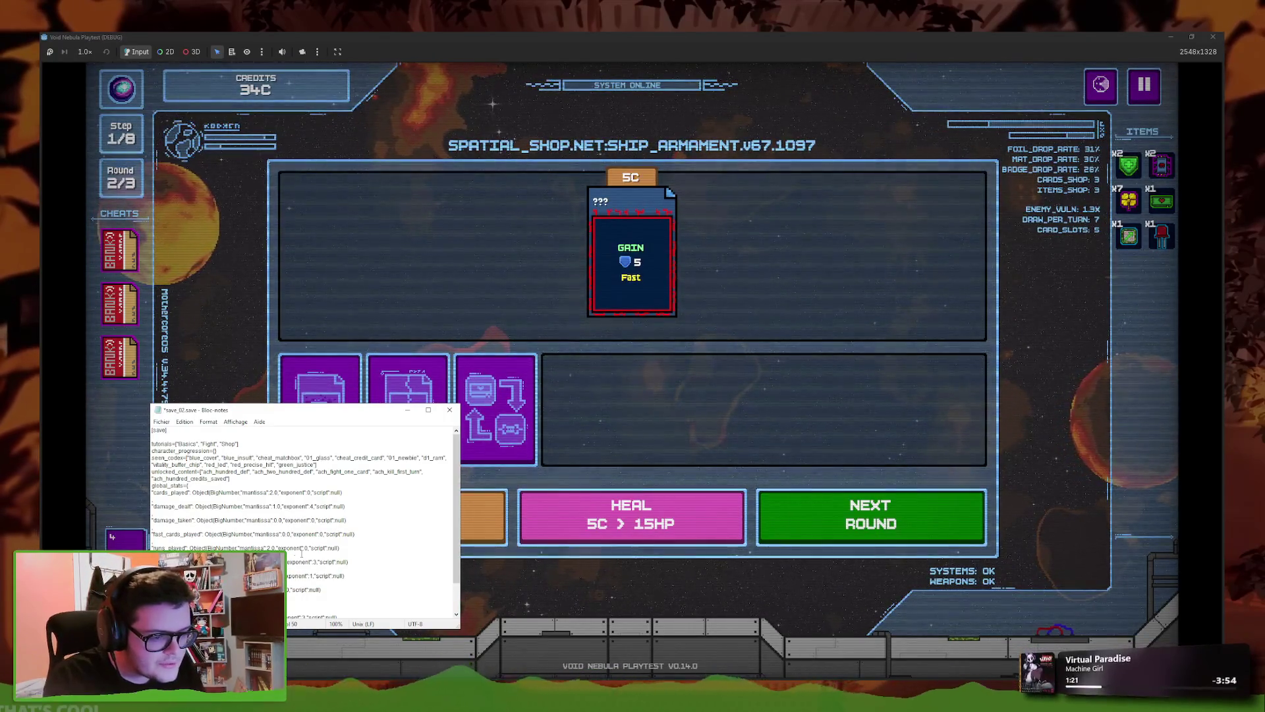
- Change the save-file exponent from 1 to 3, save it, and close the text
{"action": "double_click", "coordinate": [314, 575]}
{"action": "type", "text": "3"}
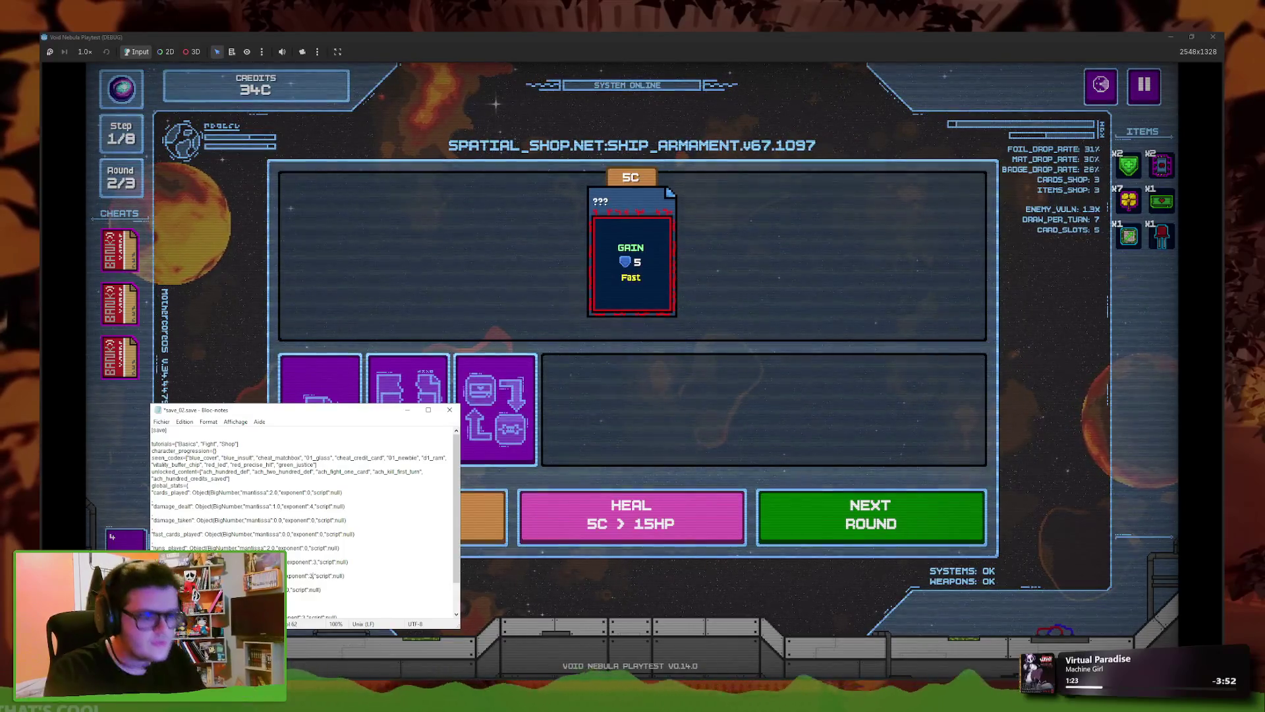
{"action": "key", "text": "ctrl+s"}
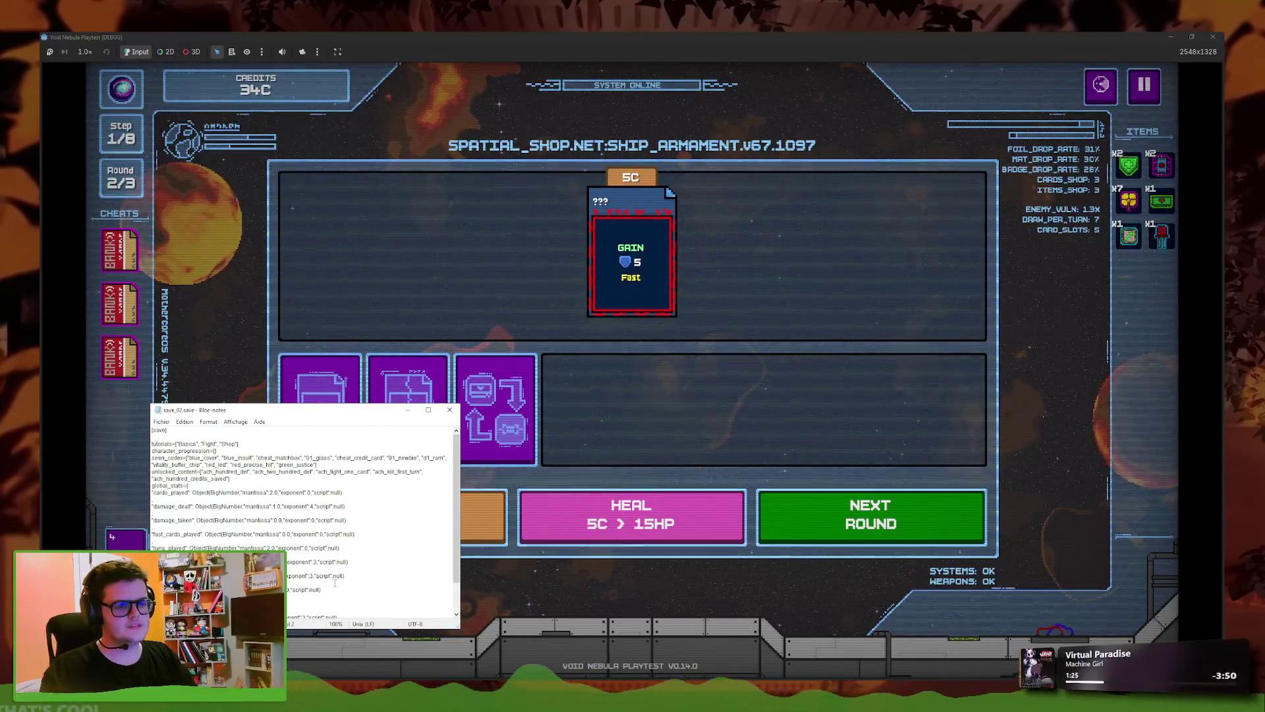
{"action": "left_click", "coordinate": [449, 410]}
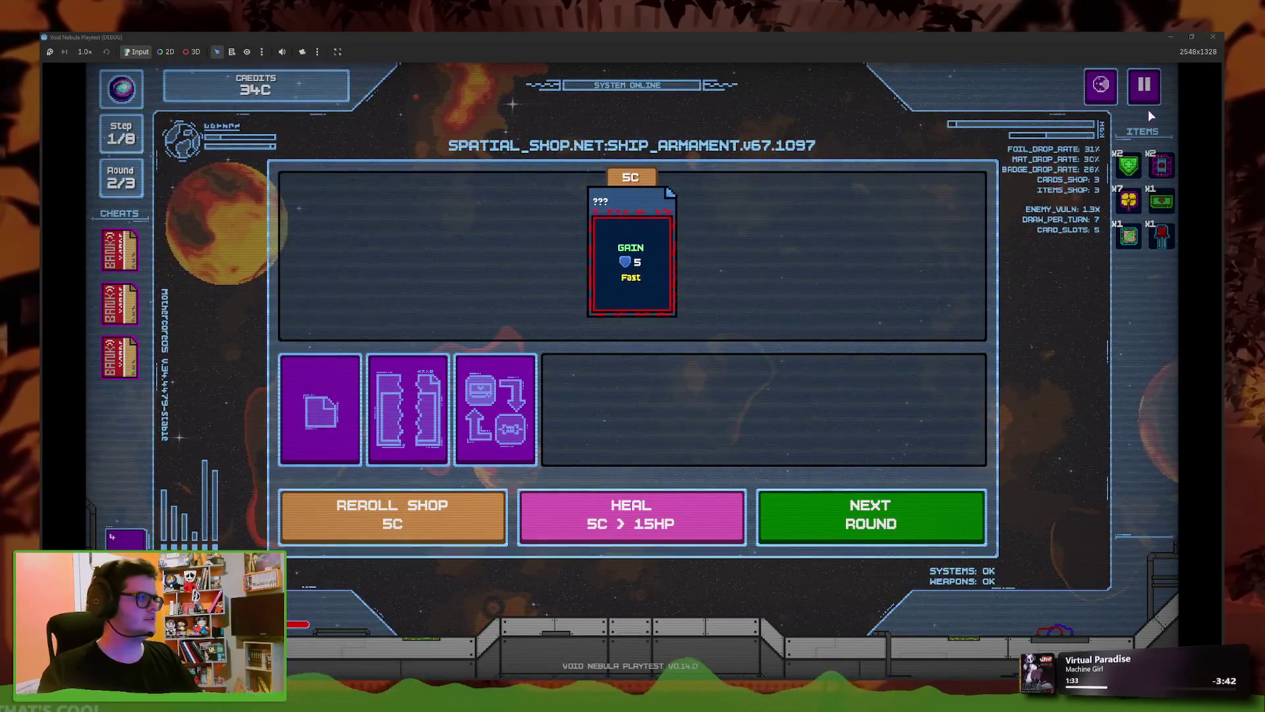
- Pause, go back to the main menu, and continue the saved run
{"action": "left_click", "coordinate": [1145, 93]}
{"action": "left_click", "coordinate": [650, 440]}
{"action": "left_click", "coordinate": [686, 435]}
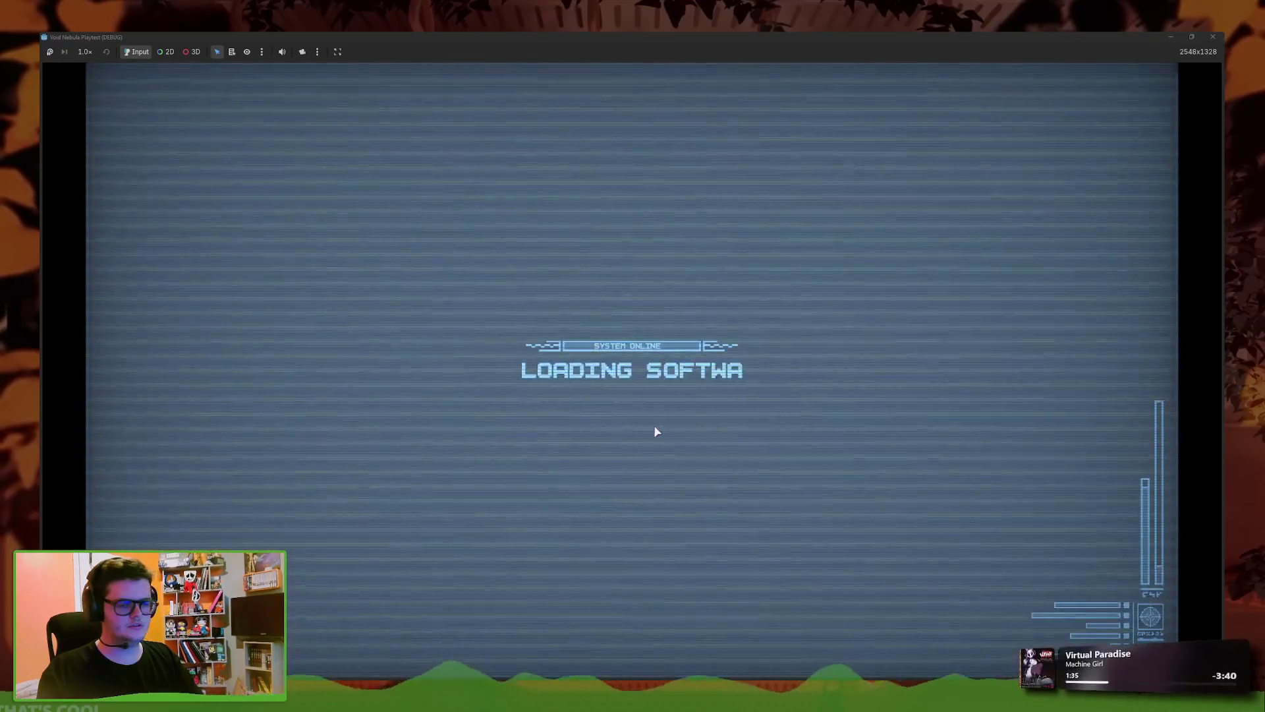
{"action": "key", "text": "Return"}
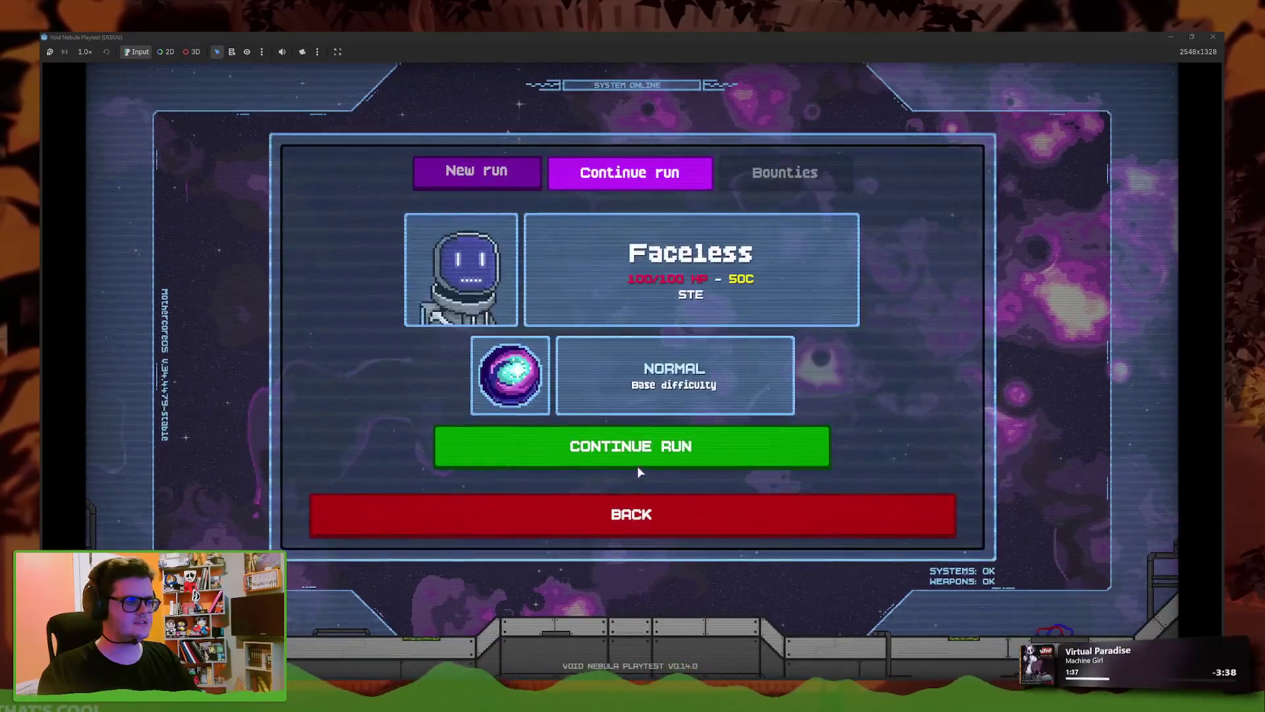
{"action": "left_click", "coordinate": [636, 462]}
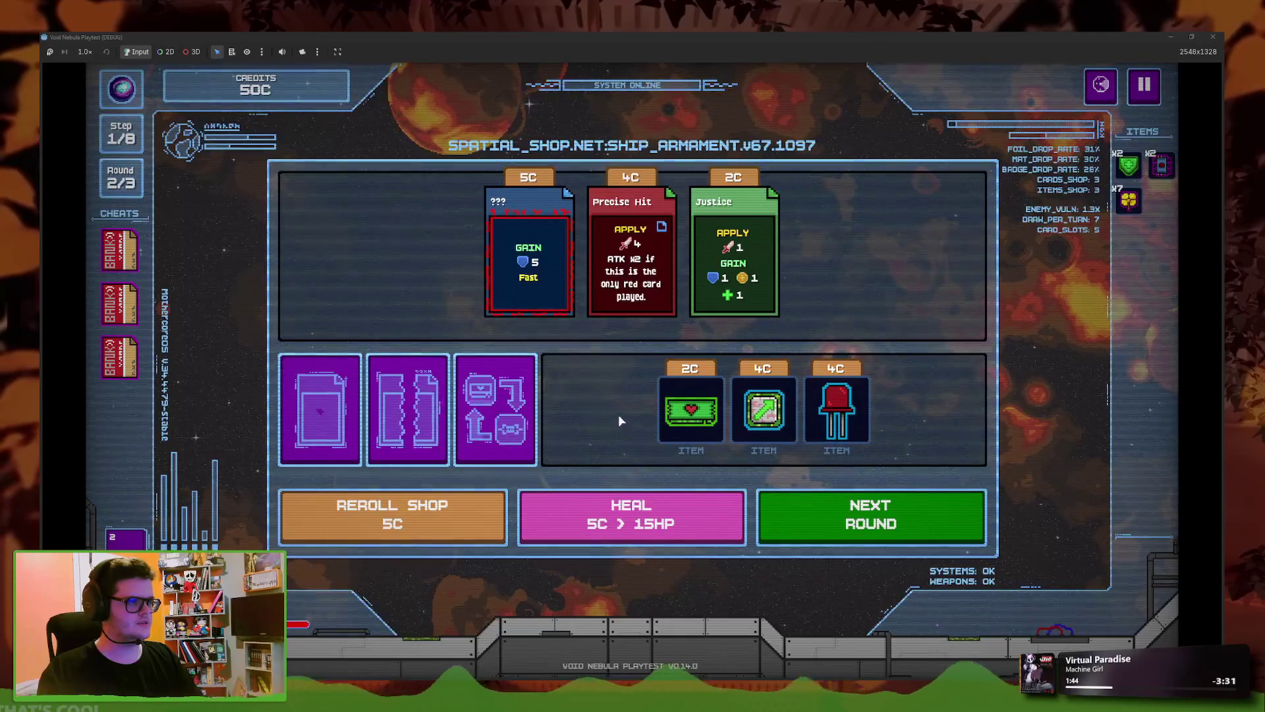
- Buy the 4C arrow, 4C red and 2C heart items, then close the playtest
{"action": "left_click", "coordinate": [762, 458]}
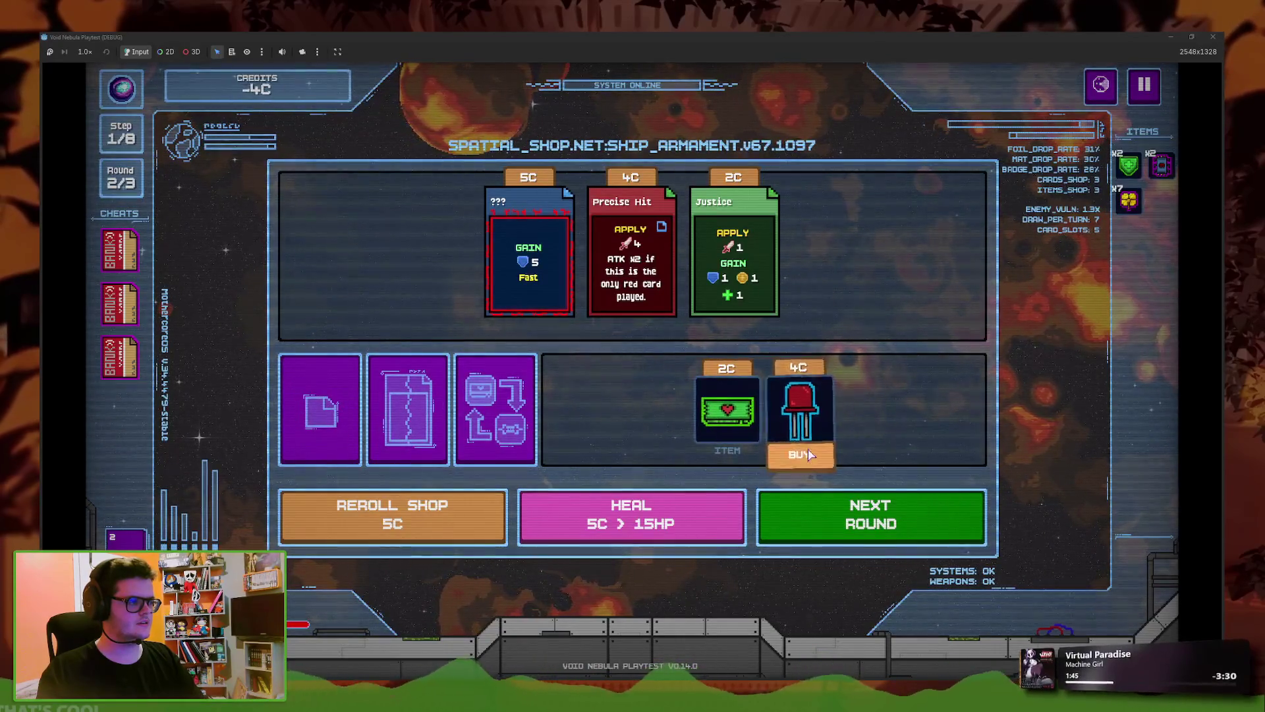
{"action": "left_click", "coordinate": [768, 458]}
{"action": "left_click", "coordinate": [758, 458]}
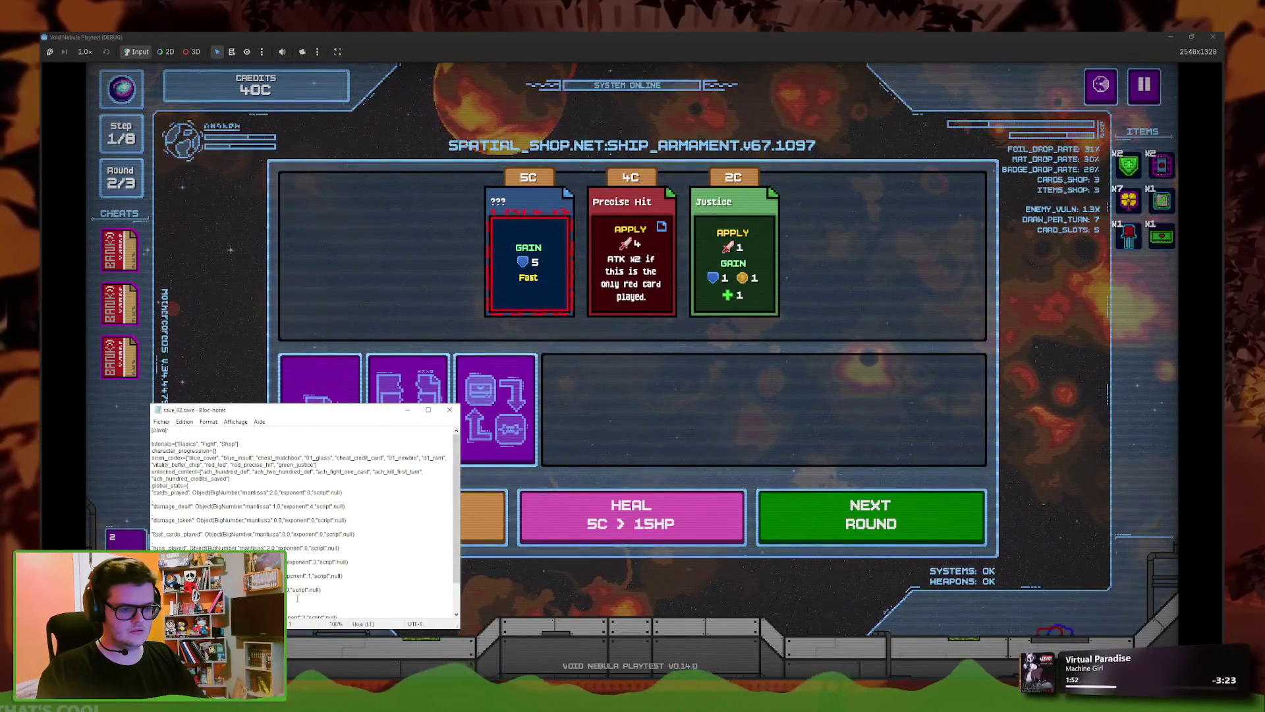
{"action": "left_click", "coordinate": [322, 598]}
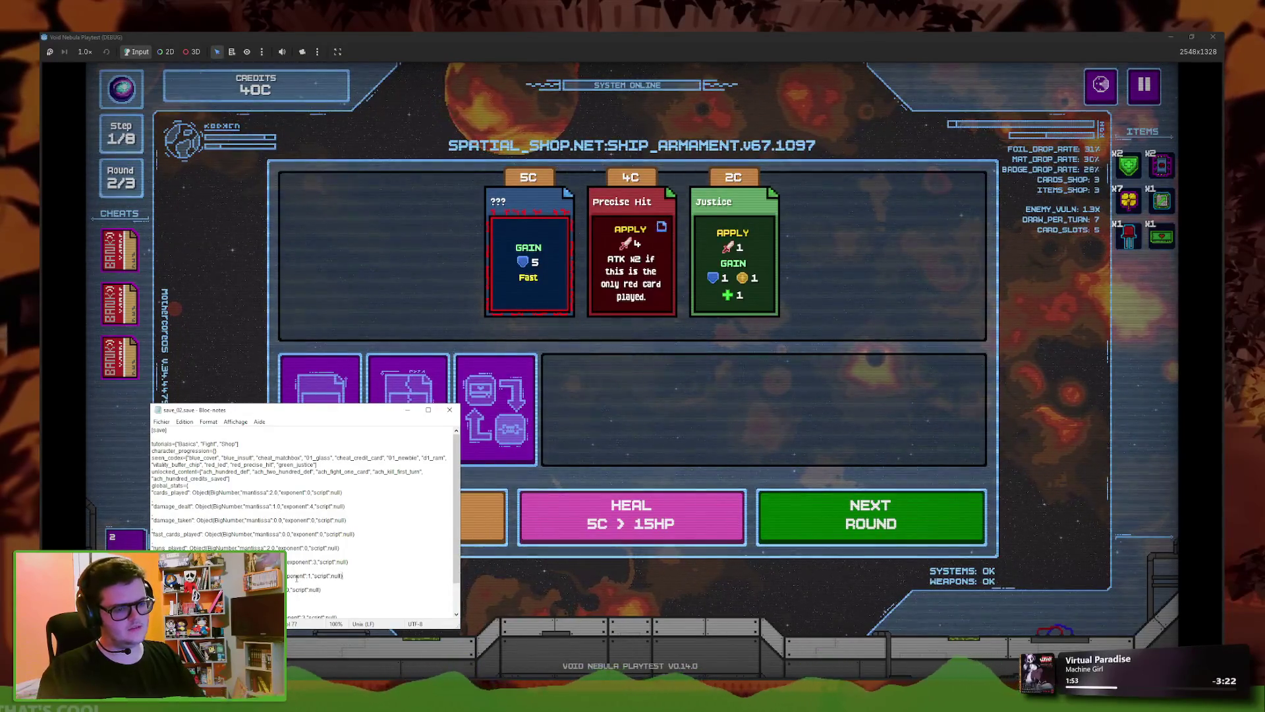
{"action": "left_click", "coordinate": [294, 553]}
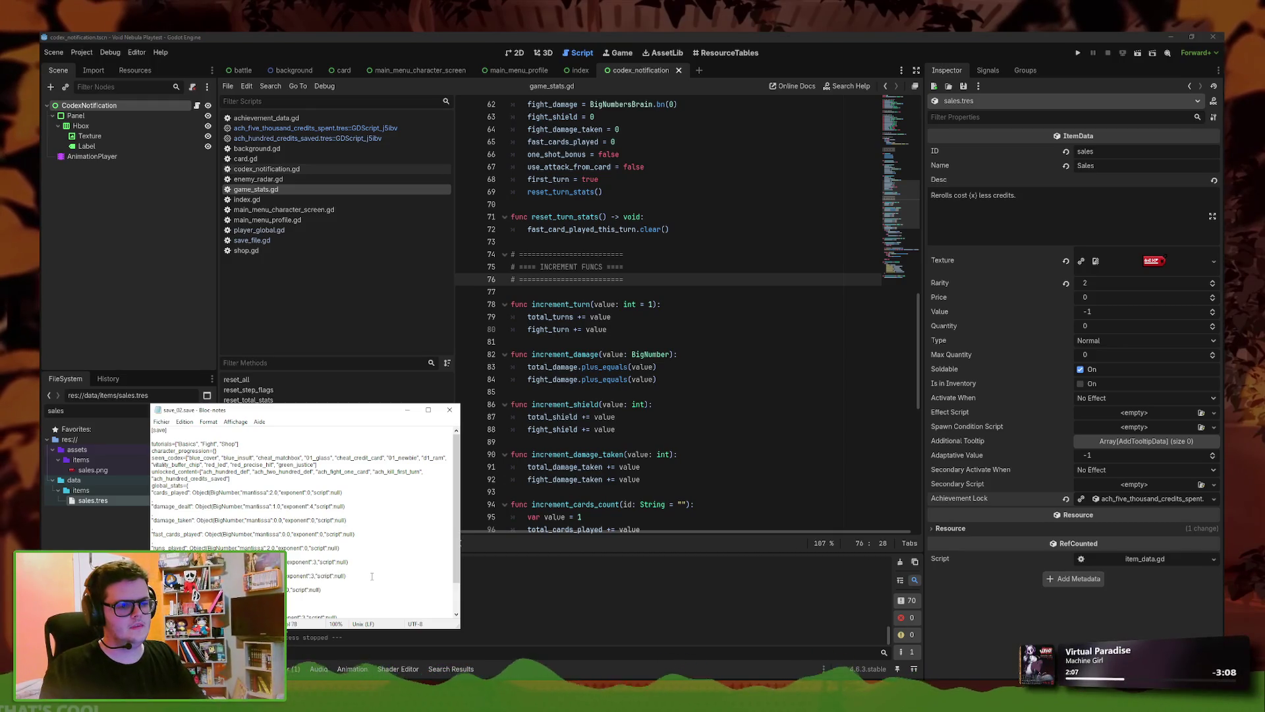
- Close the save_02.save text and launch the Void Nebula playtest with Run Project
{"action": "left_click", "coordinate": [451, 412]}
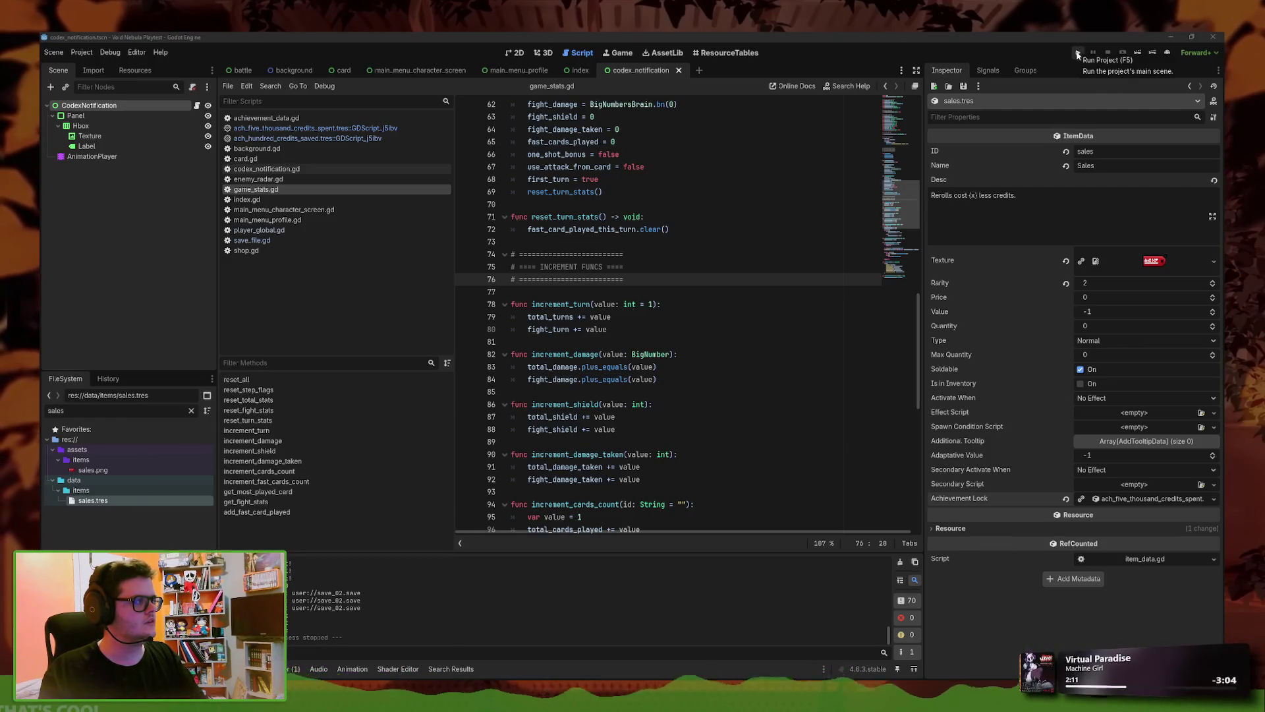
{"action": "left_click", "coordinate": [1079, 54]}
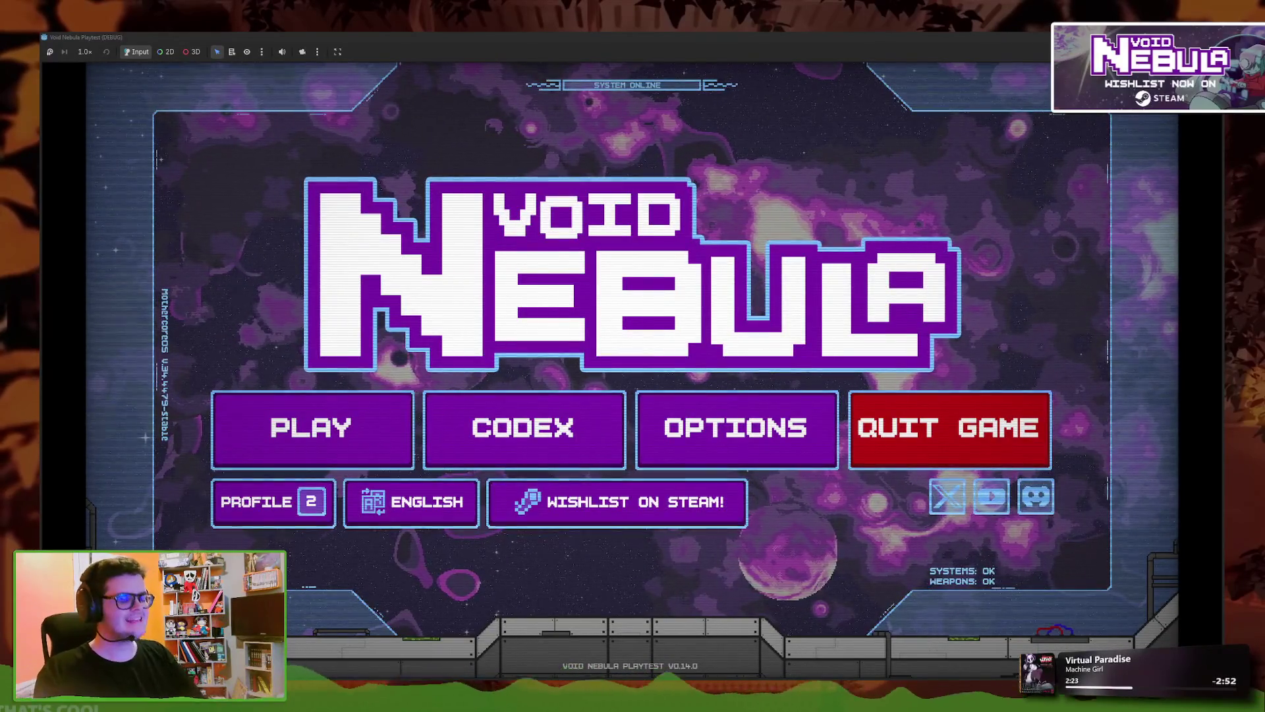
- Continue the saved run and buy the D1 RAM, heart and red LED shop items
{"action": "left_click", "coordinate": [373, 411]}
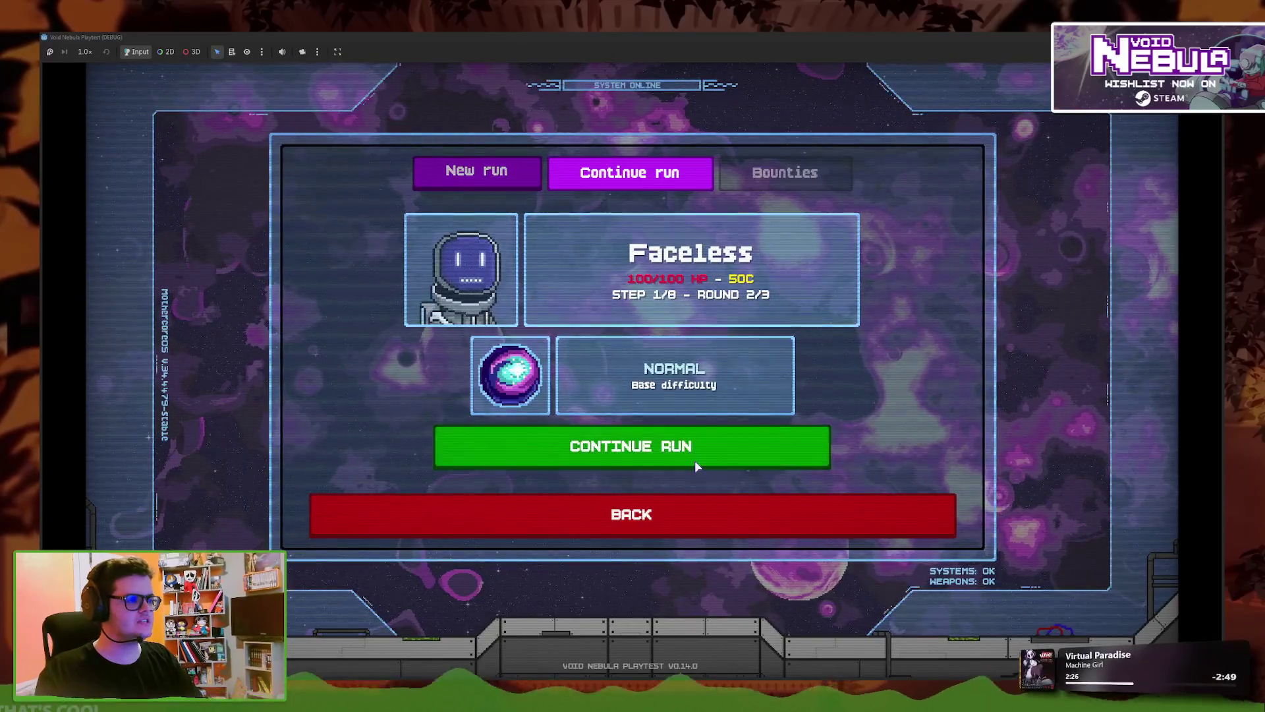
{"action": "left_click", "coordinate": [696, 460]}
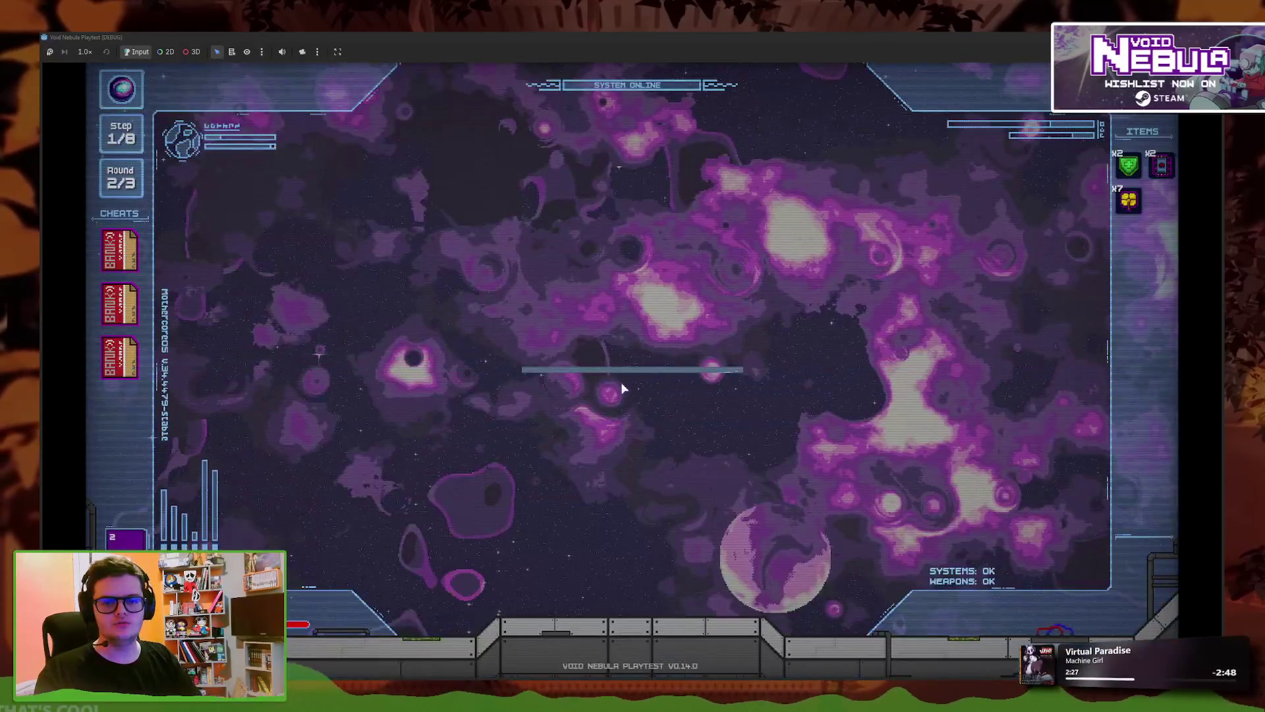
{"action": "left_click", "coordinate": [623, 390]}
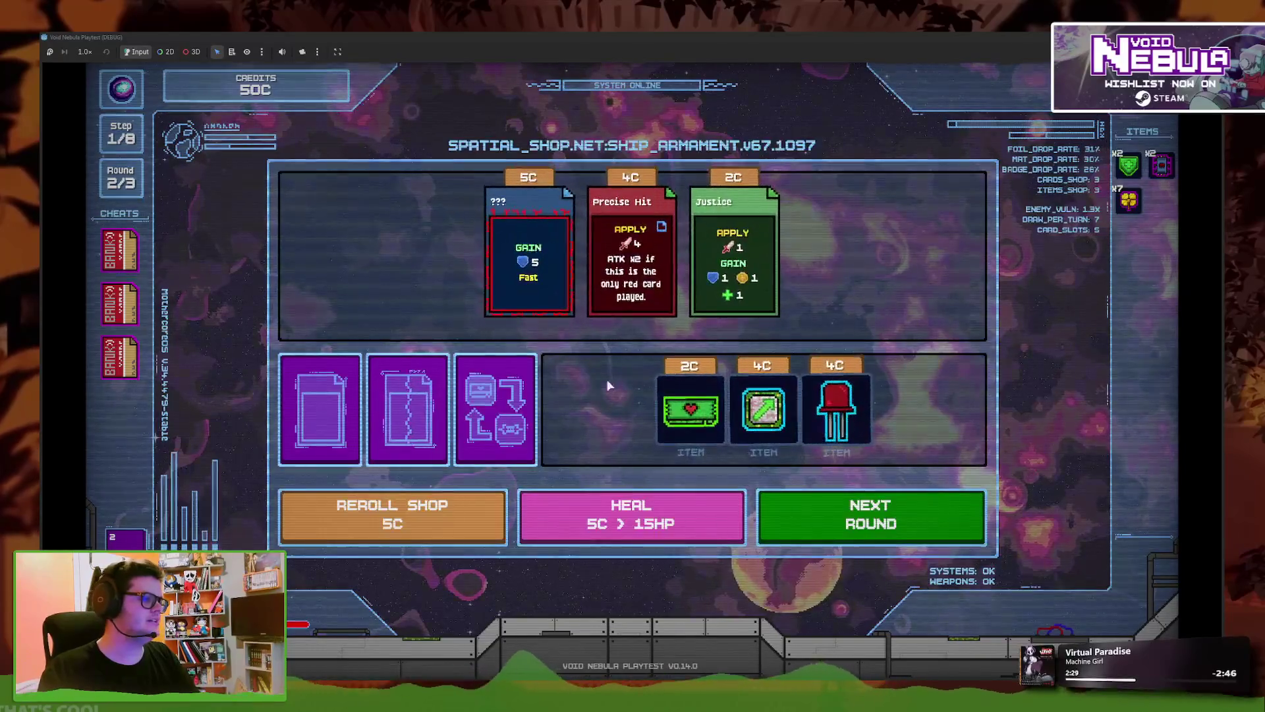
{"action": "left_click", "coordinate": [761, 422]}
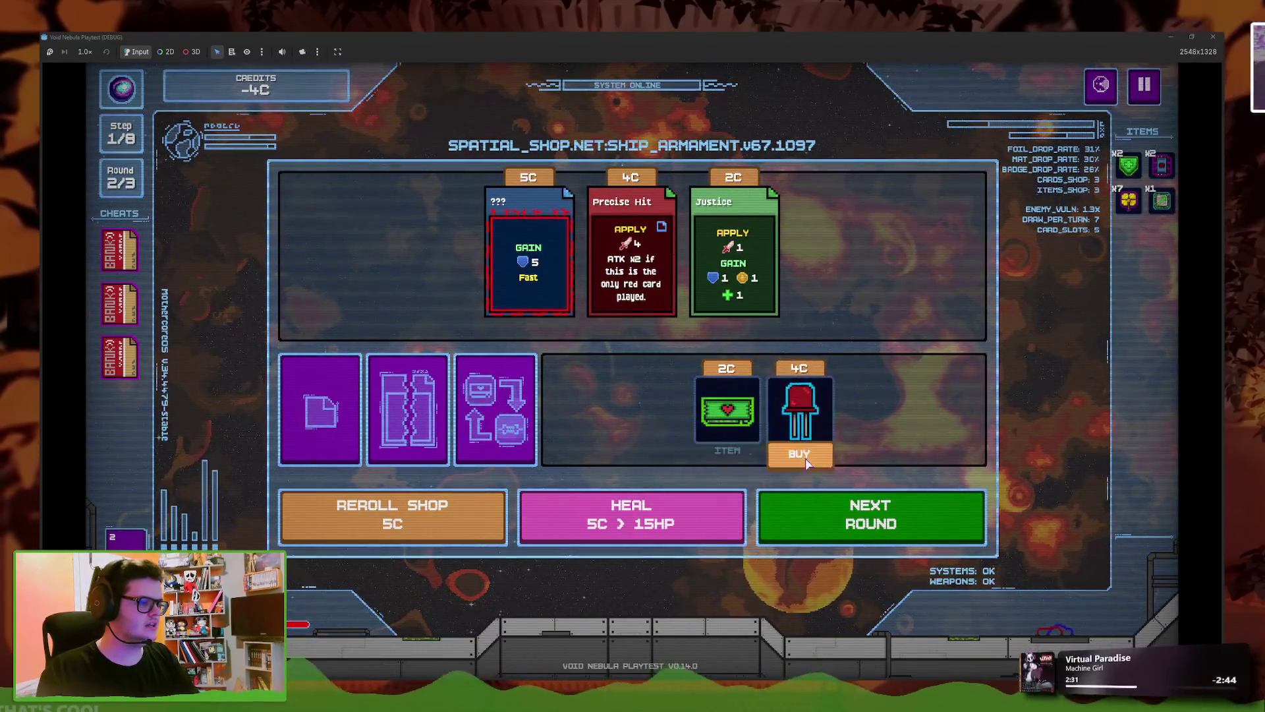
{"action": "left_click", "coordinate": [797, 408]}
{"action": "left_click", "coordinate": [763, 407]}
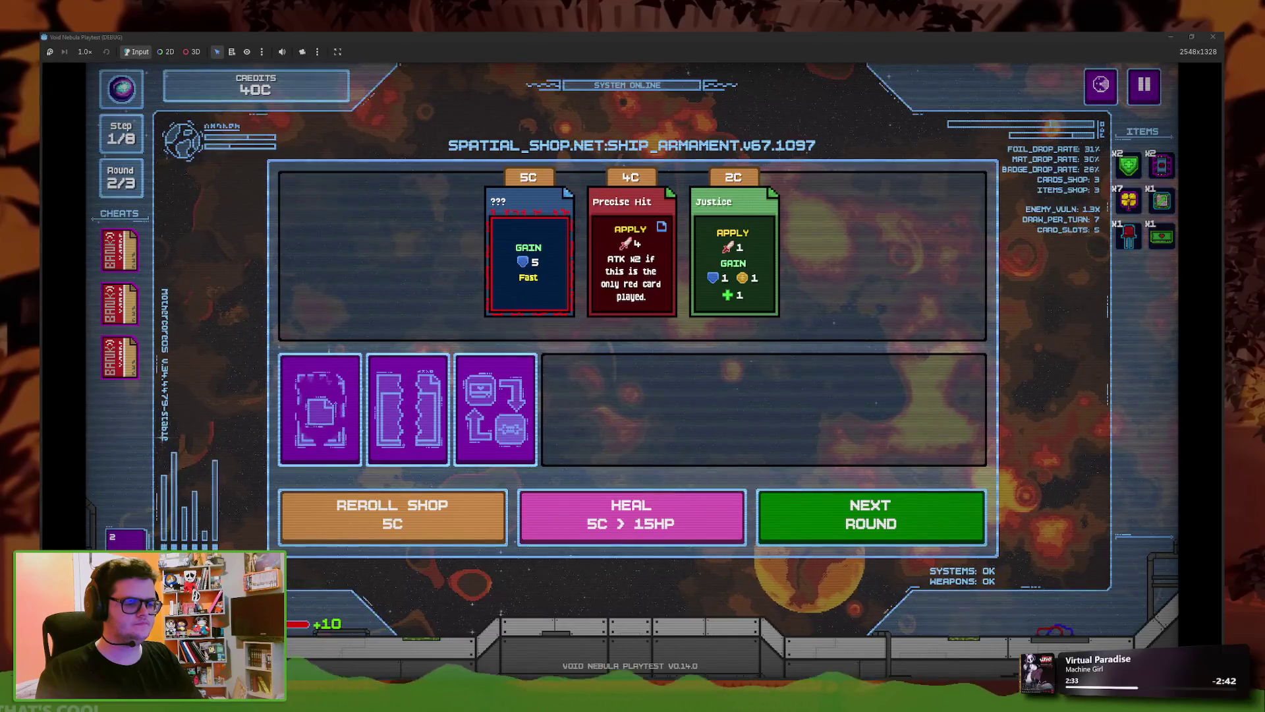
- Check the save file, then buy the Precise Hit card and remaining shop cards
{"action": "key", "text": "alt+Tab"}
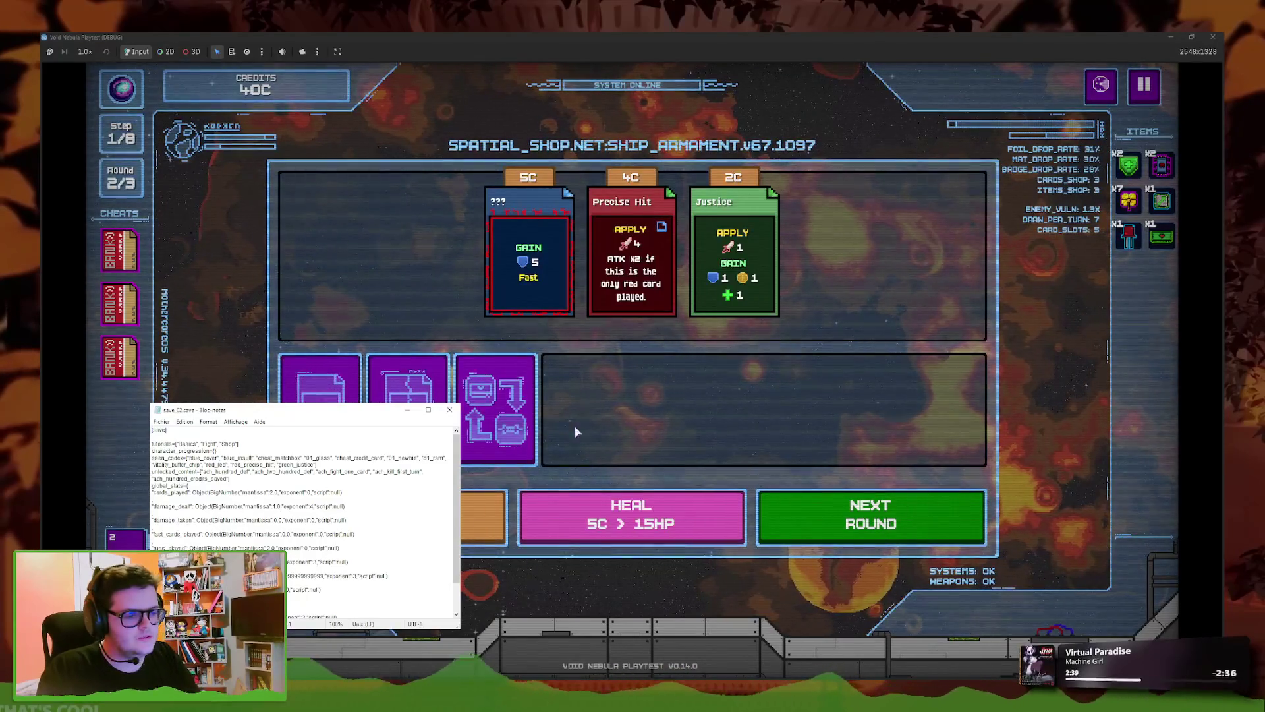
{"action": "left_click", "coordinate": [631, 323]}
{"action": "left_click", "coordinate": [631, 323]}
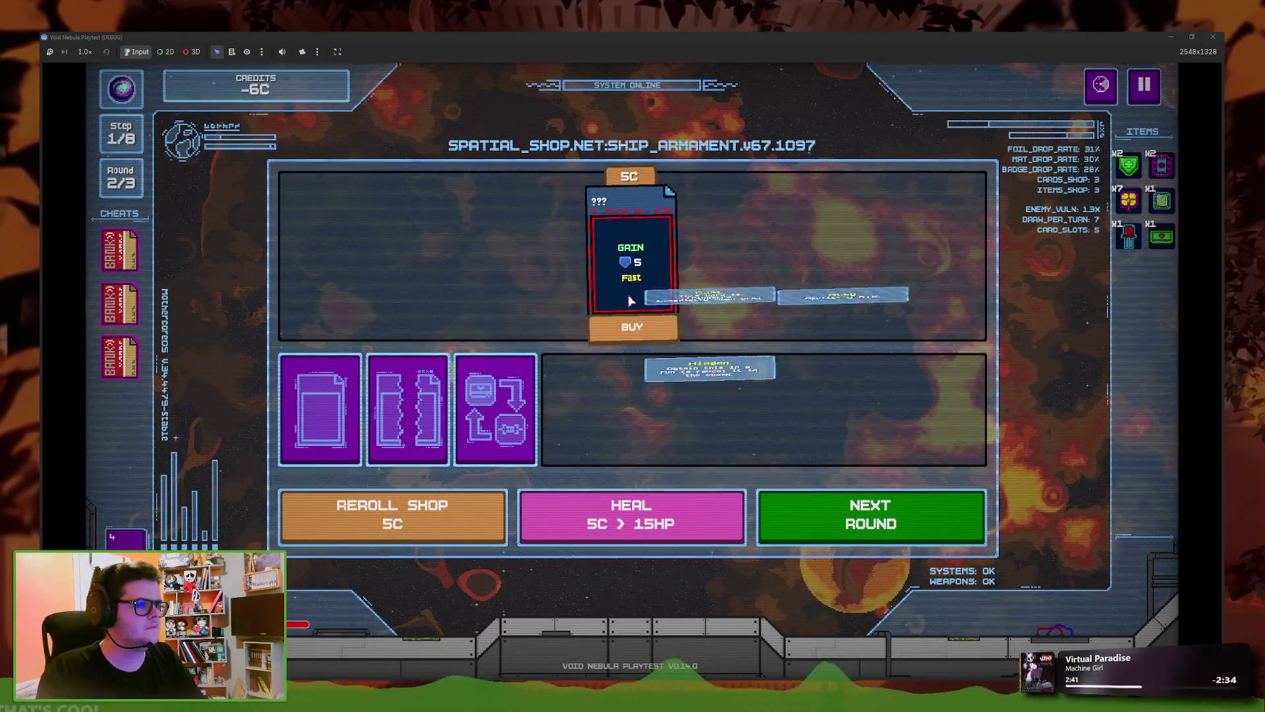
{"action": "left_click", "coordinate": [632, 328]}
- Reroll the shop and buy the floppy disk and red orb items
{"action": "key", "text": "r"}
{"action": "left_click", "coordinate": [691, 408]}
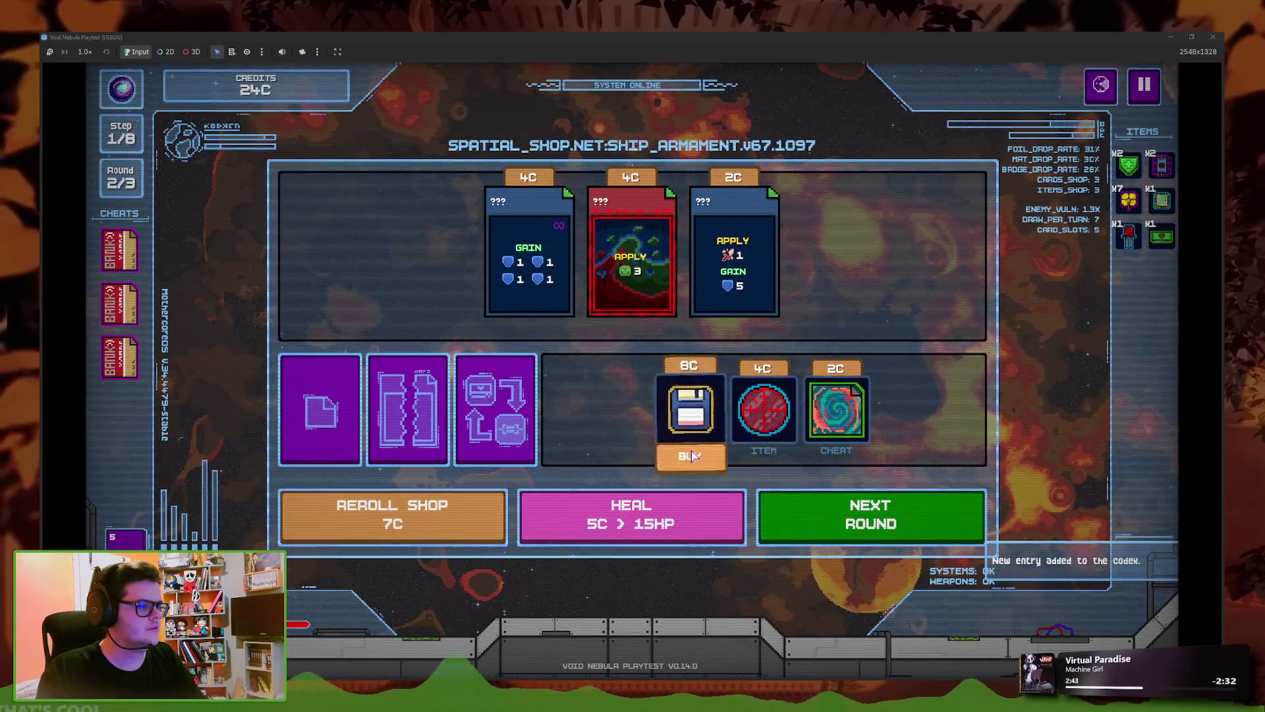
{"action": "left_click", "coordinate": [691, 453]}
{"action": "left_click", "coordinate": [764, 408]}
{"action": "left_click", "coordinate": [764, 454]}
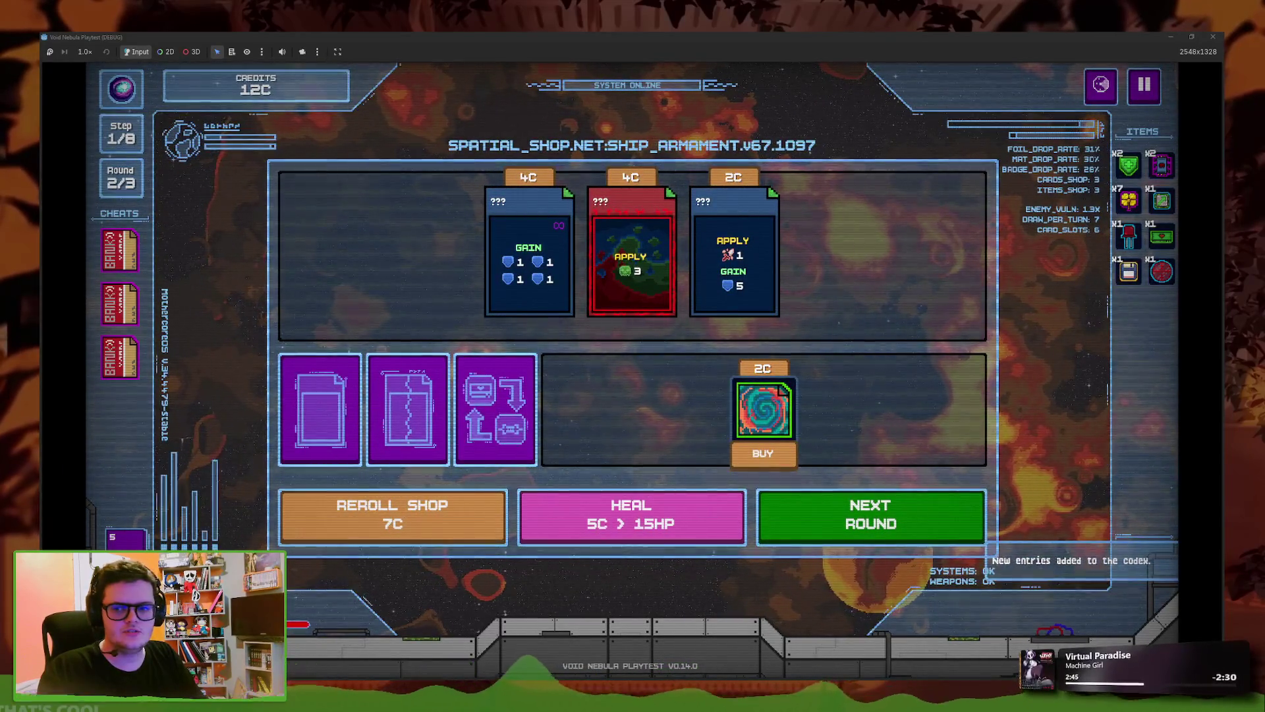
- Check the save file again, then buy all three shop cards
{"action": "key", "text": "alt+Tab"}
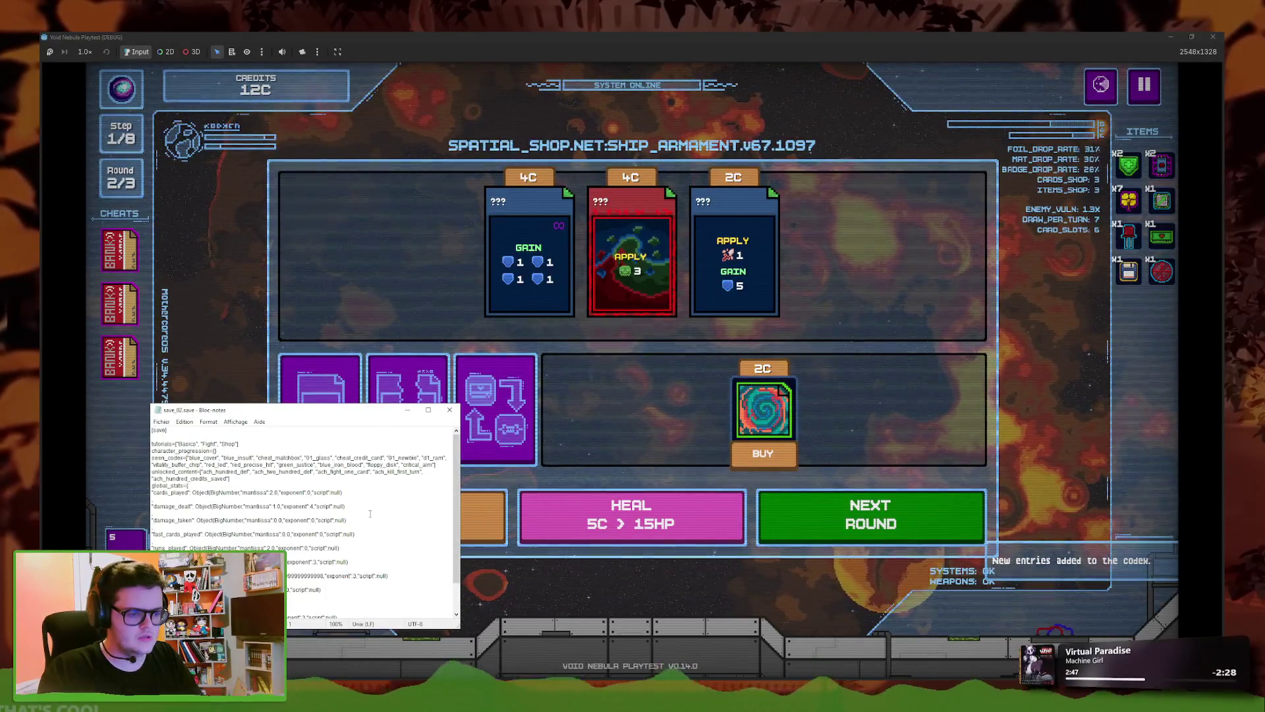
{"action": "left_click", "coordinate": [615, 425]}
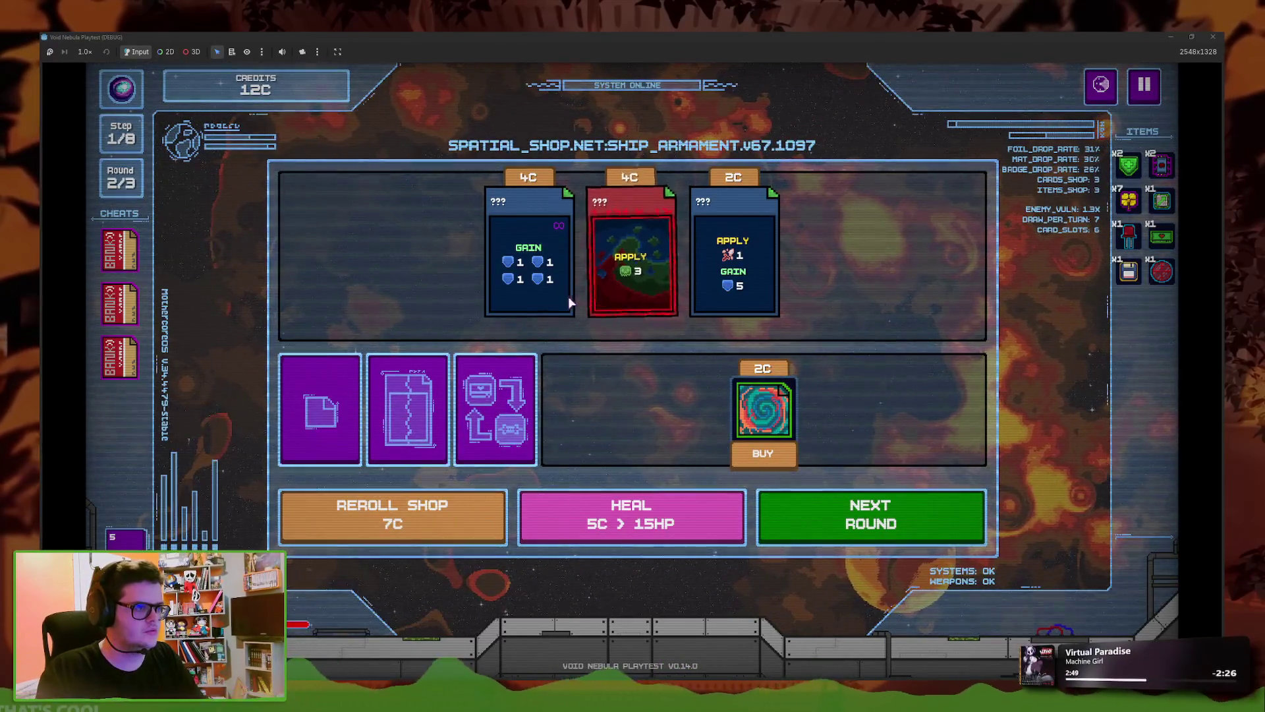
{"action": "left_click", "coordinate": [560, 331]}
{"action": "left_click", "coordinate": [696, 329]}
{"action": "left_click", "coordinate": [632, 328]}
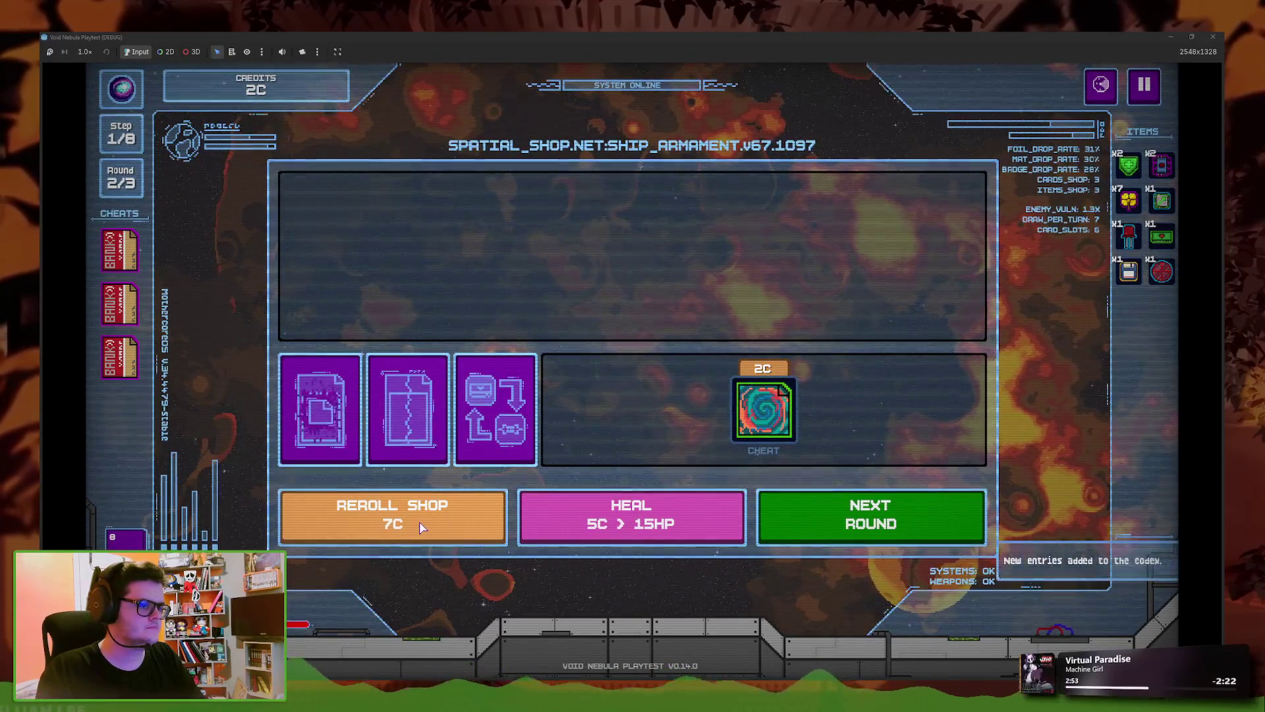
- Sell two BANK cheat cards for credits
{"action": "left_click", "coordinate": [188, 260]}
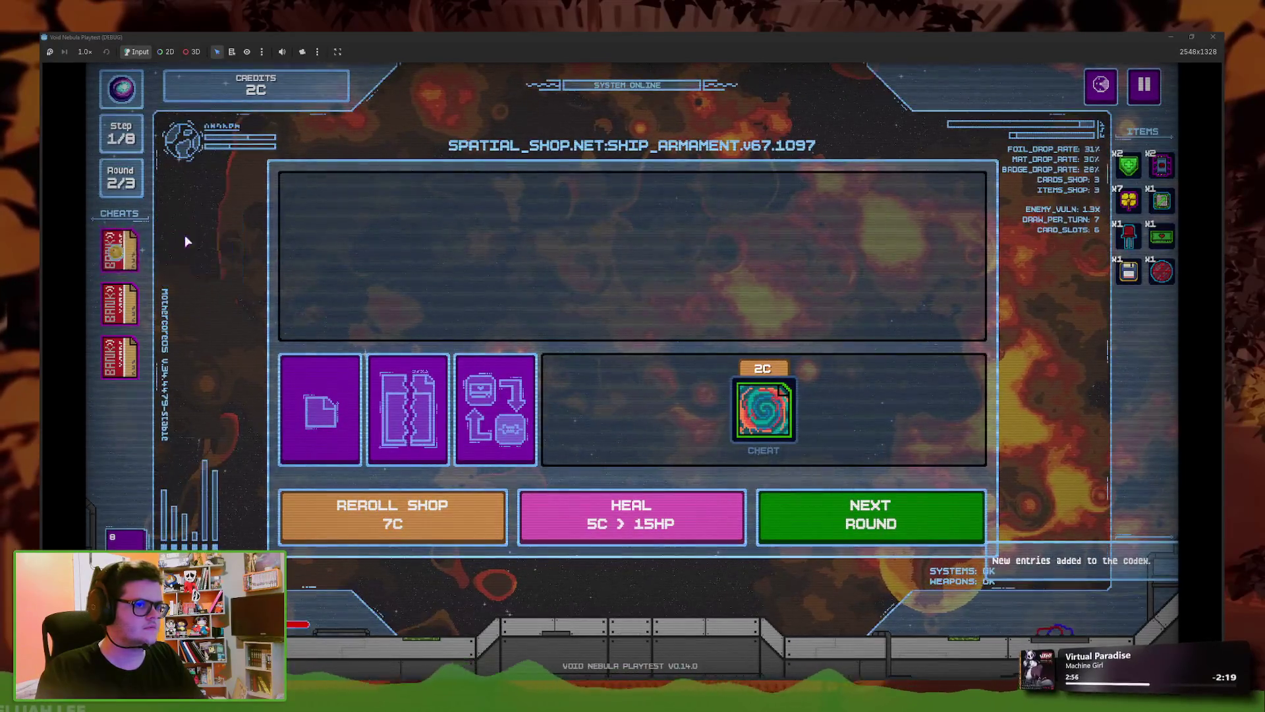
{"action": "left_click", "coordinate": [194, 315]}
{"action": "left_click", "coordinate": [121, 356]}
{"action": "left_click", "coordinate": [192, 369]}
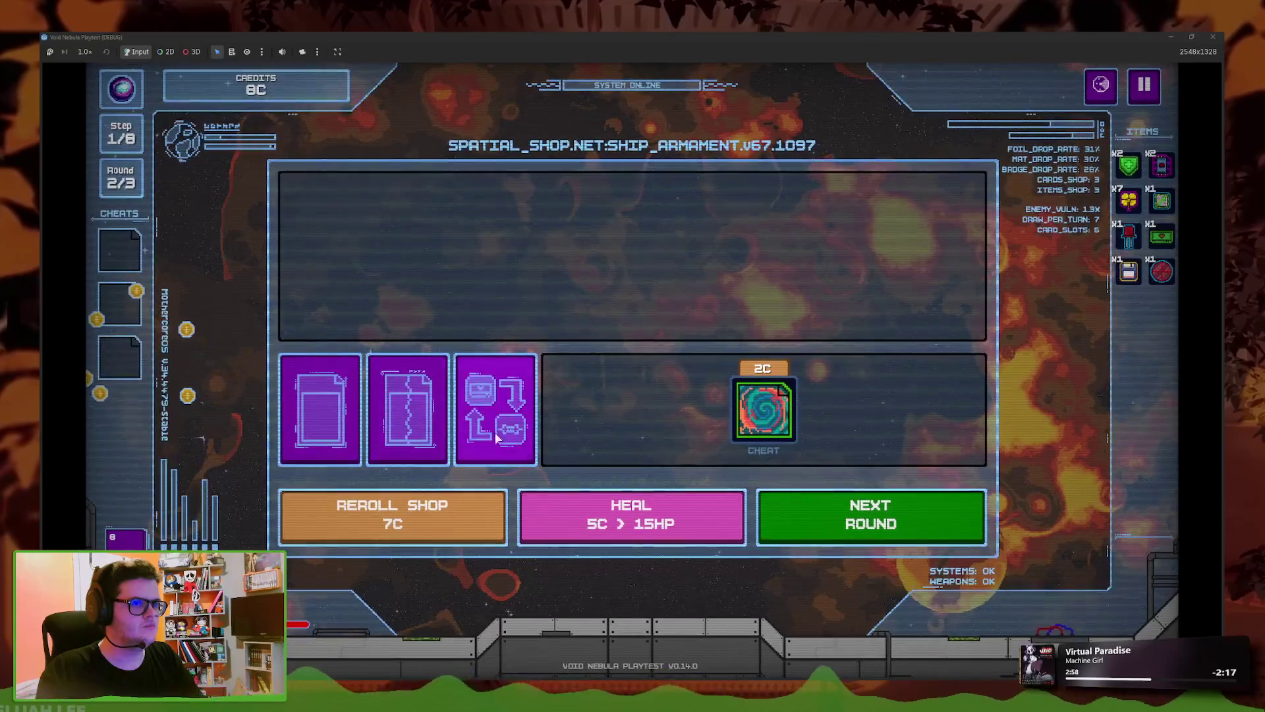
- Buy the 2C swirl cheat, reroll, then buy the resistor, binary cheat and 2C heart
{"action": "left_click", "coordinate": [763, 412]}
{"action": "left_click", "coordinate": [487, 514]}
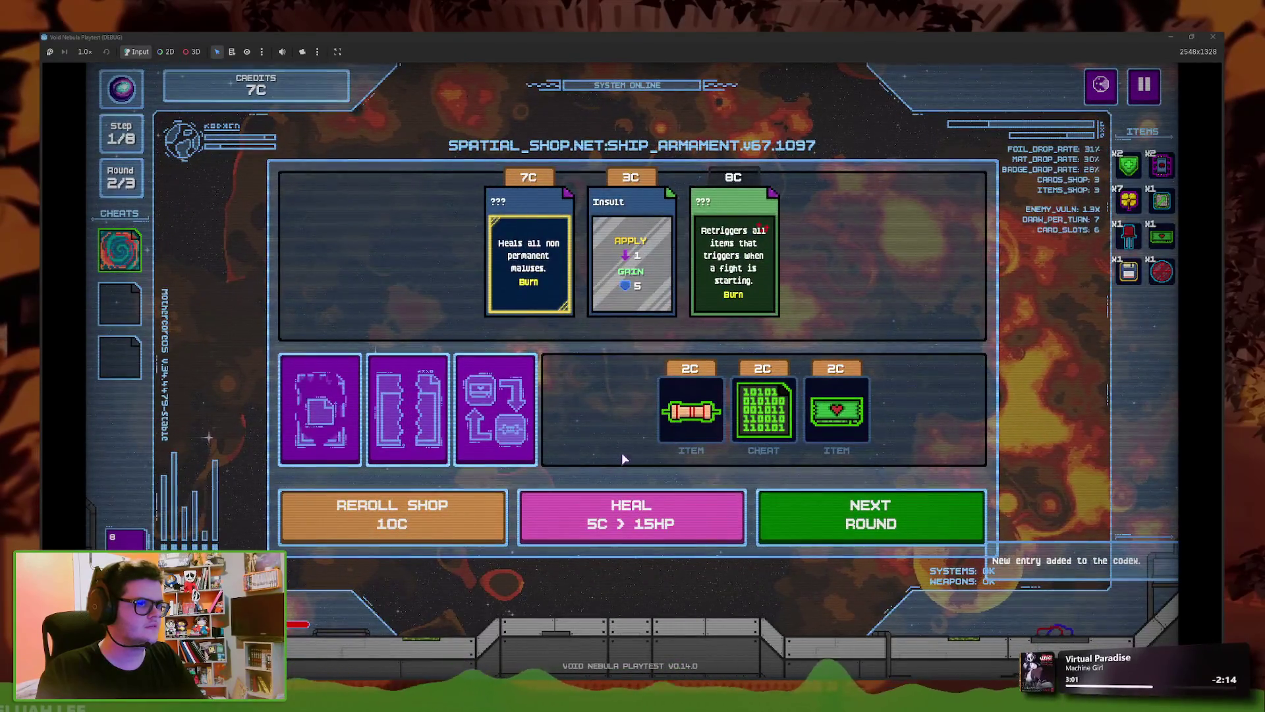
{"action": "left_click", "coordinate": [690, 412]}
{"action": "left_click", "coordinate": [725, 422]}
{"action": "left_click", "coordinate": [768, 440]}
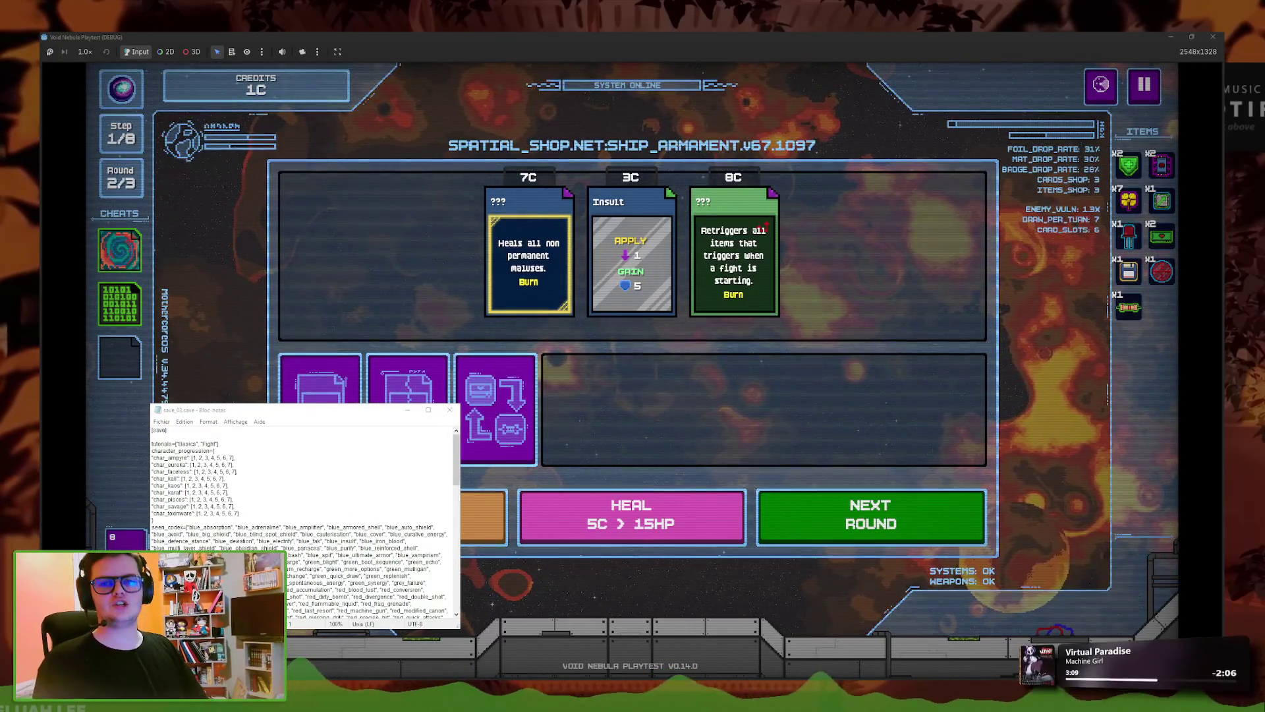
- Return to the main menu, dismiss the Sales Item Unlocked notice, and close the game
{"action": "left_click", "coordinate": [1144, 84]}
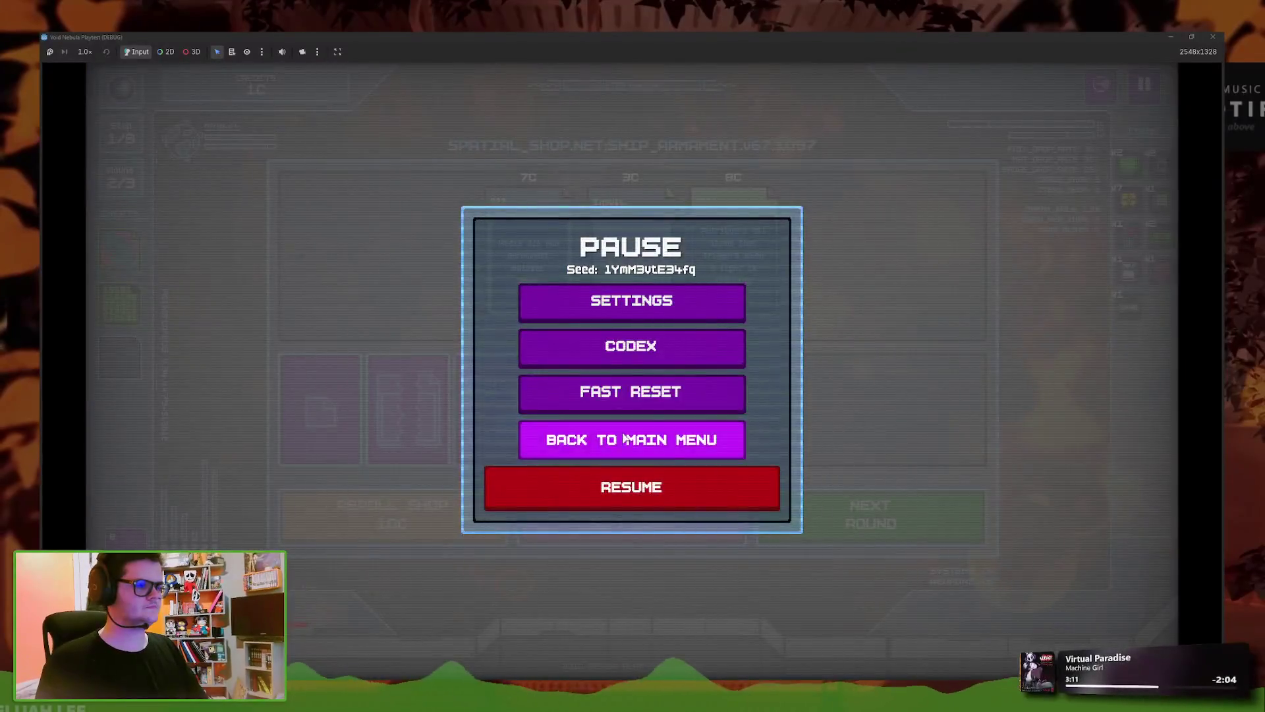
{"action": "left_click", "coordinate": [626, 436]}
{"action": "left_click", "coordinate": [626, 436]}
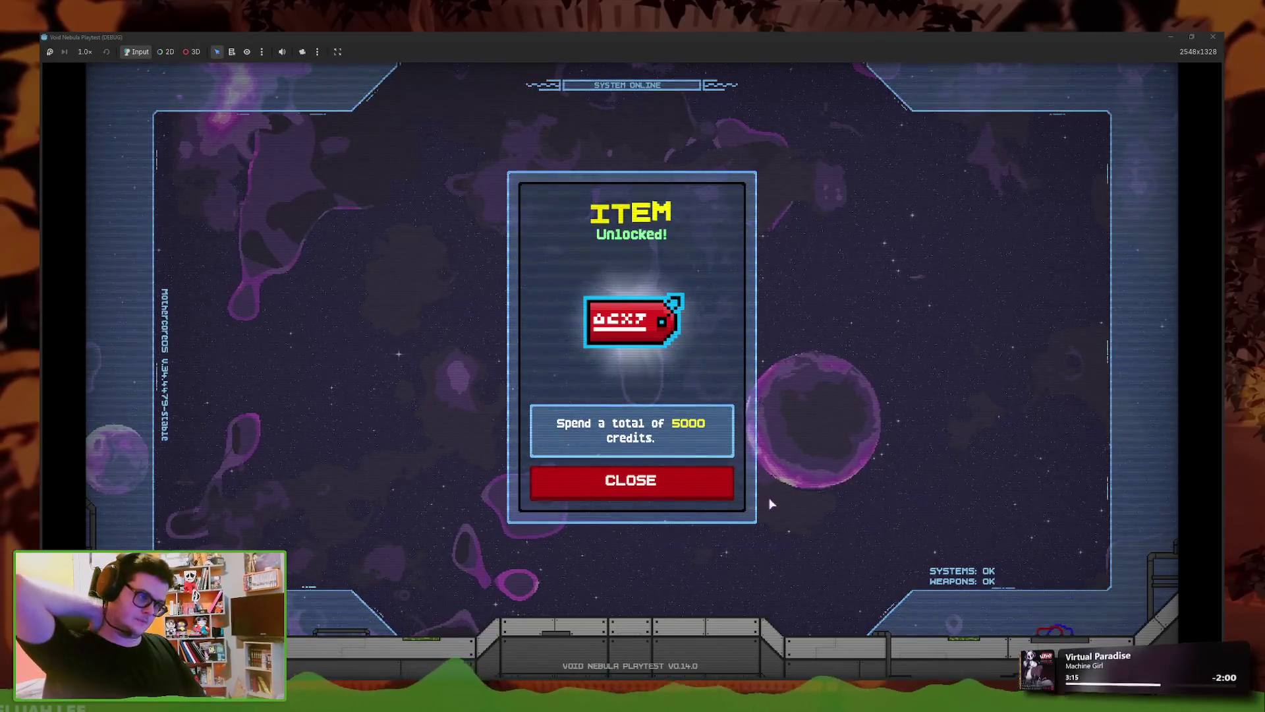
{"action": "left_click", "coordinate": [697, 489]}
{"action": "left_click", "coordinate": [1213, 37]}
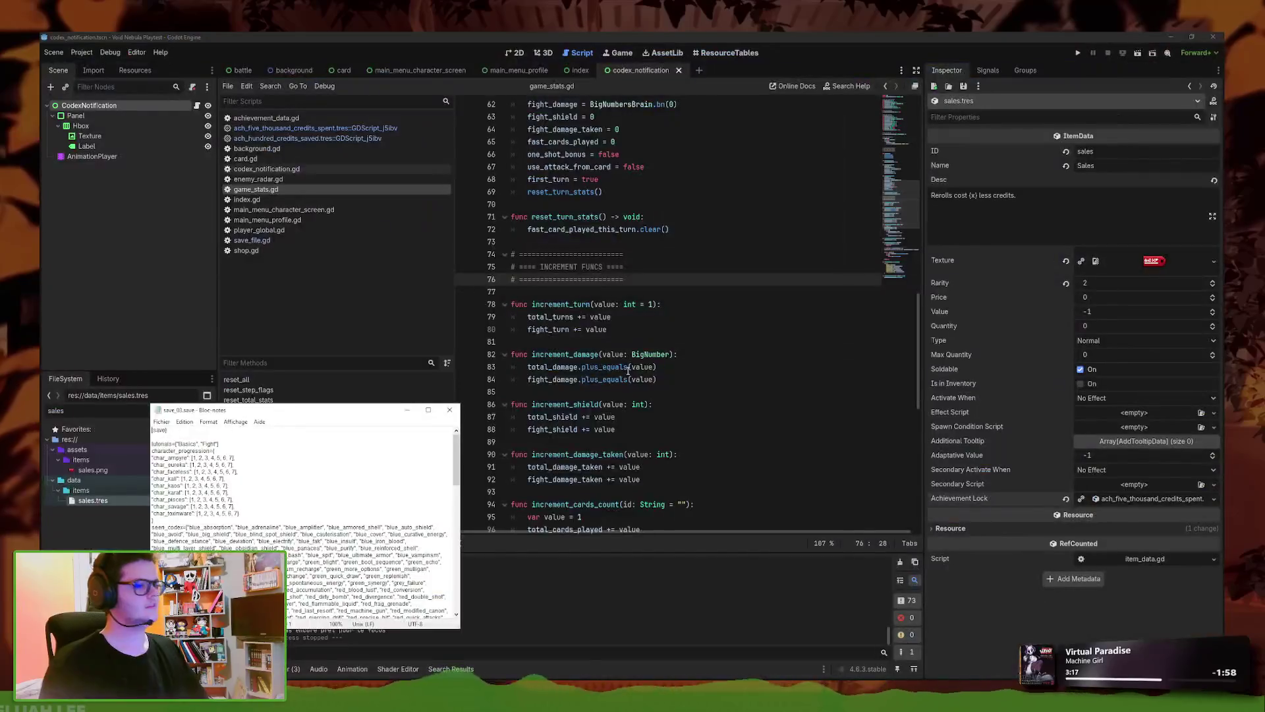
- Close the two leftover save-file notes, focus game_stats.gd, and switch to the achievements spreadsheet
{"action": "left_click", "coordinate": [619, 619]}
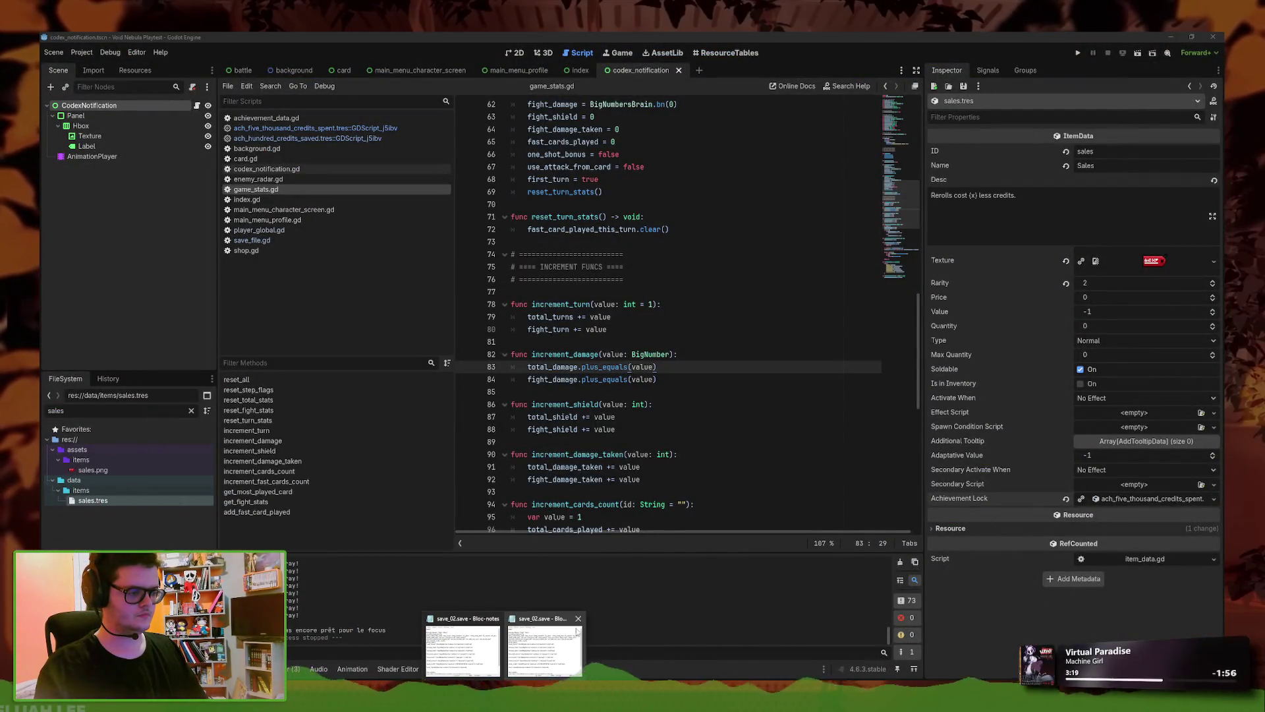
{"action": "left_click", "coordinate": [578, 619]}
{"action": "left_click", "coordinate": [622, 429]}
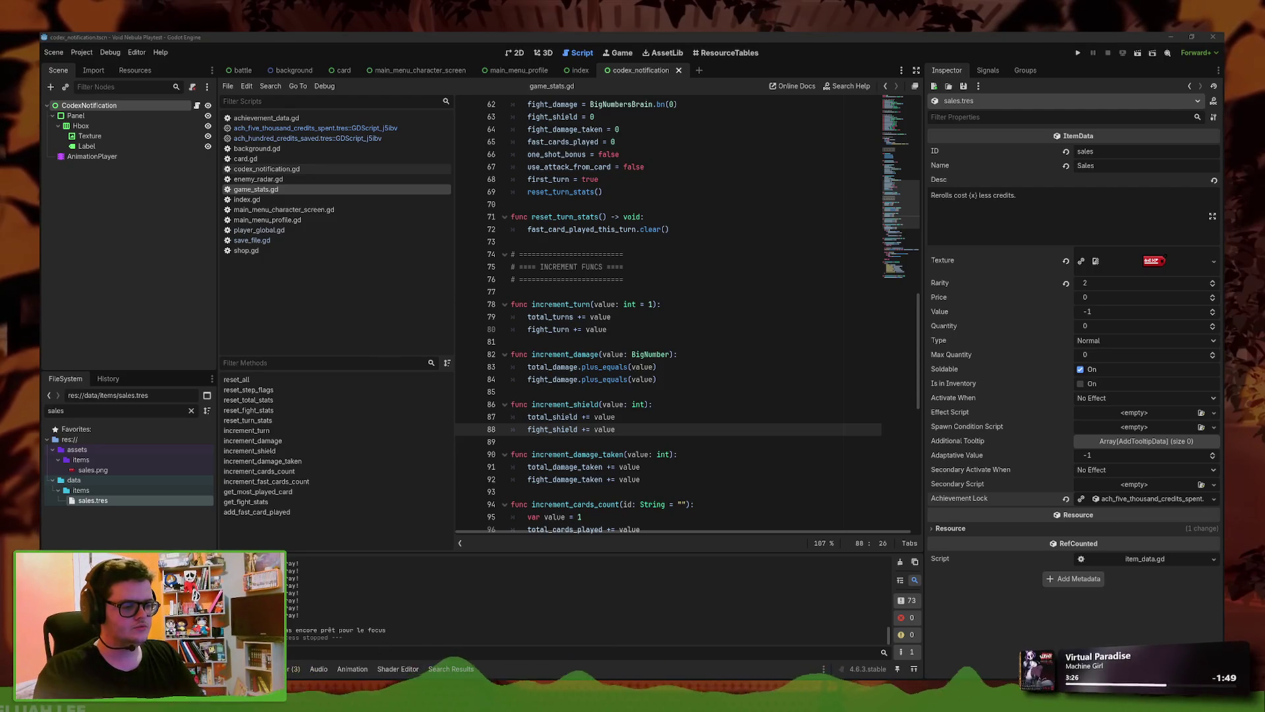
{"action": "key", "text": "alt+Tab"}
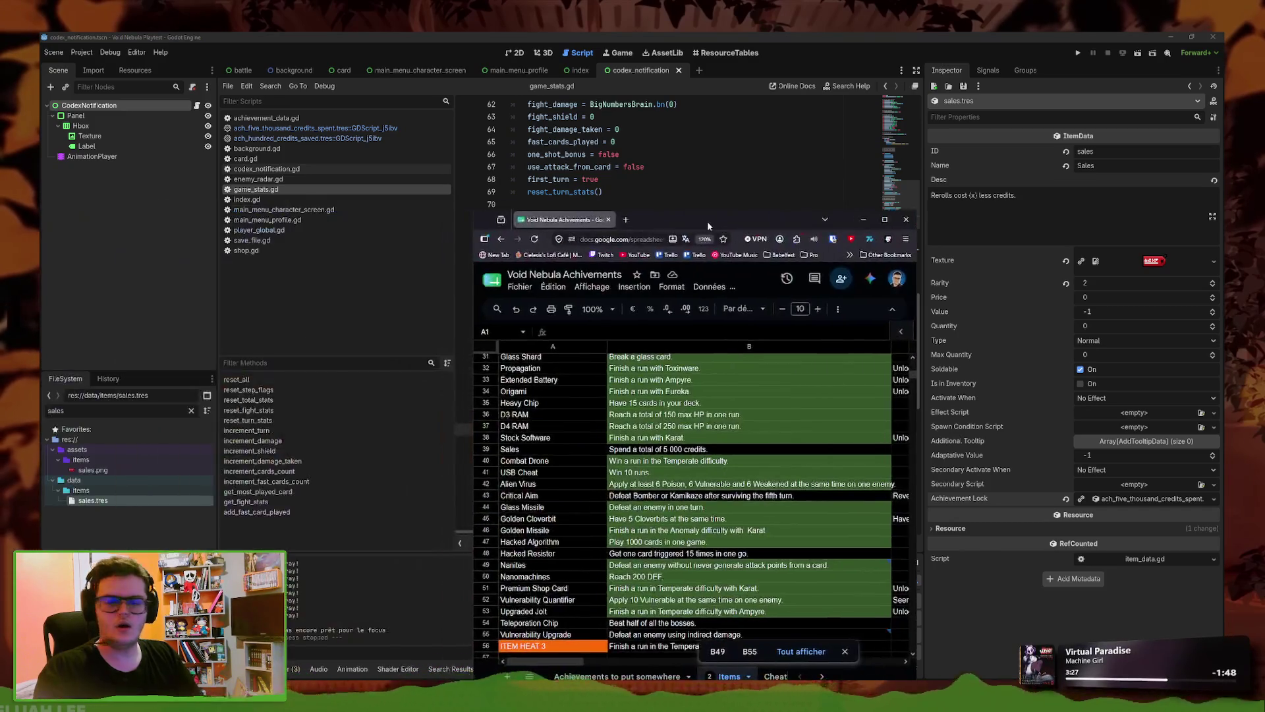
- Maximize the spreadsheet and fill the Sales achievement cell B39 green
{"action": "left_click", "coordinate": [682, 449]}
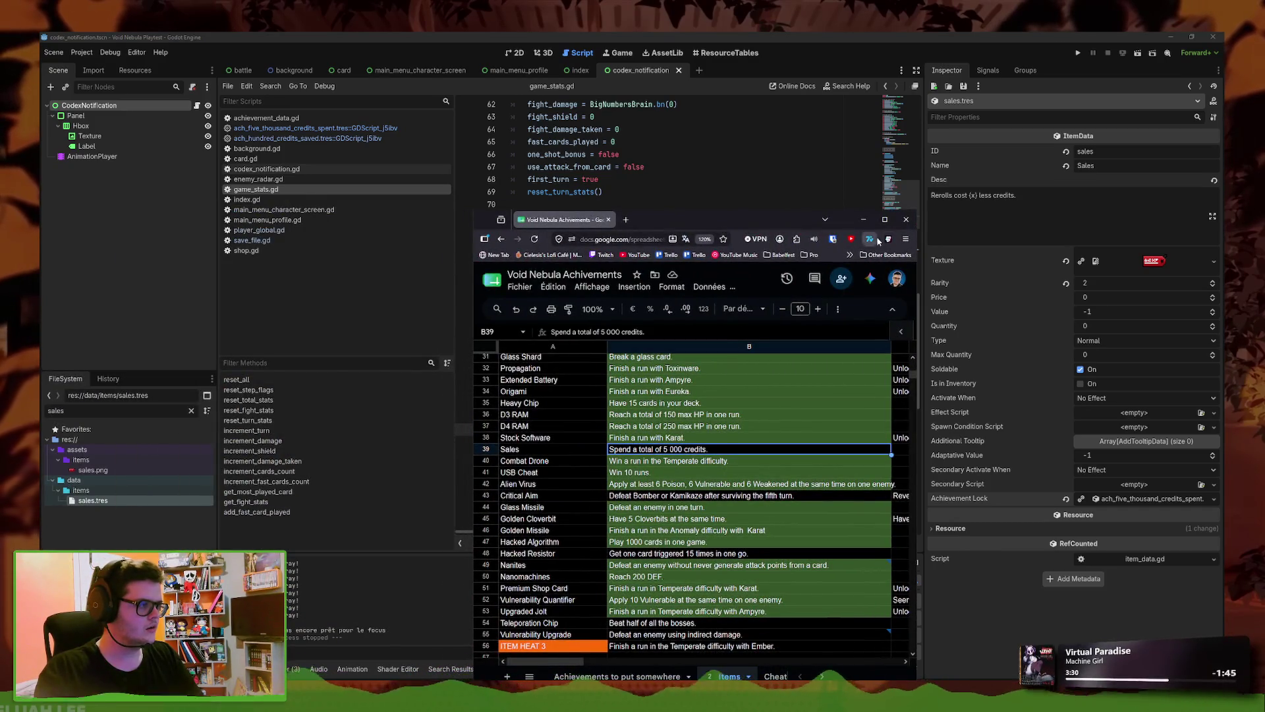
{"action": "left_click", "coordinate": [885, 220]}
{"action": "left_click", "coordinate": [516, 132]}
{"action": "left_click", "coordinate": [573, 215]}
{"action": "scroll", "coordinate": [408, 379], "scroll_direction": "up", "scroll_amount": 2}
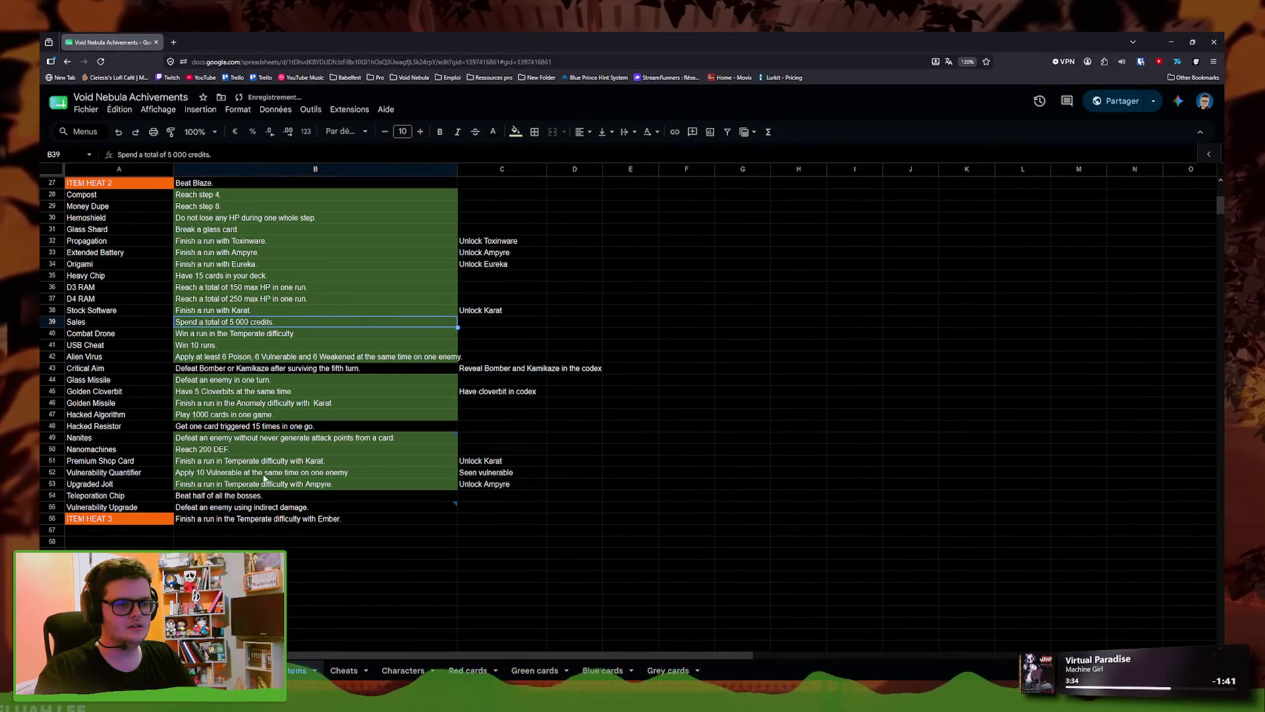
- Look at the Hacked Resistor entry in B48 and the Cheats sheet's Lootbox achievement in B38
{"action": "left_click", "coordinate": [212, 426]}
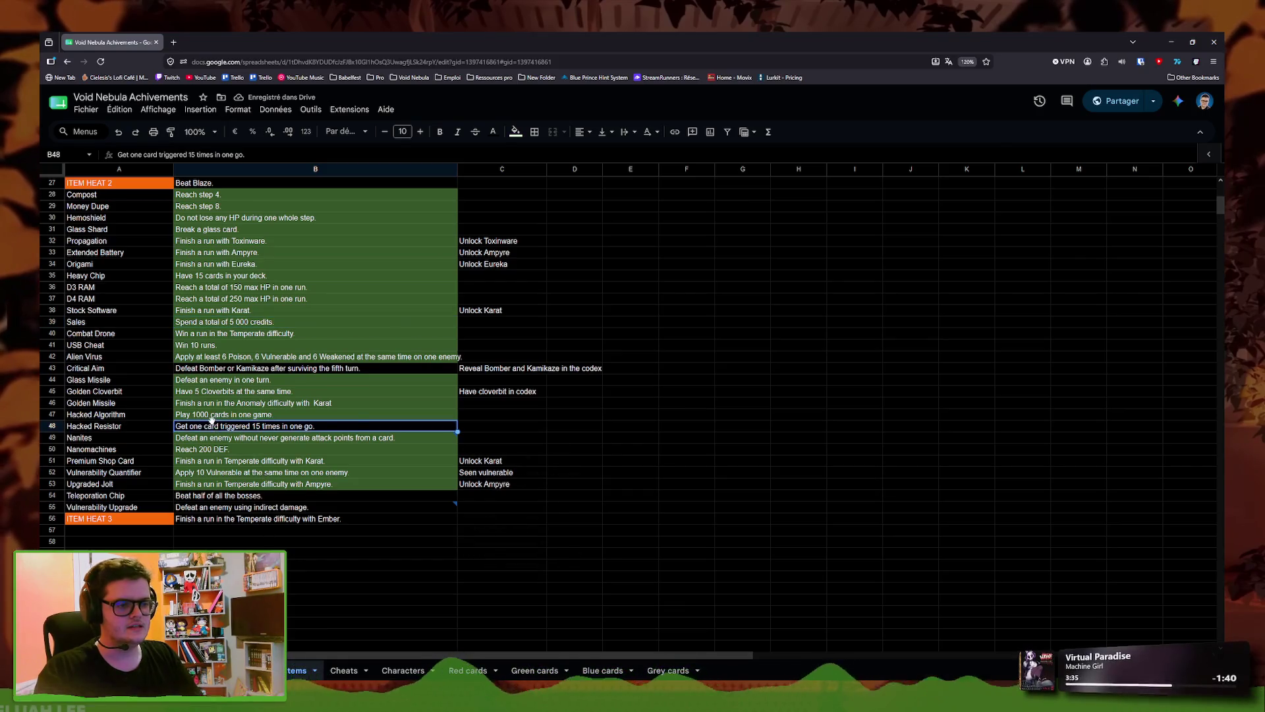
{"action": "left_click", "coordinate": [344, 670]}
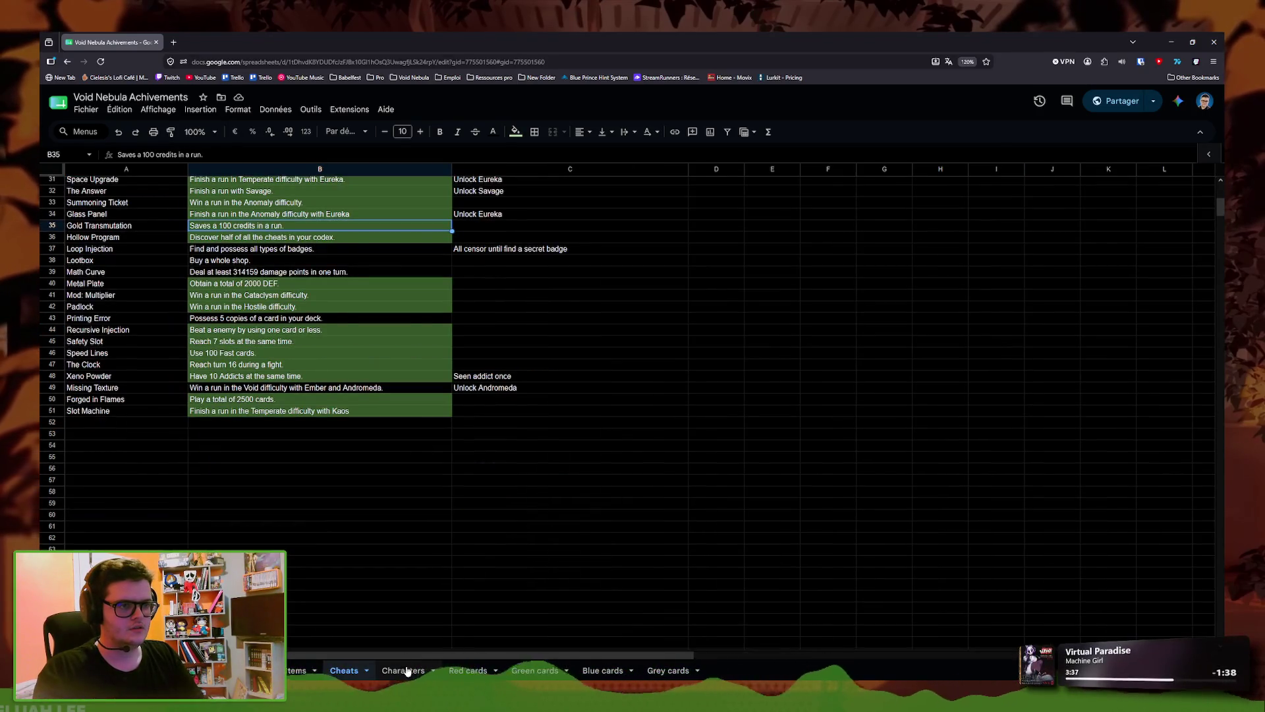
{"action": "scroll", "coordinate": [337, 402], "scroll_direction": "up", "scroll_amount": 3}
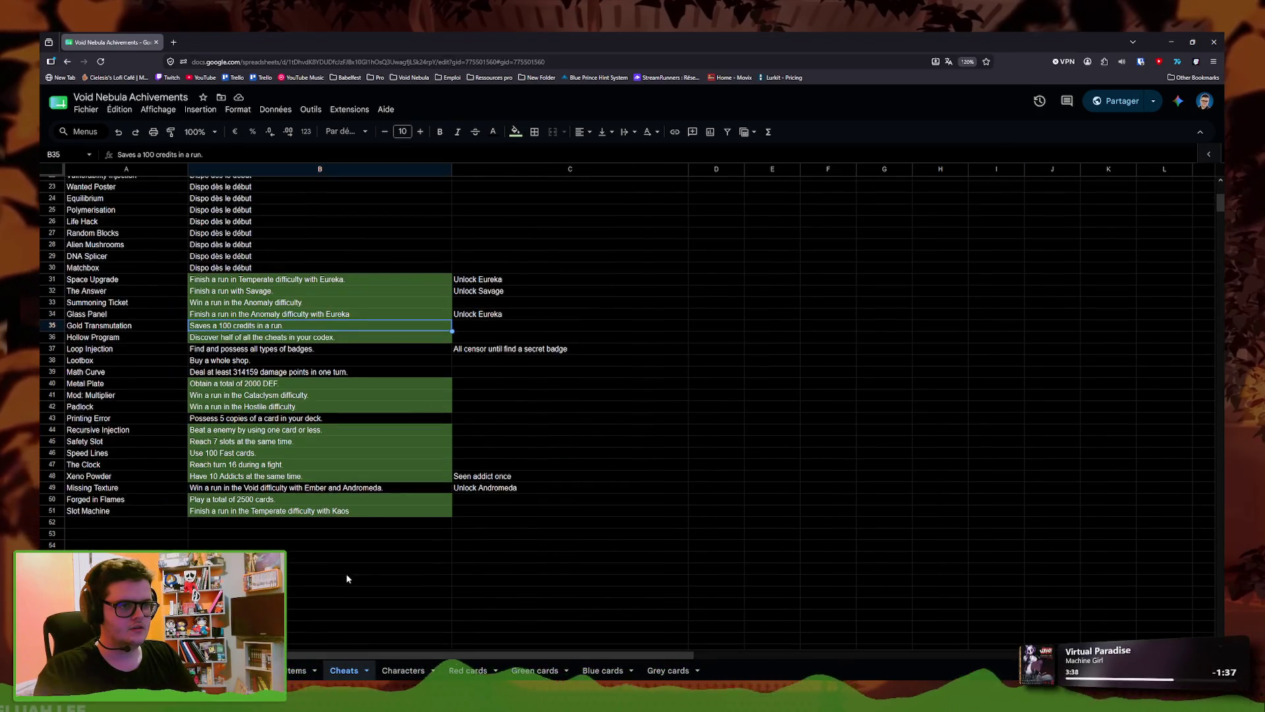
{"action": "left_click", "coordinate": [232, 361]}
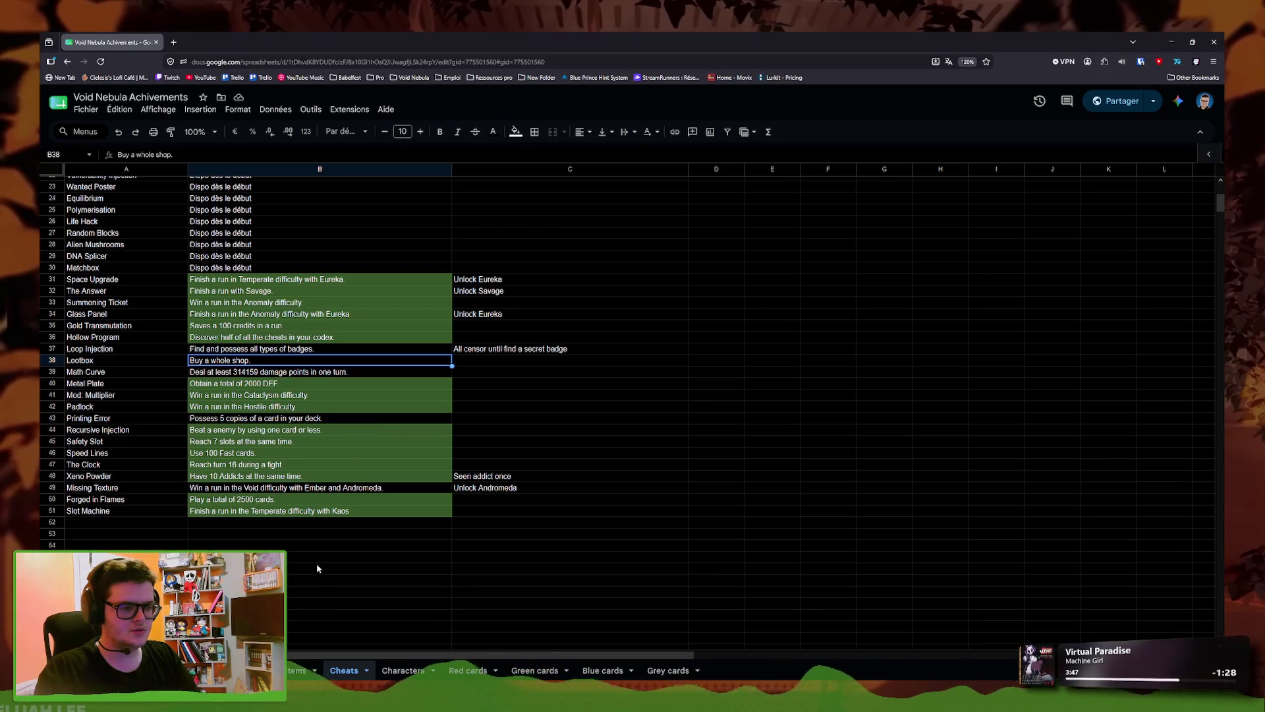
- Go through the Characters and Red cards sheets to the Green cards Neurotoxin achievement in B15
{"action": "left_click", "coordinate": [402, 671]}
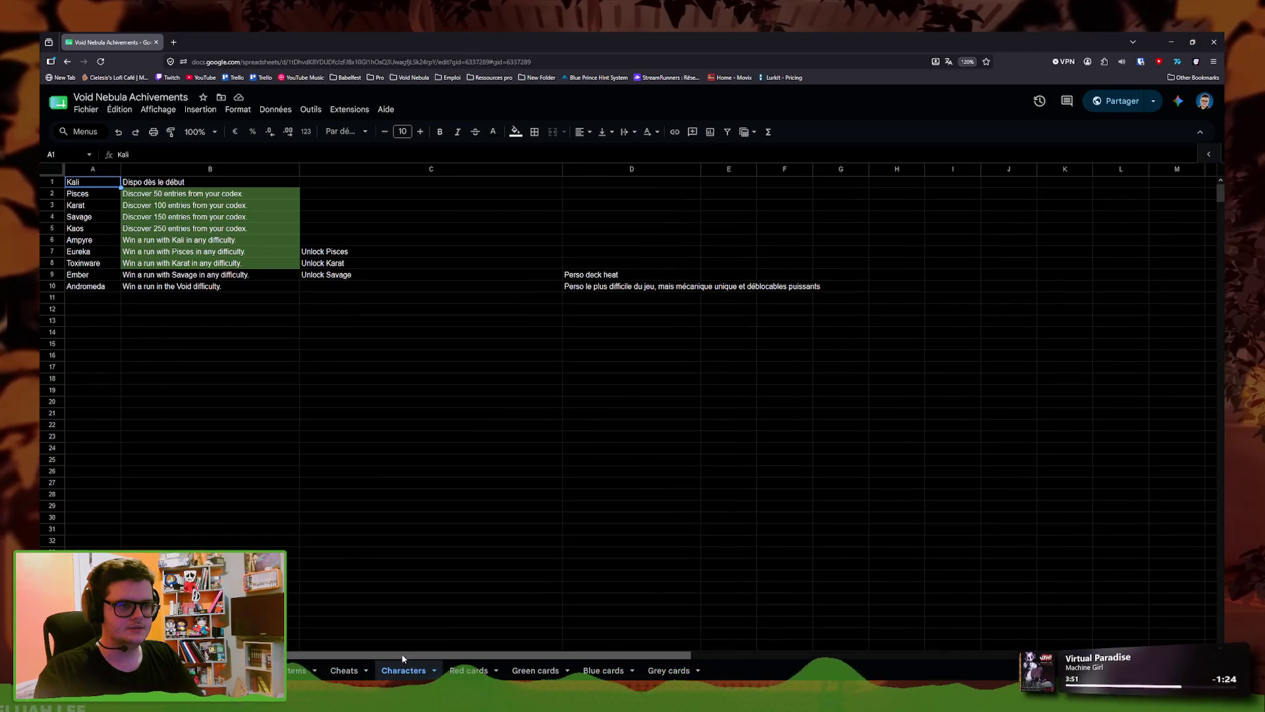
{"action": "left_click", "coordinate": [491, 672]}
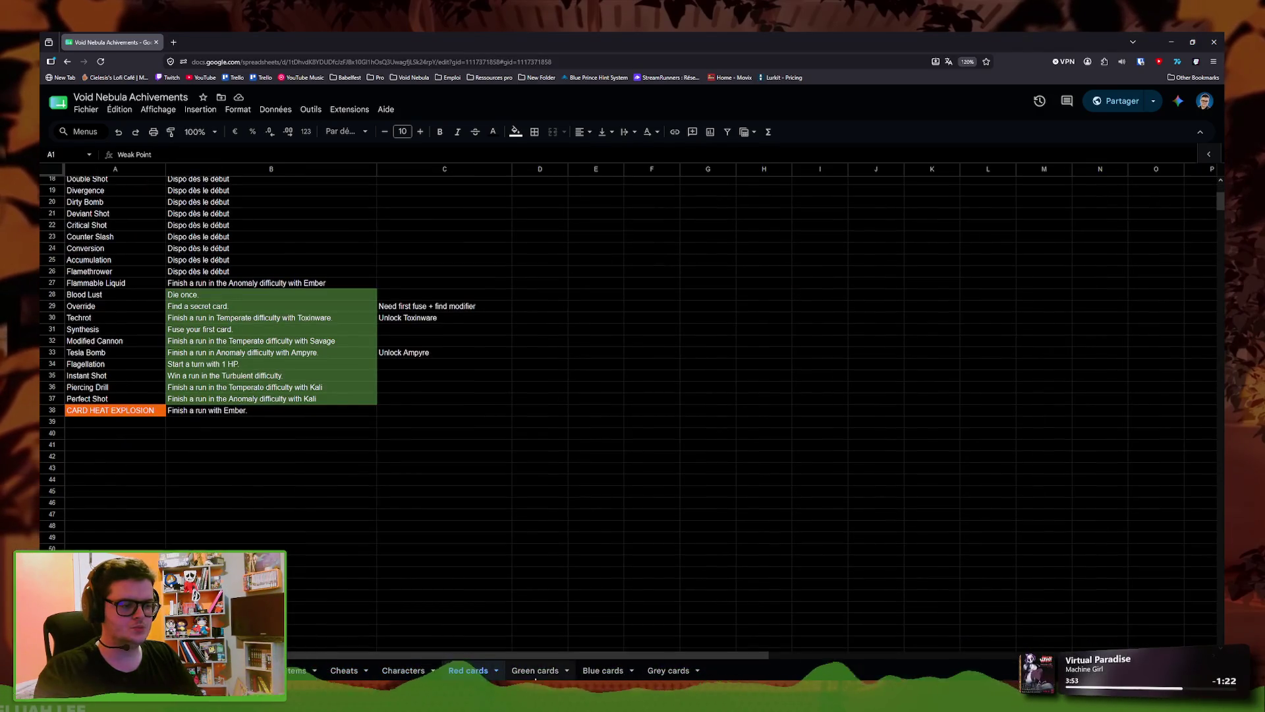
{"action": "left_click", "coordinate": [535, 671]}
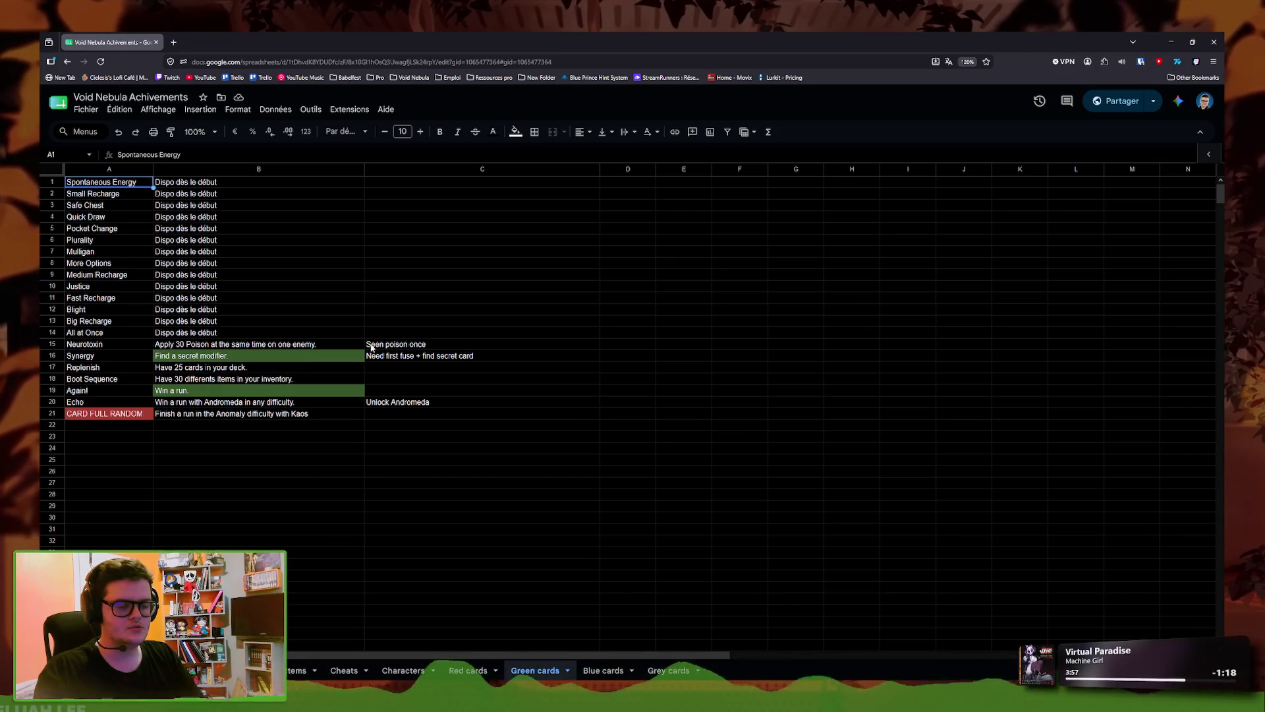
{"action": "left_click", "coordinate": [350, 344]}
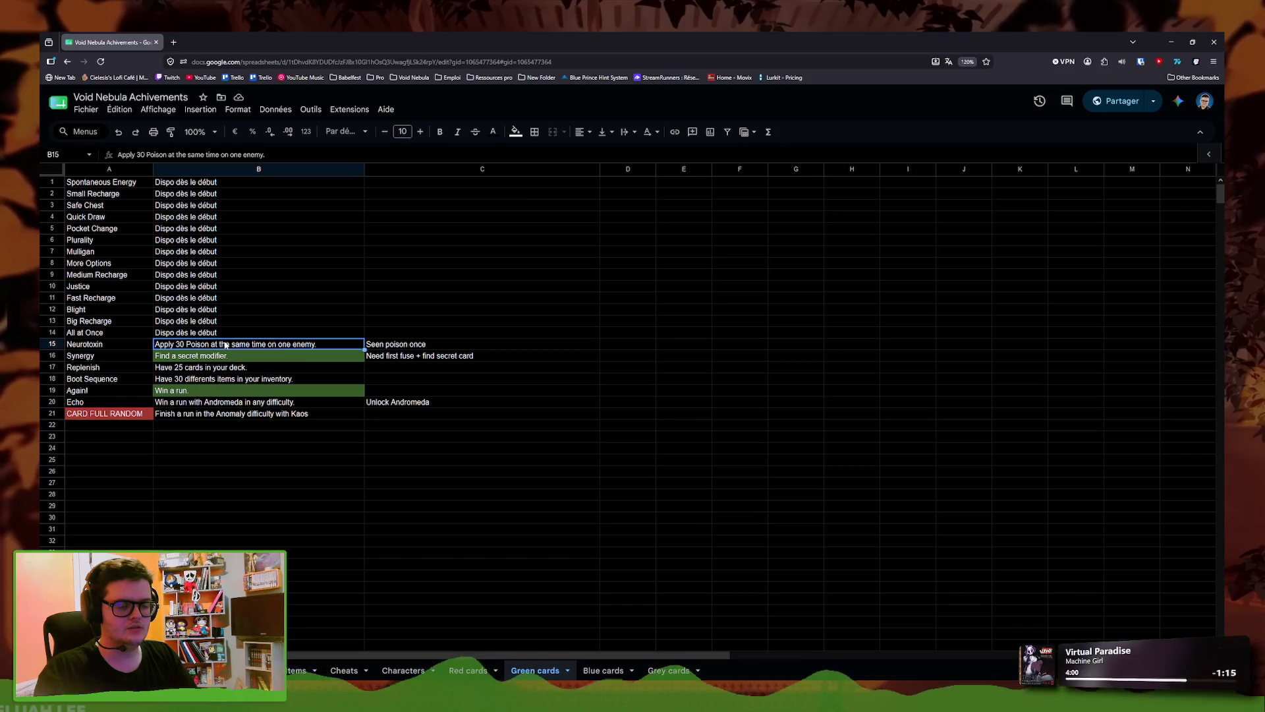
{"action": "double_click", "coordinate": [729, 33]}
- Duplicate ach_six_six_six_status.tres as ach_thirty_poisons.tres
{"action": "left_click", "coordinate": [193, 86]}
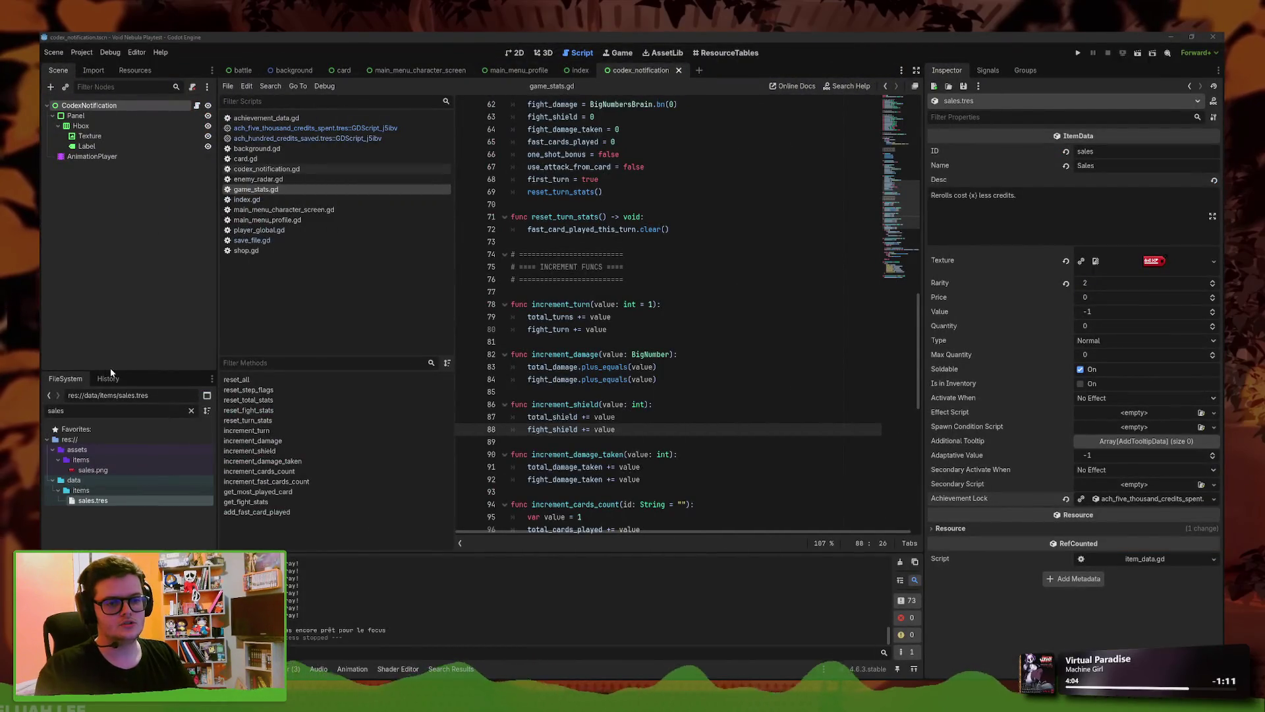
{"action": "type", "text": "ach_six"}
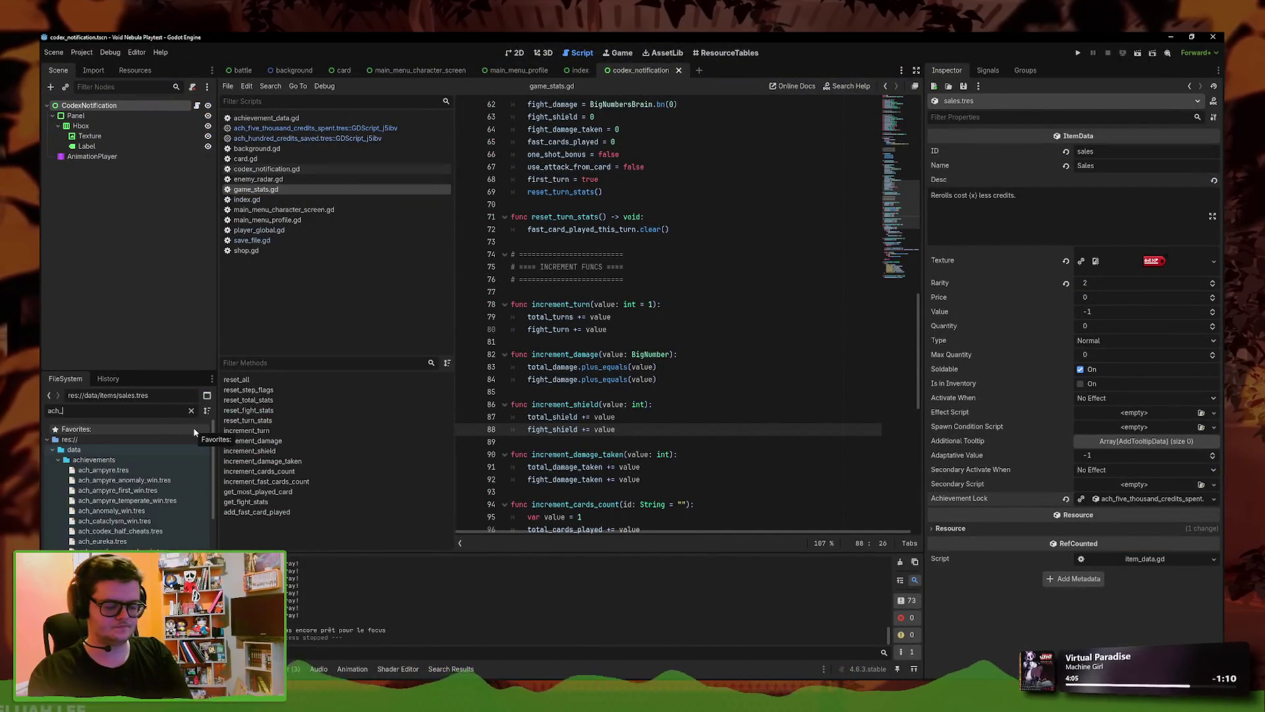
{"action": "right_click", "coordinate": [149, 470]}
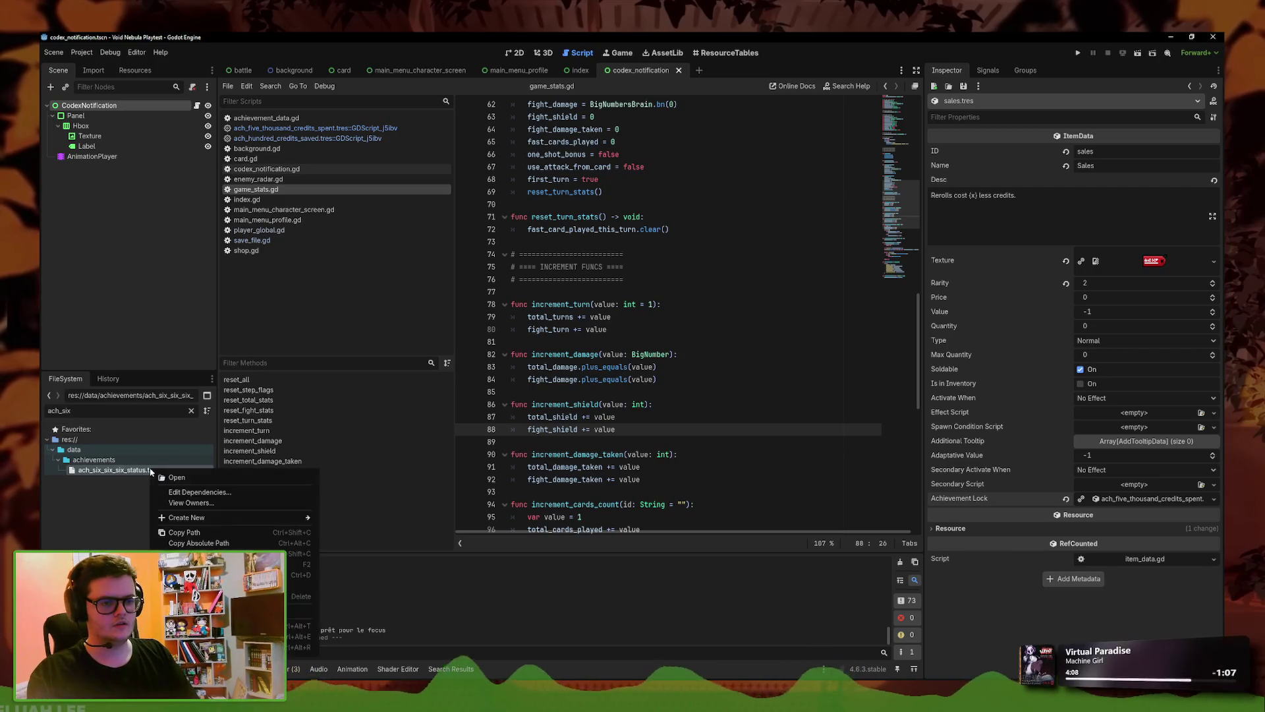
{"action": "right_click", "coordinate": [128, 470]}
{"action": "left_click", "coordinate": [168, 581]}
{"action": "left_click_drag", "start_coordinate": [596, 353], "coordinate": [543, 353]}
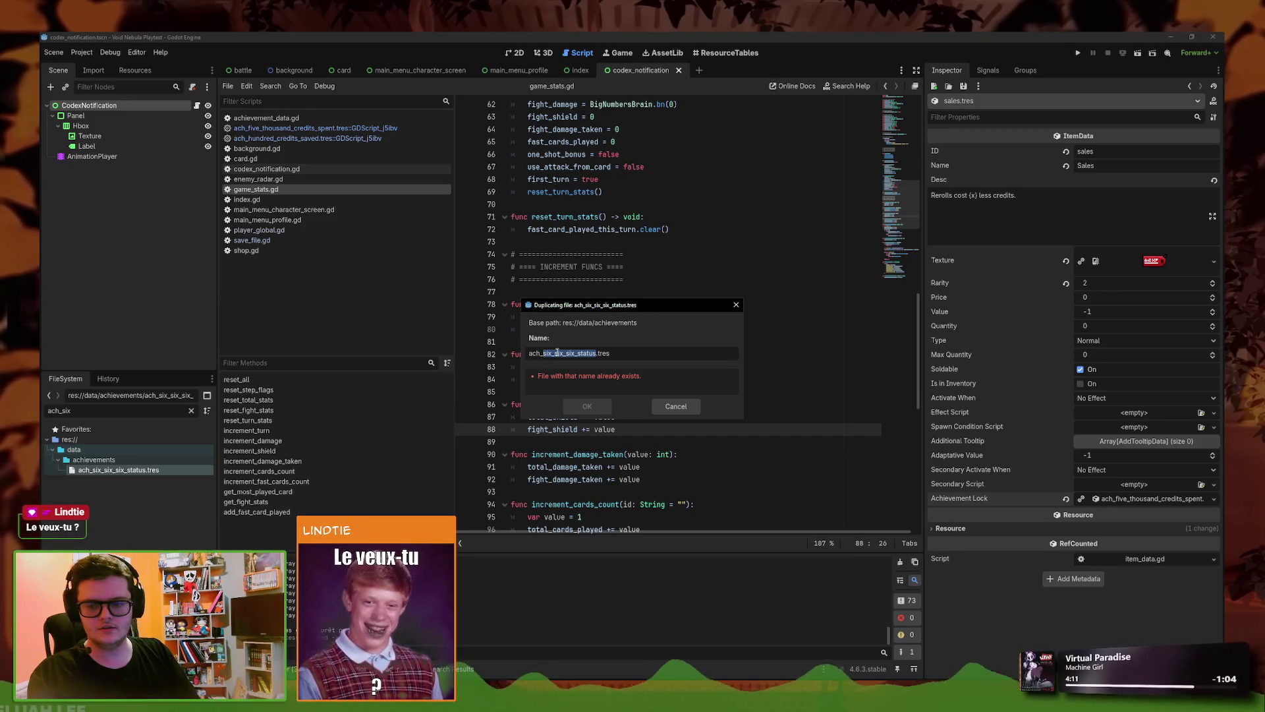
{"action": "type", "text": "third"}
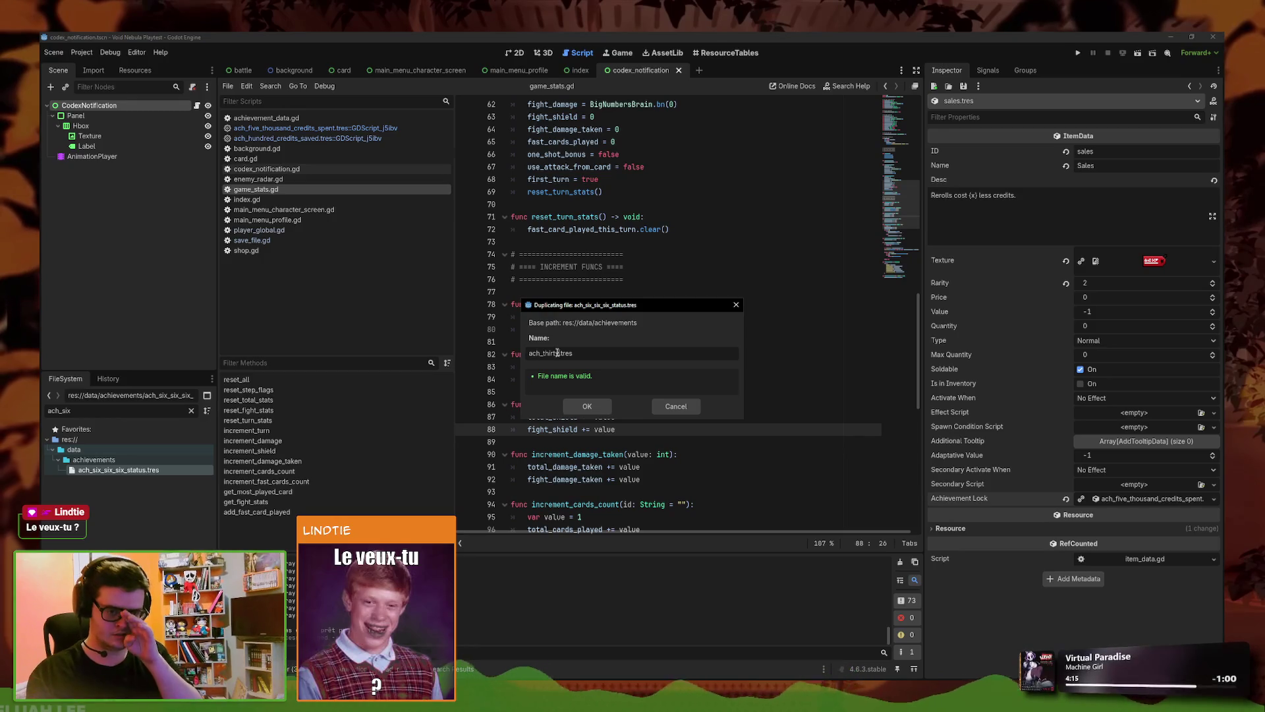
{"action": "key", "text": "BackSpace"}
{"action": "type", "text": "ty_poisons"}
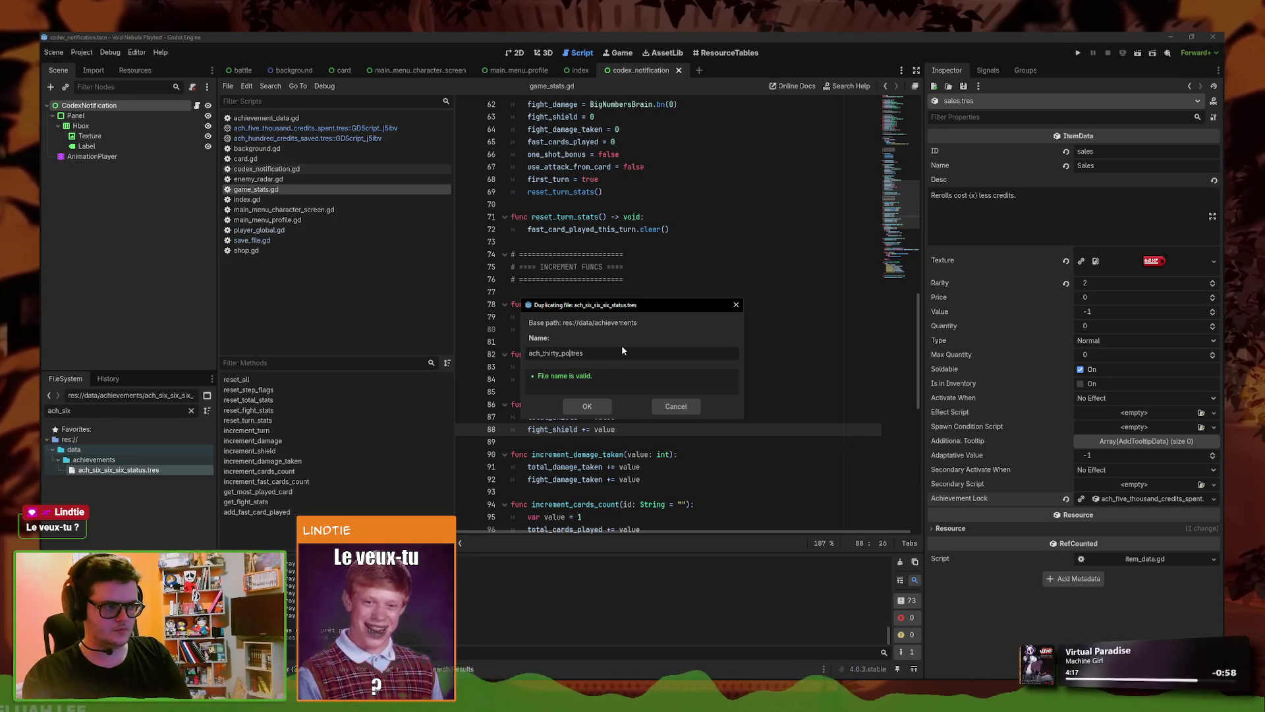
{"action": "left_click", "coordinate": [598, 408]}
- Change the new achievement's description to 30 Poison, dropping Vulnerable and Weakened, and save
{"action": "double_click", "coordinate": [58, 410]}
{"action": "type", "text": "thirt"}
{"action": "left_click", "coordinate": [112, 470]}
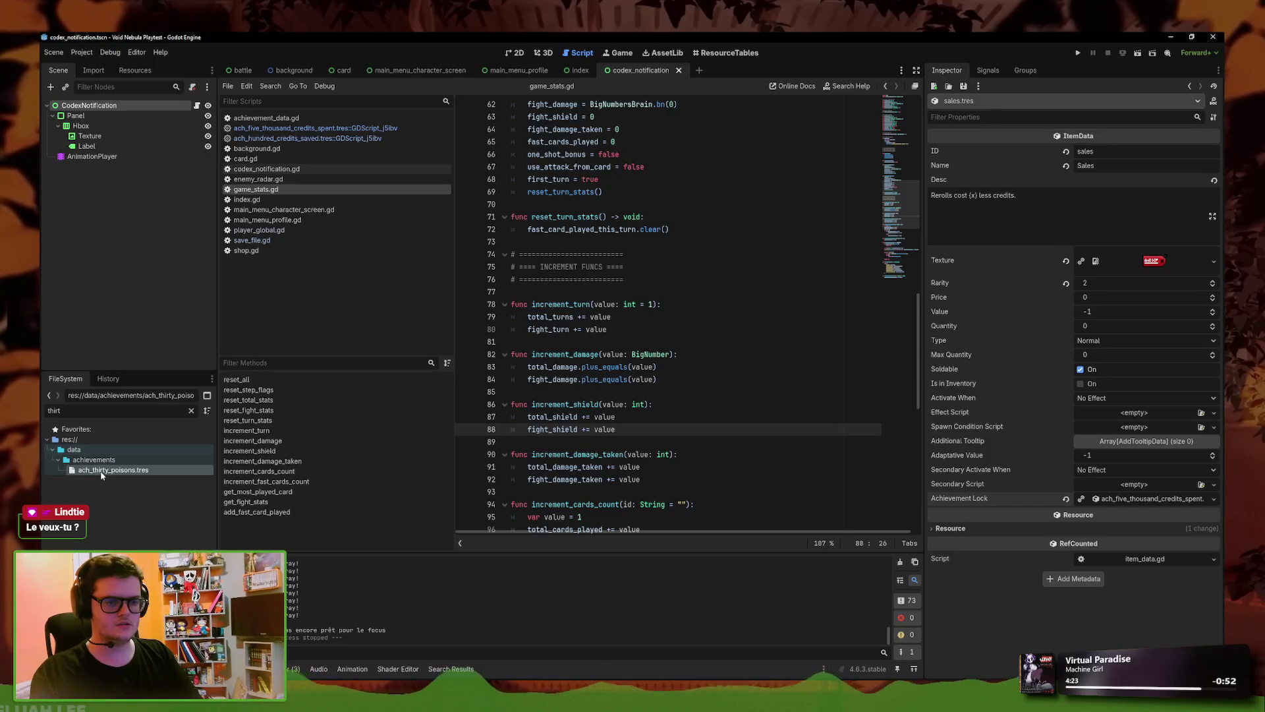
{"action": "left_click_drag", "start_coordinate": [1071, 196], "coordinate": [973, 186]}
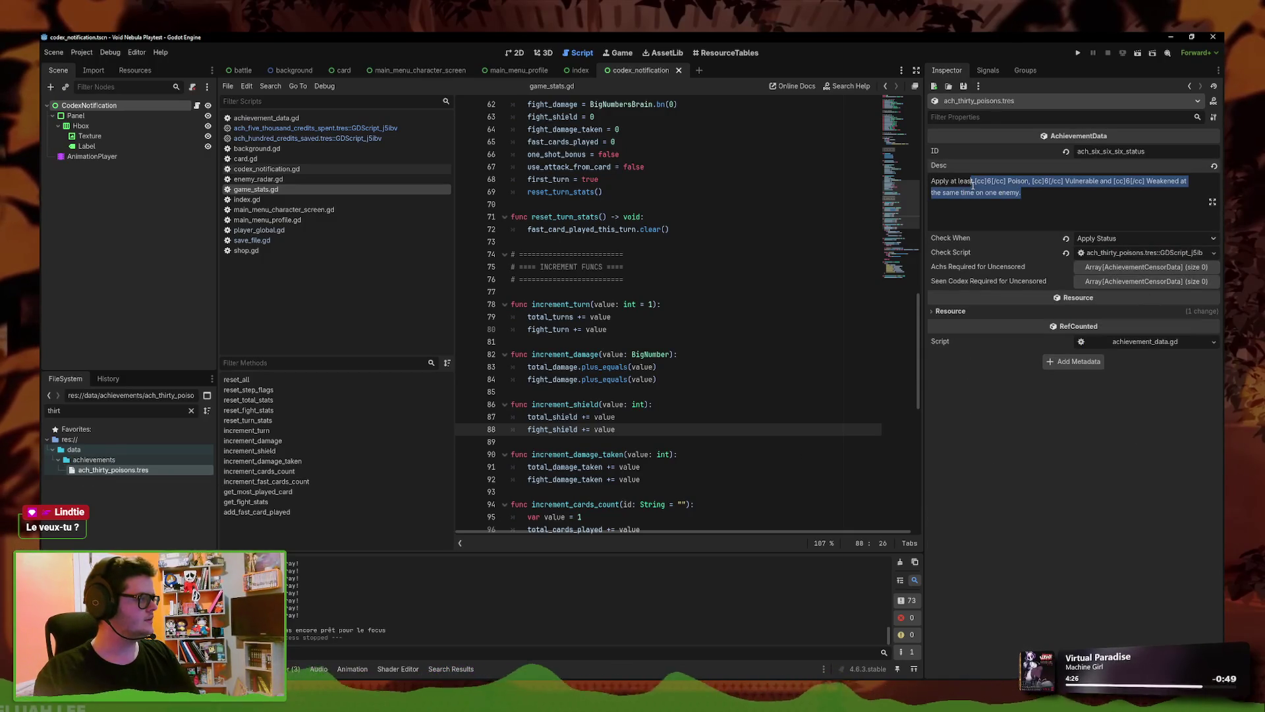
{"action": "double_click", "coordinate": [987, 182]}
{"action": "type", "text": "30"}
{"action": "mouse_move", "coordinate": [1053, 195]}
{"action": "left_mouse_down"}
{"action": "mouse_move", "coordinate": [1036, 184]}
{"action": "mouse_move", "coordinate": [1054, 182]}
{"action": "mouse_move", "coordinate": [1035, 182]}
{"action": "left_mouse_up"}
{"action": "left_click", "coordinate": [1035, 203]}
{"action": "key", "text": "BackSpace"}
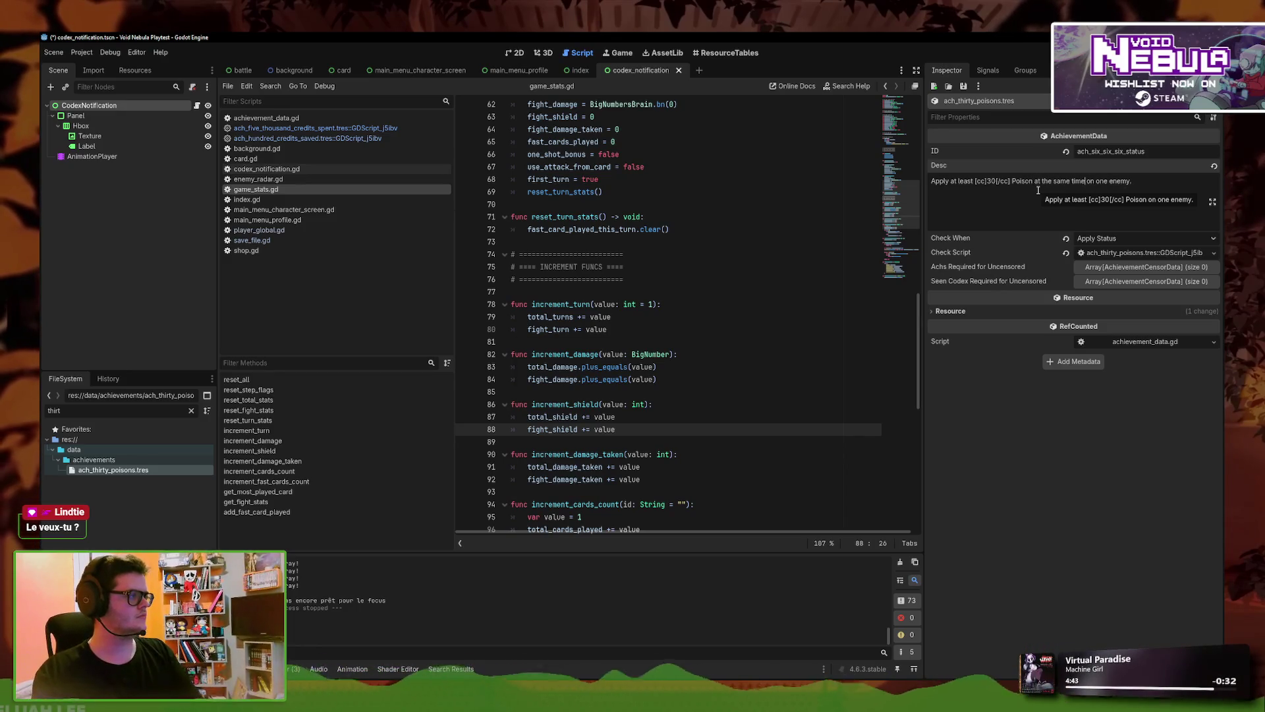
{"action": "key", "text": "ctrl+s"}
- Set the achievement ID to ach_thirty_poisons, save, and open its check script
{"action": "double_click", "coordinate": [1134, 152]}
{"action": "type", "text": "ach_t"}
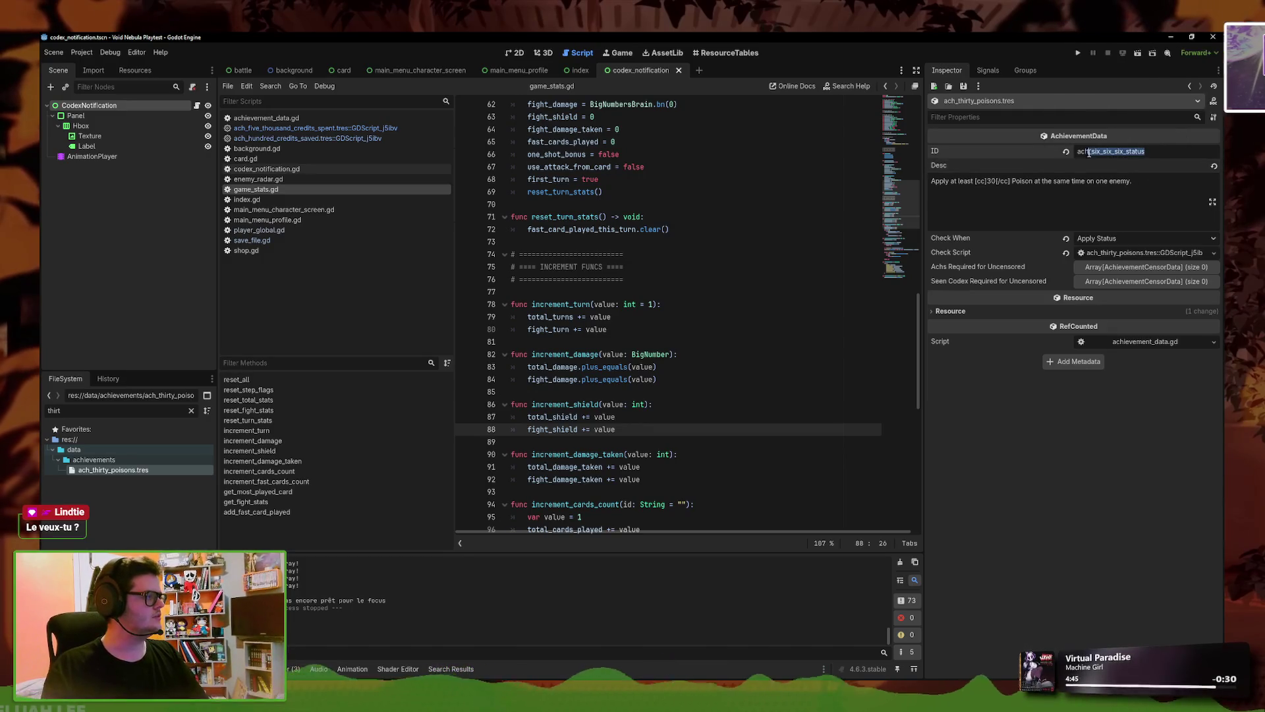
{"action": "type", "text": "hirty"}
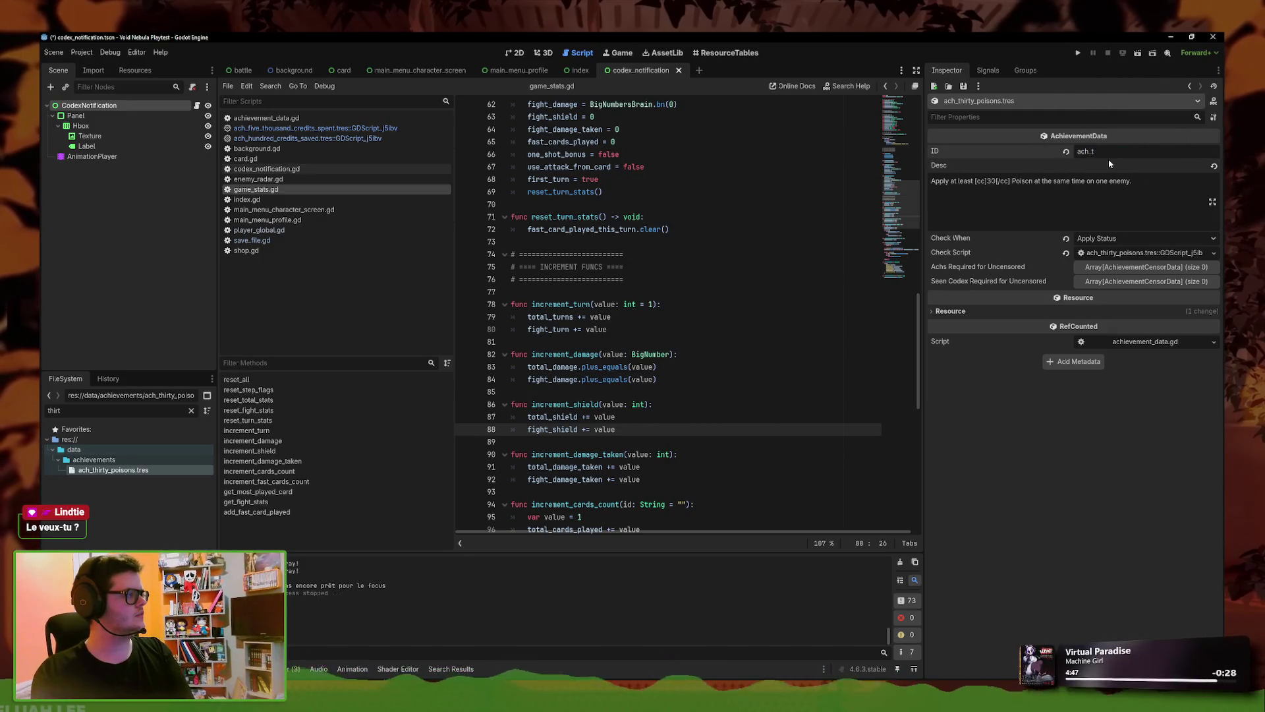
{"action": "type", "text": "_poisons"}
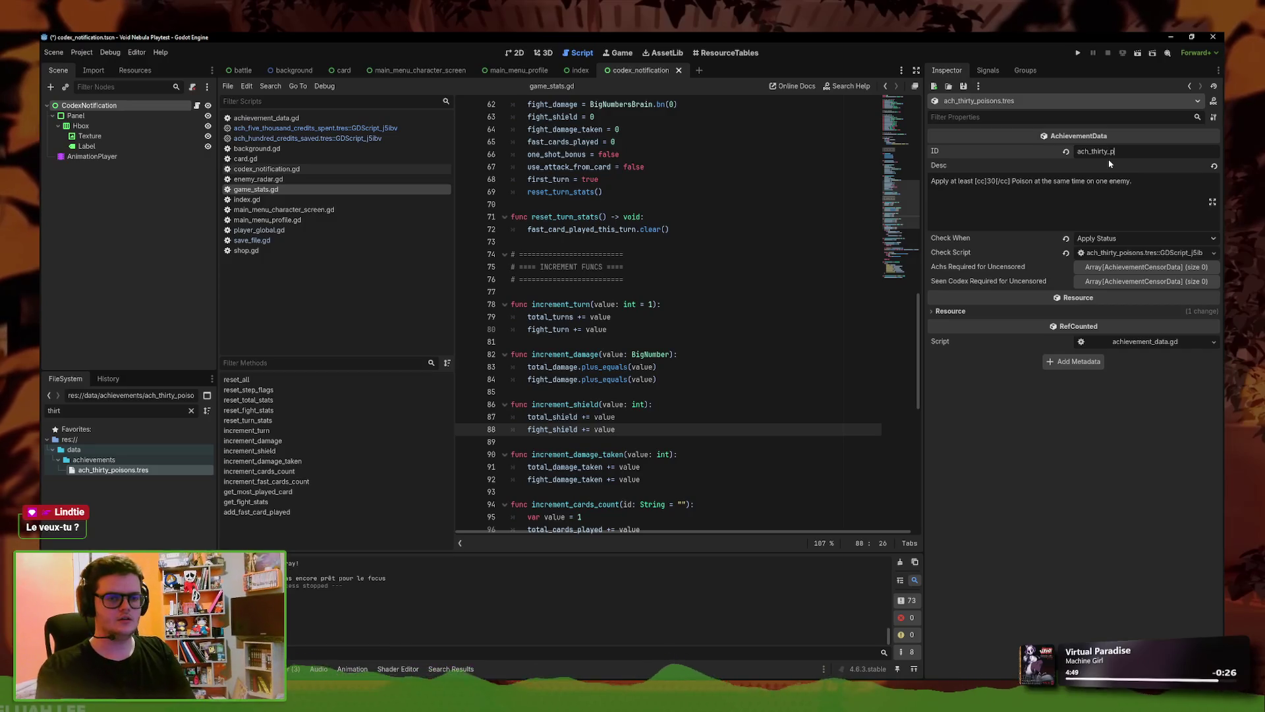
{"action": "key", "text": "ctrl+s"}
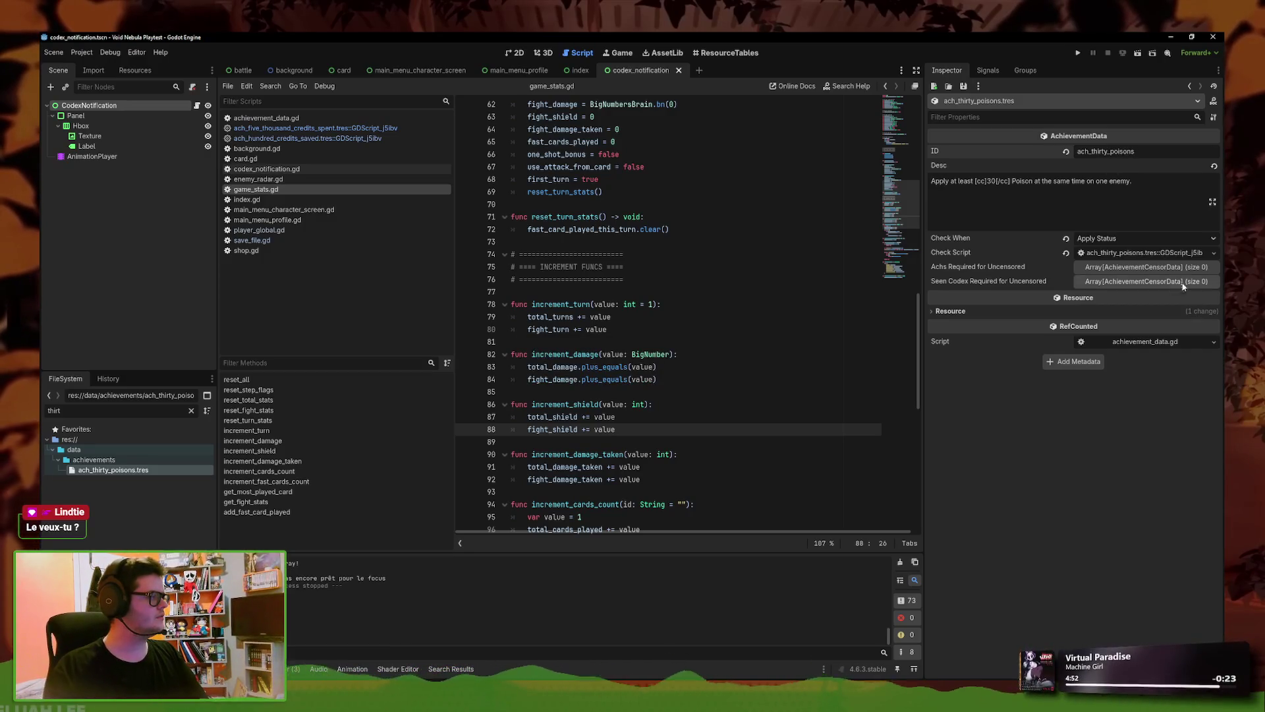
{"action": "left_click", "coordinate": [1145, 253]}
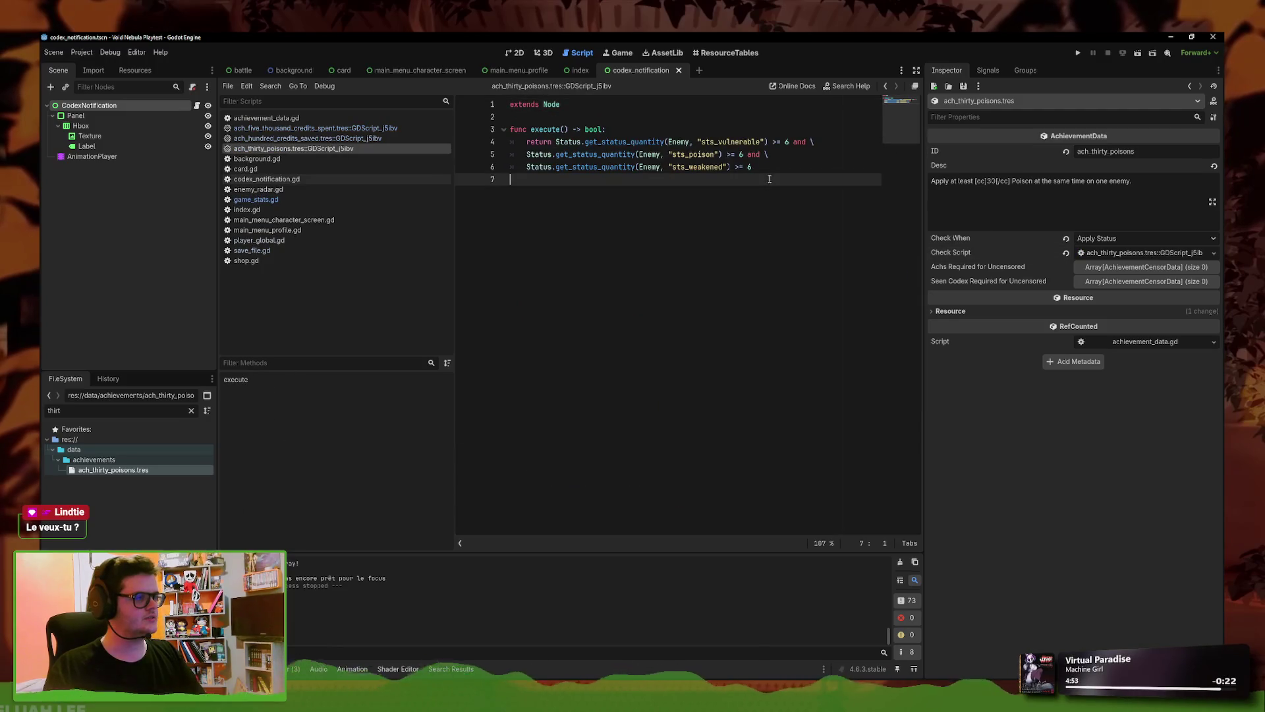
- Reduce the check to sts_poison at least 30, save, and filter files for neuro
{"action": "left_click_drag", "start_coordinate": [754, 167], "coordinate": [494, 156]}
{"action": "key", "text": "BackSpace"}
{"action": "key", "text": "BackSpace"}
{"action": "key", "text": "BackSpace"}
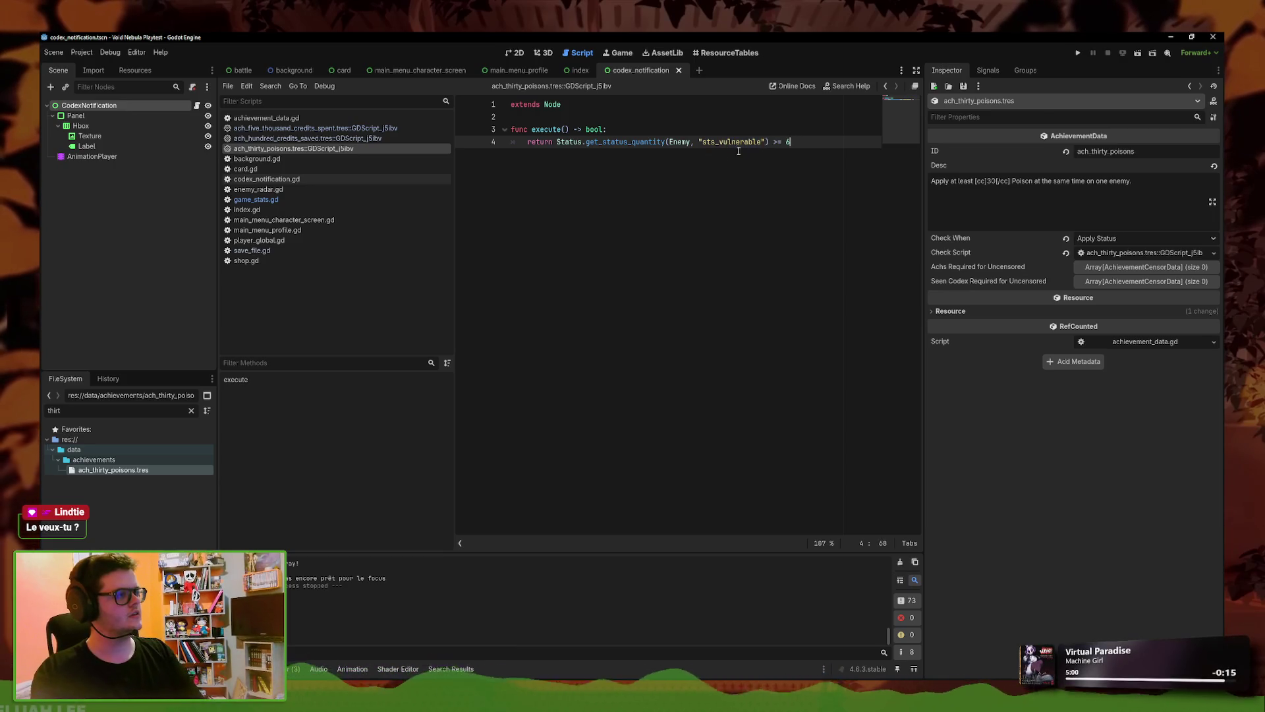
{"action": "left_click_drag", "start_coordinate": [760, 144], "coordinate": [720, 145]}
{"action": "type", "text": "on"}
{"action": "left_click", "coordinate": [794, 140]}
{"action": "key", "text": "ctrl+s"}
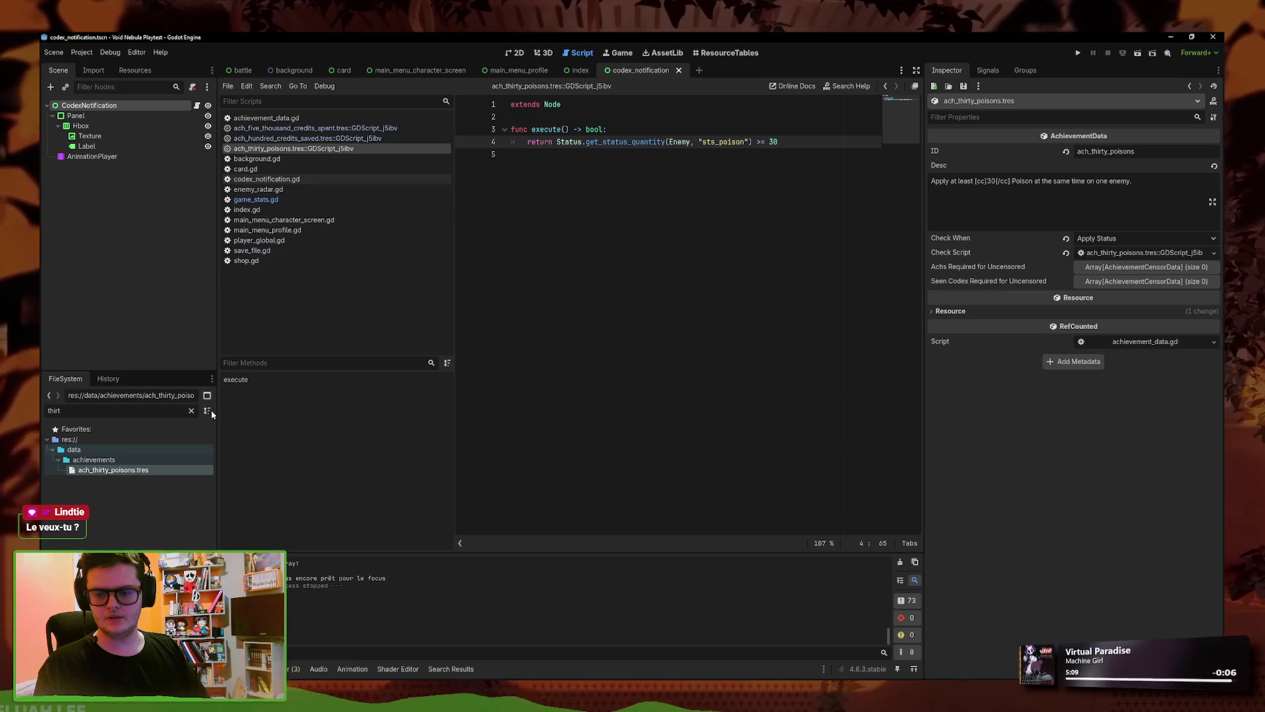
{"action": "key", "text": "ctrl+a"}
{"action": "type", "text": "neuro"}
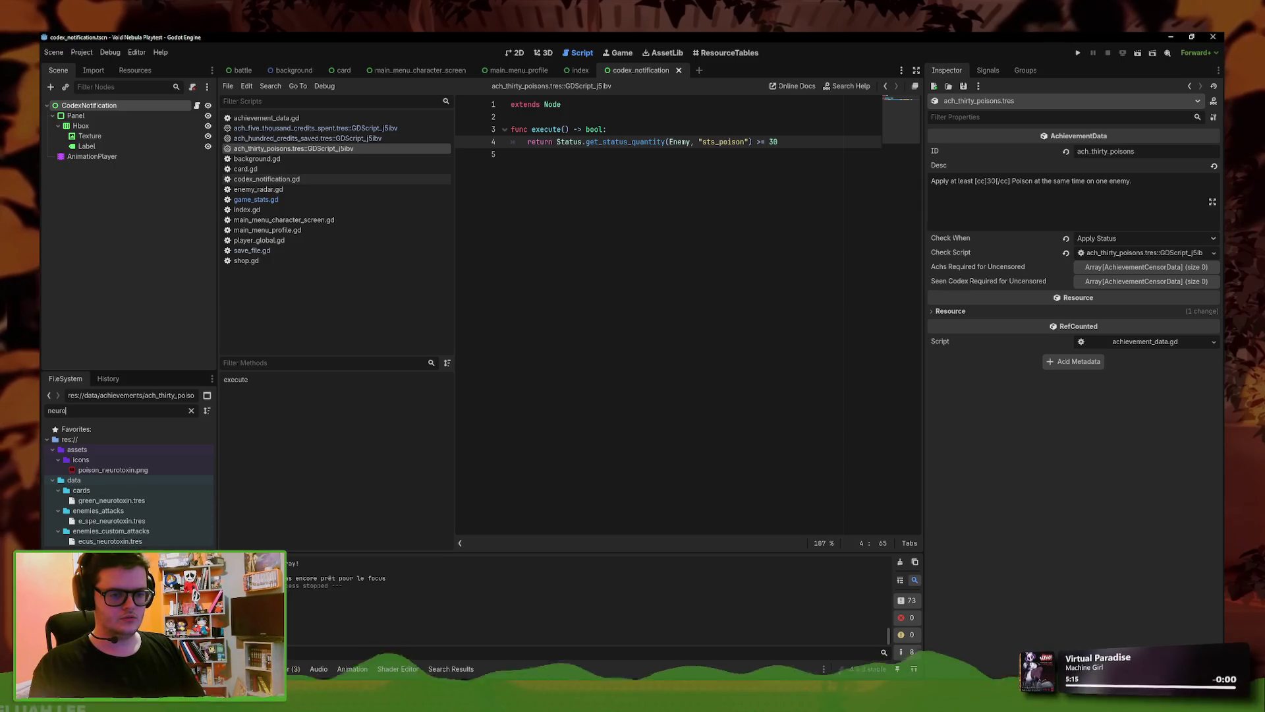
- Set green_neurotoxin.tres's Achievement Lock to ach_thirty_poisons.tres via Quick Load
{"action": "left_click", "coordinate": [112, 500]}
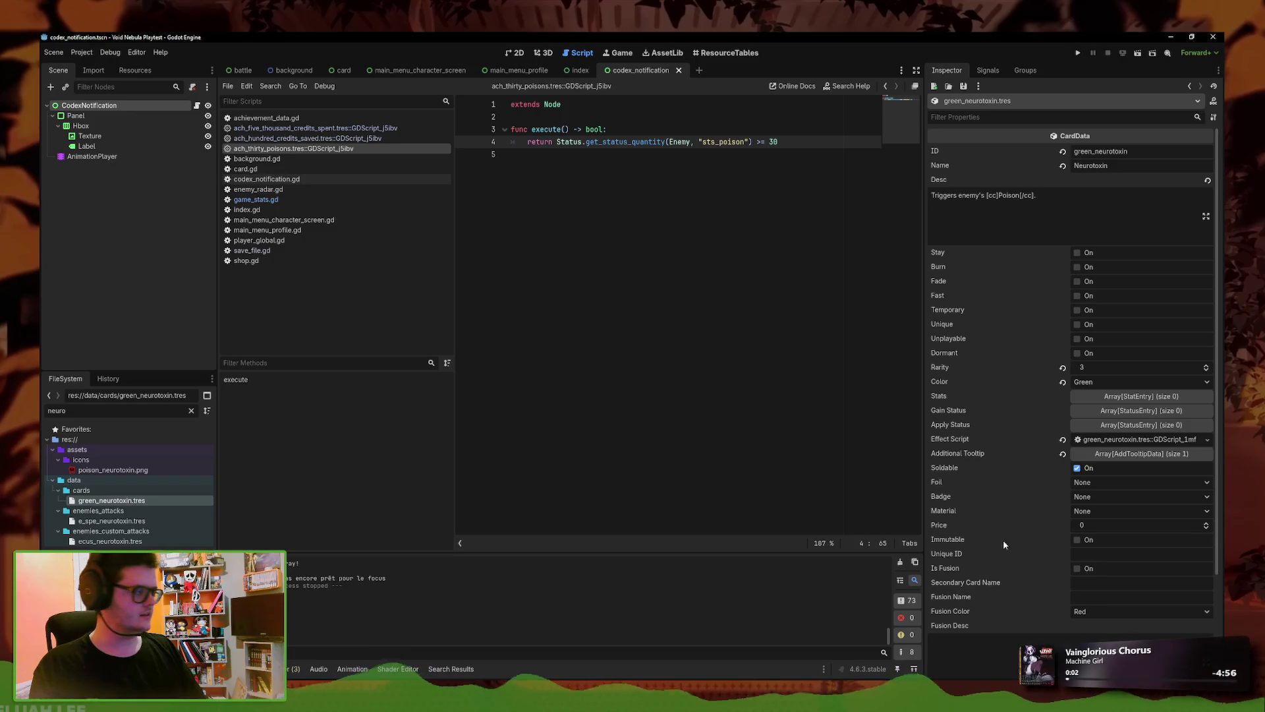
{"action": "scroll", "coordinate": [1195, 598], "scroll_direction": "down", "scroll_amount": 4}
{"action": "left_click", "coordinate": [1207, 588]}
{"action": "left_click", "coordinate": [1166, 631]}
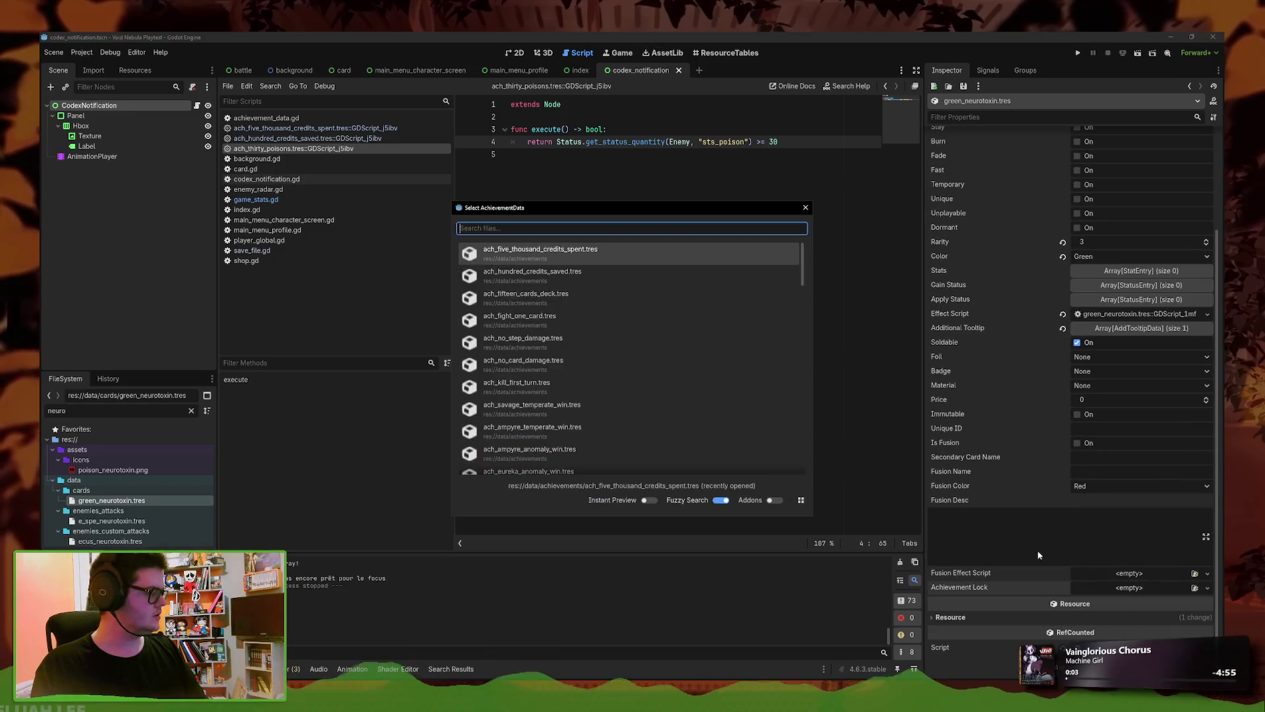
{"action": "type", "text": "ach_th"}
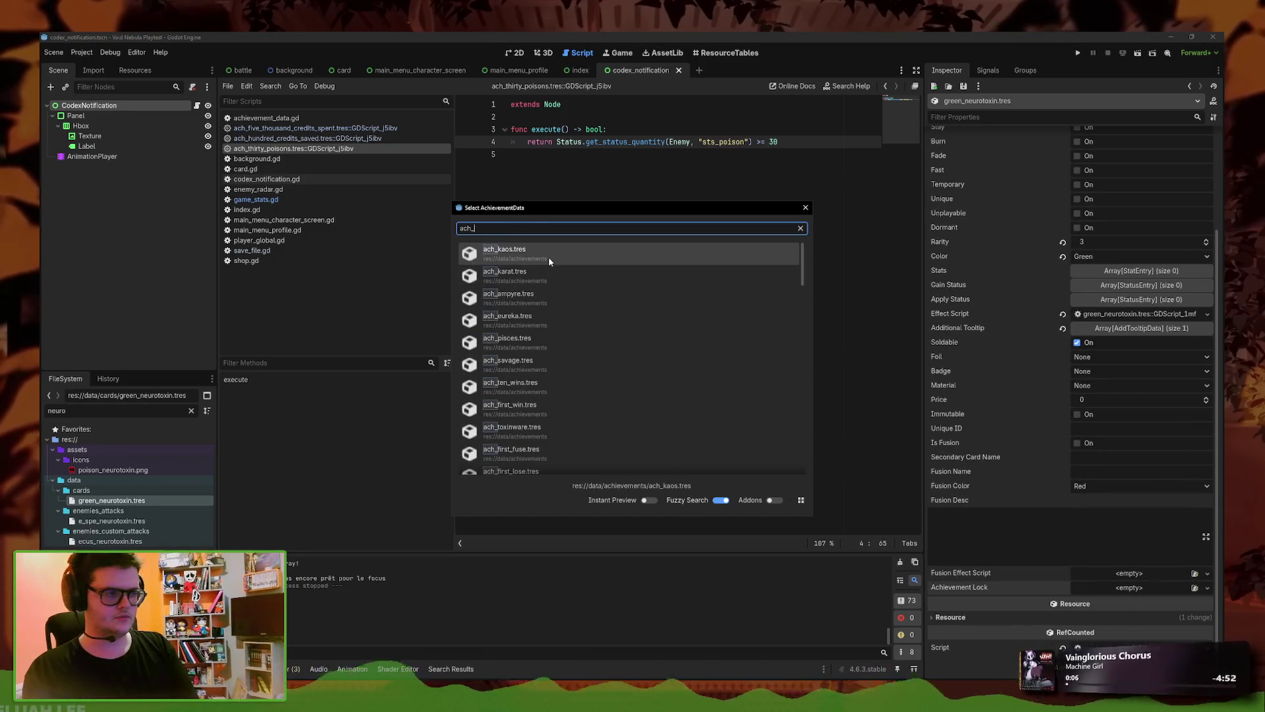
{"action": "double_click", "coordinate": [559, 253]}
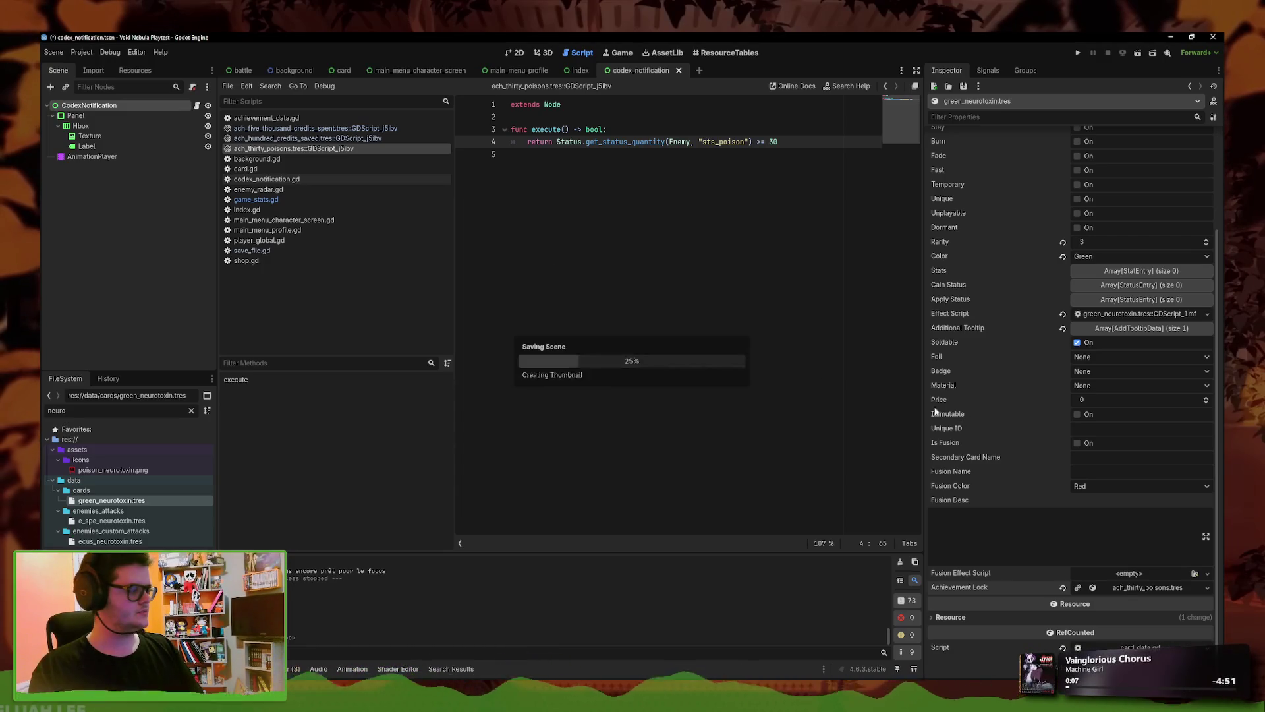
- Open ach_thirty_poisons.tres and replace its description with the pasted 30-poison text
{"action": "left_click", "coordinate": [1161, 587]}
{"action": "double_click", "coordinate": [85, 411]}
{"action": "type", "text": "thirt"}
{"action": "double_click", "coordinate": [158, 469]}
{"action": "left_click", "coordinate": [1045, 178]}
{"action": "key", "text": "ctrl+a"}
{"action": "key", "text": "BackSpace"}
{"action": "type", "text": "Apply at least [cc]30[/cc] Poison at the same time on one enemy."}
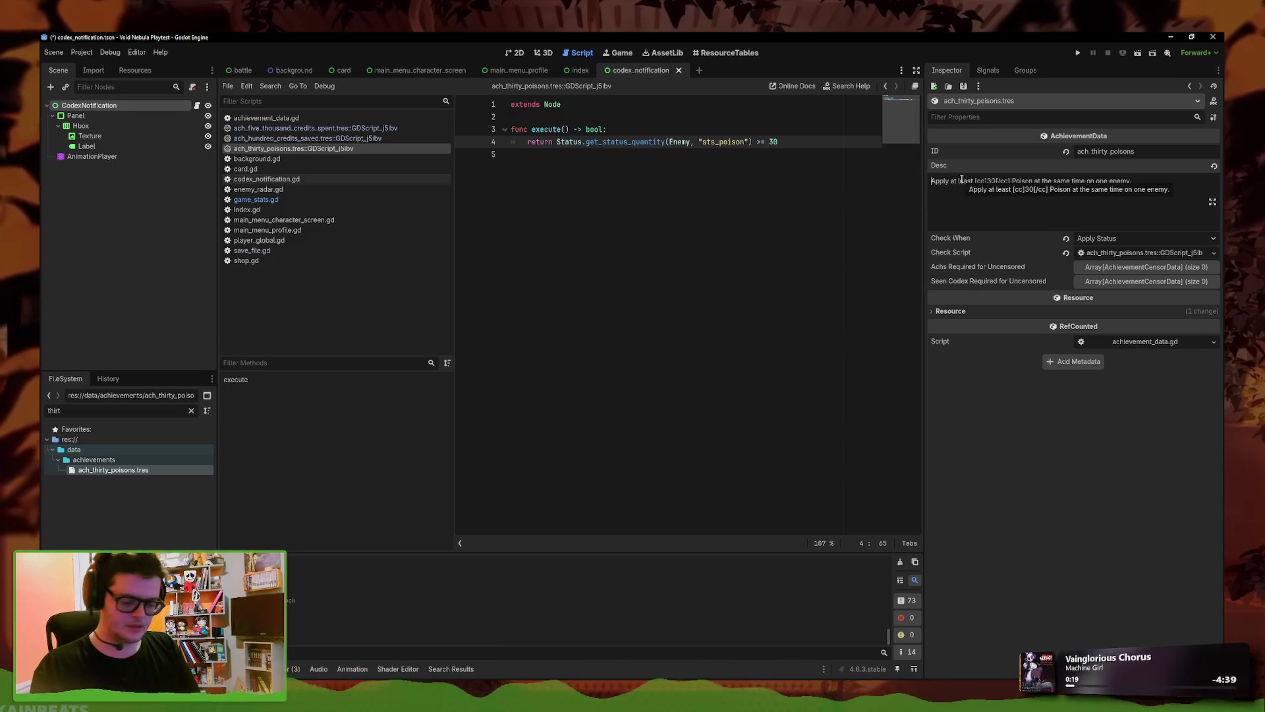
- Add a closing parenthesis to the end of the description and save
{"action": "left_click", "coordinate": [1157, 180]}
{"action": "type", "text": ")"}
{"action": "key", "text": "ctrl+s"}
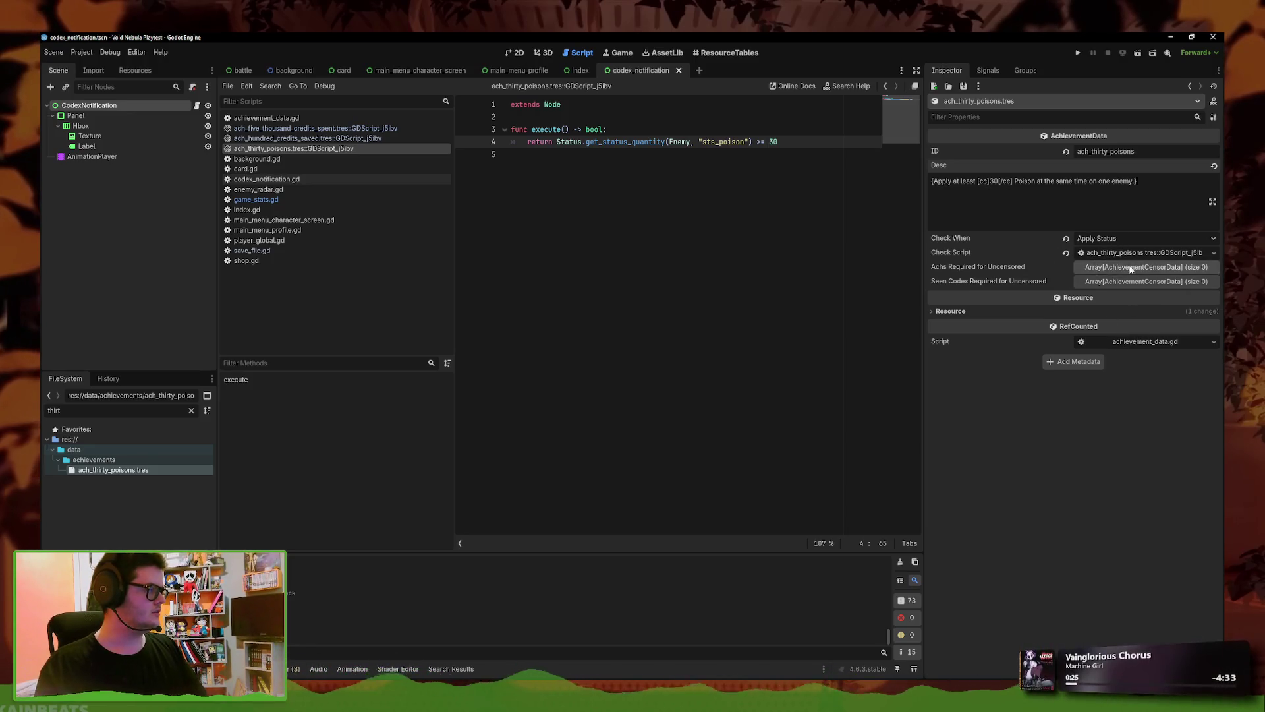
- Add an AchievementCensorData entry loading sts_poison.tres to Seen Codex Required for Uncensored, and save
{"action": "left_click", "coordinate": [1129, 282]}
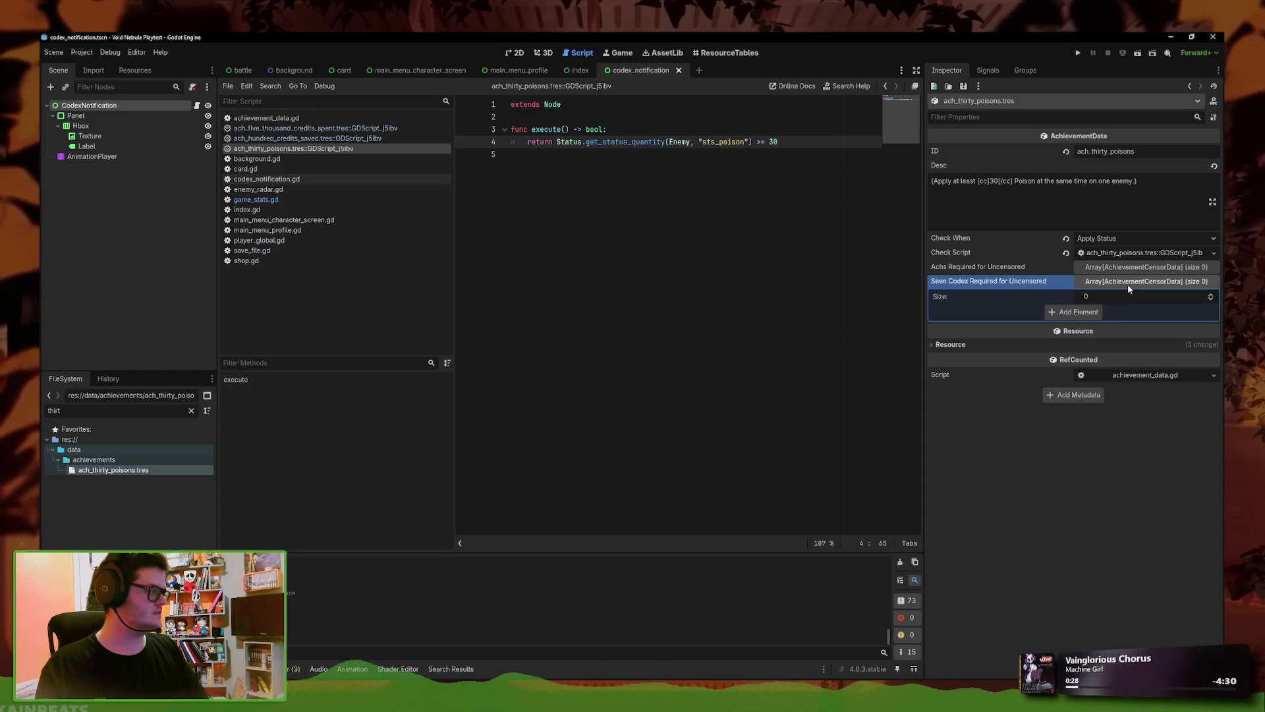
{"action": "left_click", "coordinate": [1104, 311]}
{"action": "left_click", "coordinate": [1133, 311]}
{"action": "left_click", "coordinate": [1145, 323]}
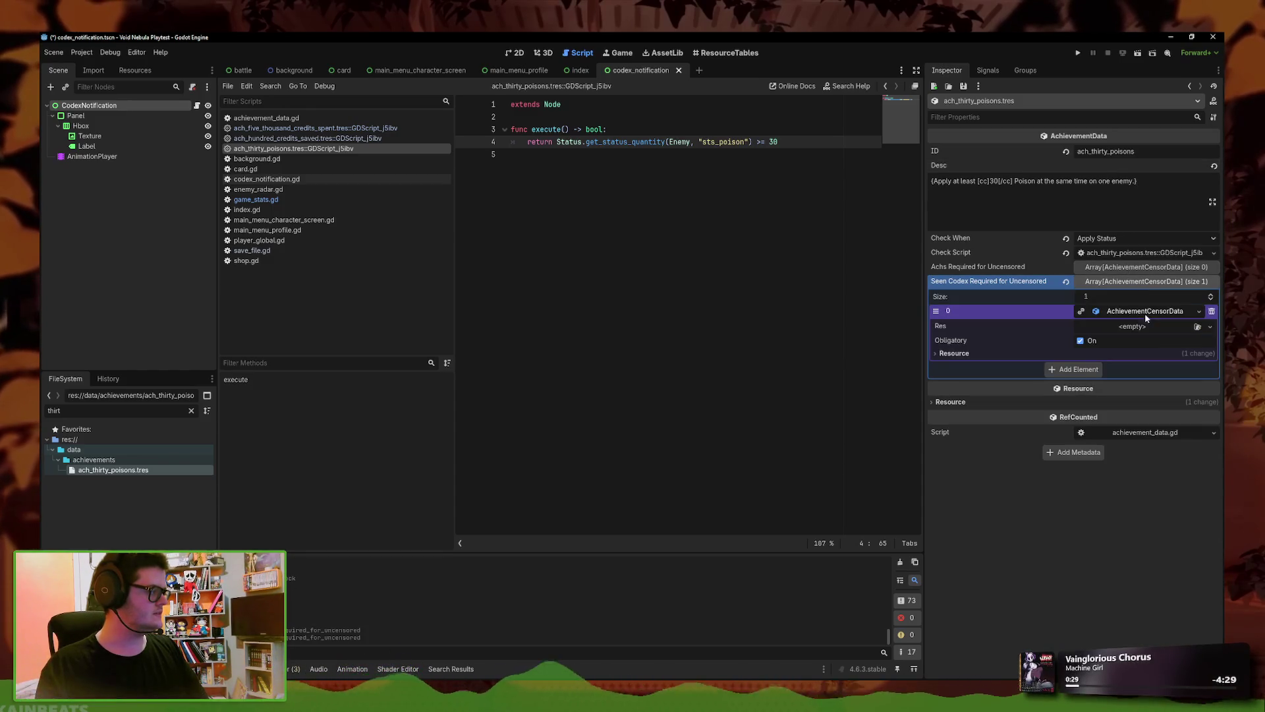
{"action": "left_click", "coordinate": [1210, 327]}
{"action": "scroll", "coordinate": [1127, 395], "scroll_direction": "down", "scroll_amount": 15}
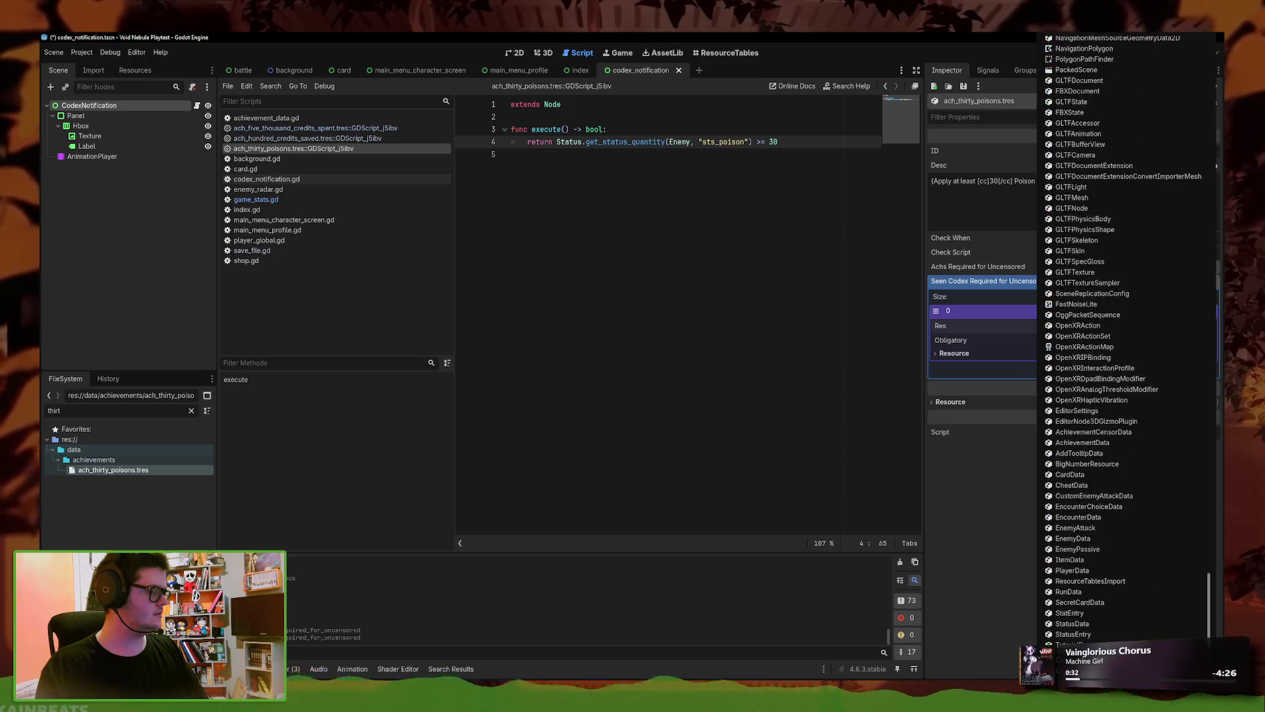
{"action": "left_click", "coordinate": [1113, 623]}
{"action": "type", "text": "sts"}
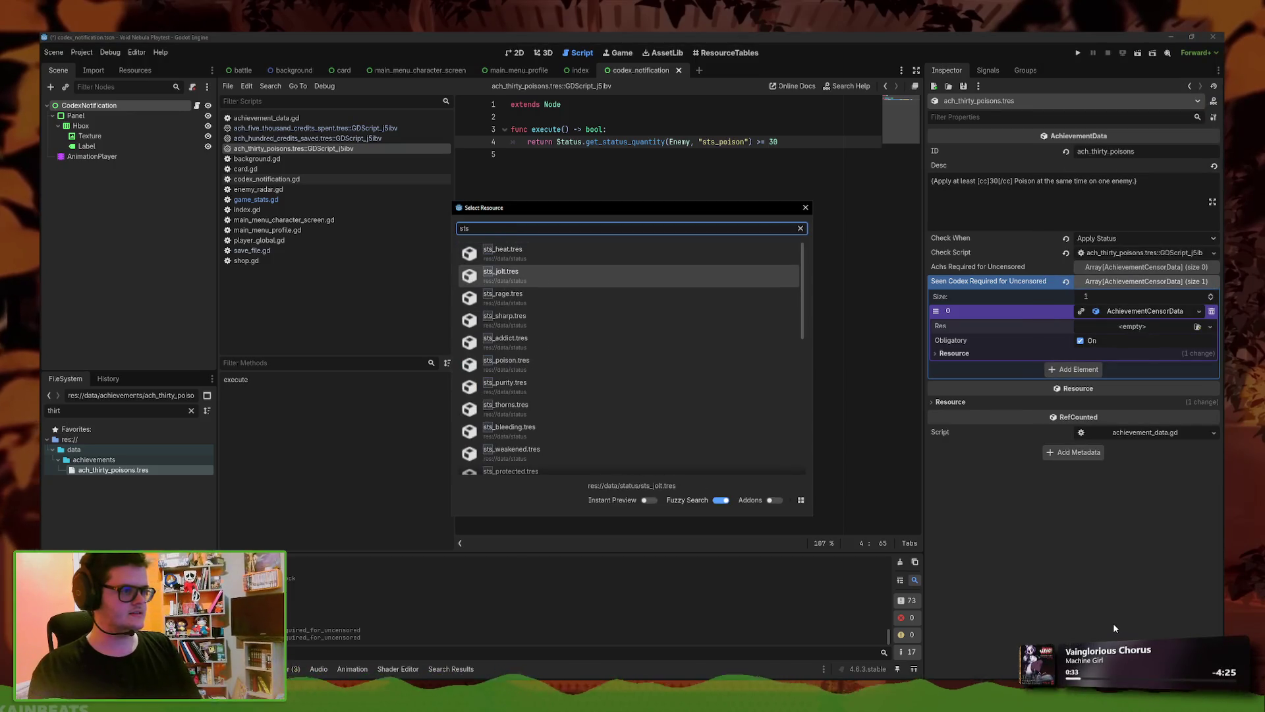
{"action": "type", "text": "_poison"}
{"action": "key", "text": "Return"}
{"action": "key", "text": "ctrl+s"}
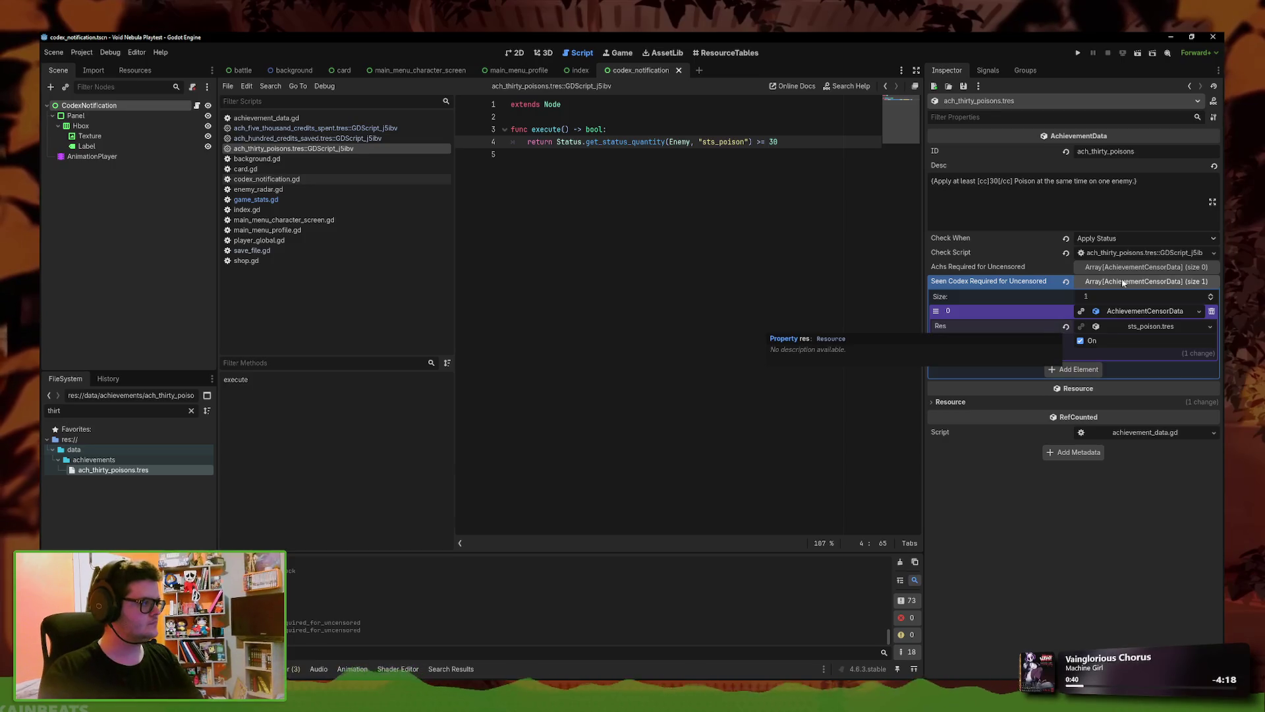
- Wrap Poison as {Poison} in the description, save, and run the playtest
{"action": "left_click", "coordinate": [1169, 190]}
{"action": "key", "text": "BackSpace"}
{"action": "key", "text": "ctrl+Left"}
{"action": "key", "text": "ctrl+Left"}
{"action": "key", "text": "ctrl+Left"}
{"action": "key", "text": "Left"}
{"action": "type", "text": "}"}
{"action": "key", "text": "ctrl+Left"}
{"action": "key", "text": "ctrl+Left"}
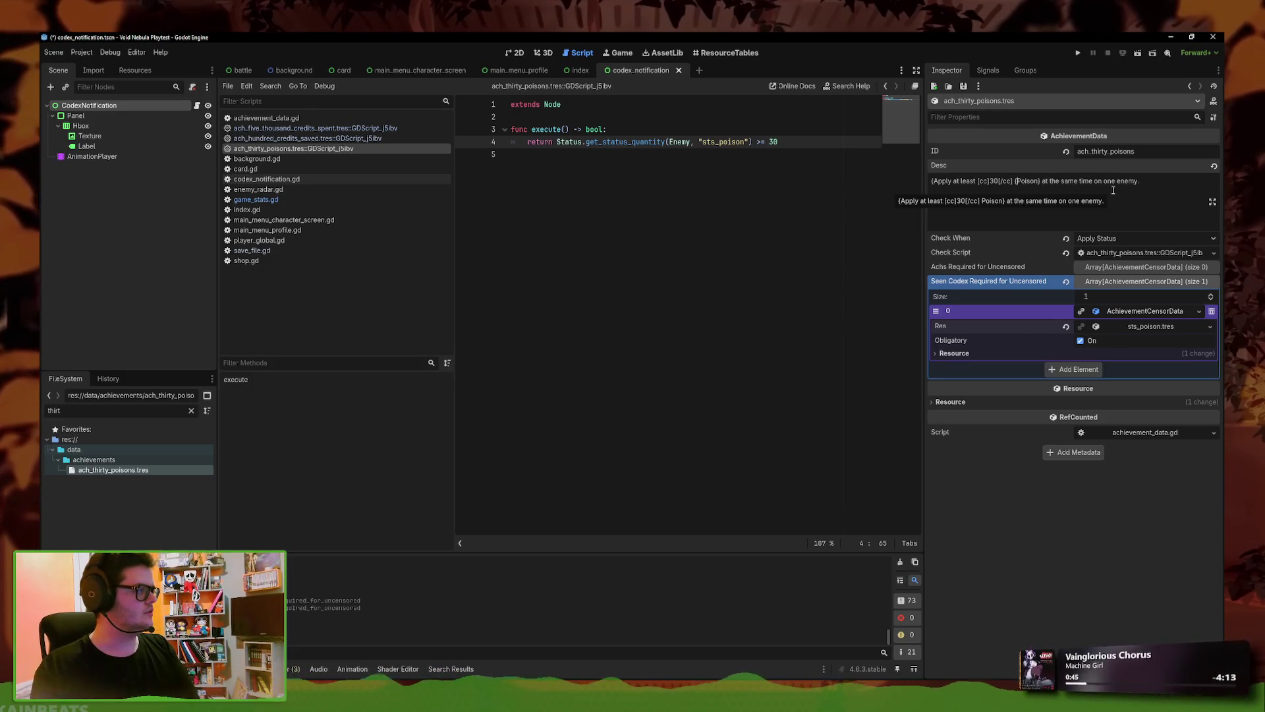
{"action": "type", "text": "{"}
{"action": "left_click", "coordinate": [933, 181]}
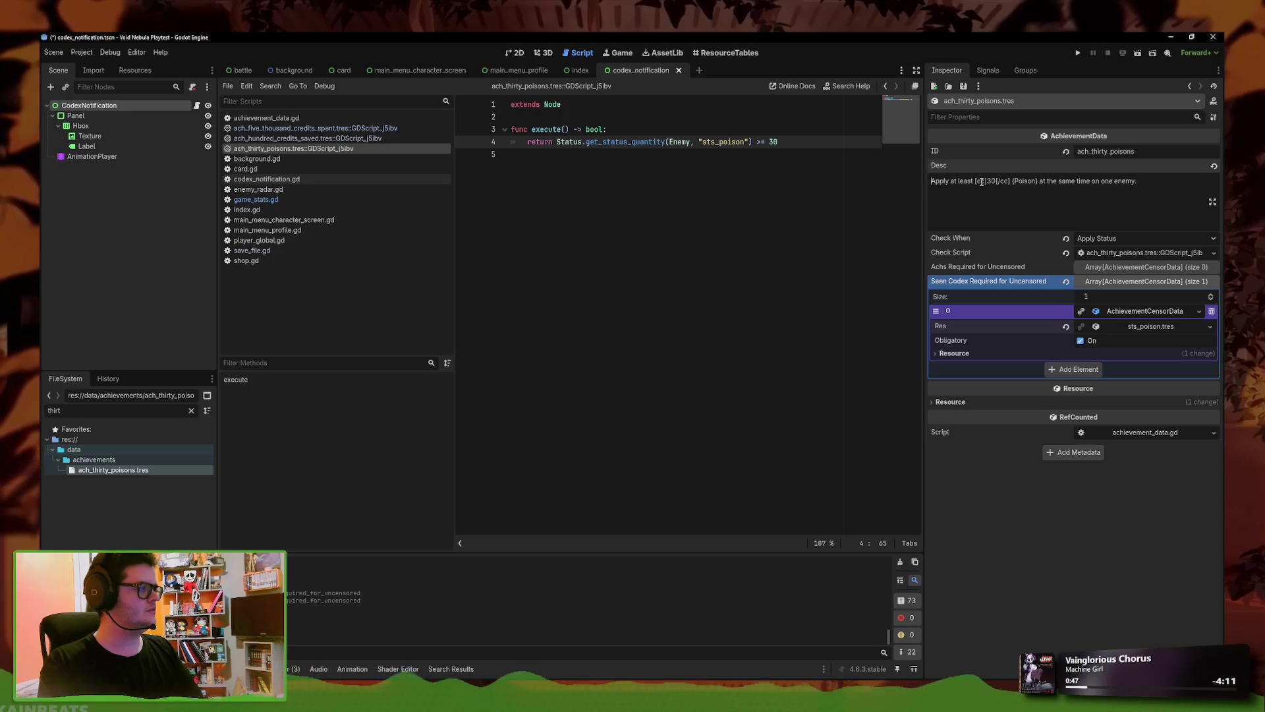
{"action": "key", "text": "ctrl+s"}
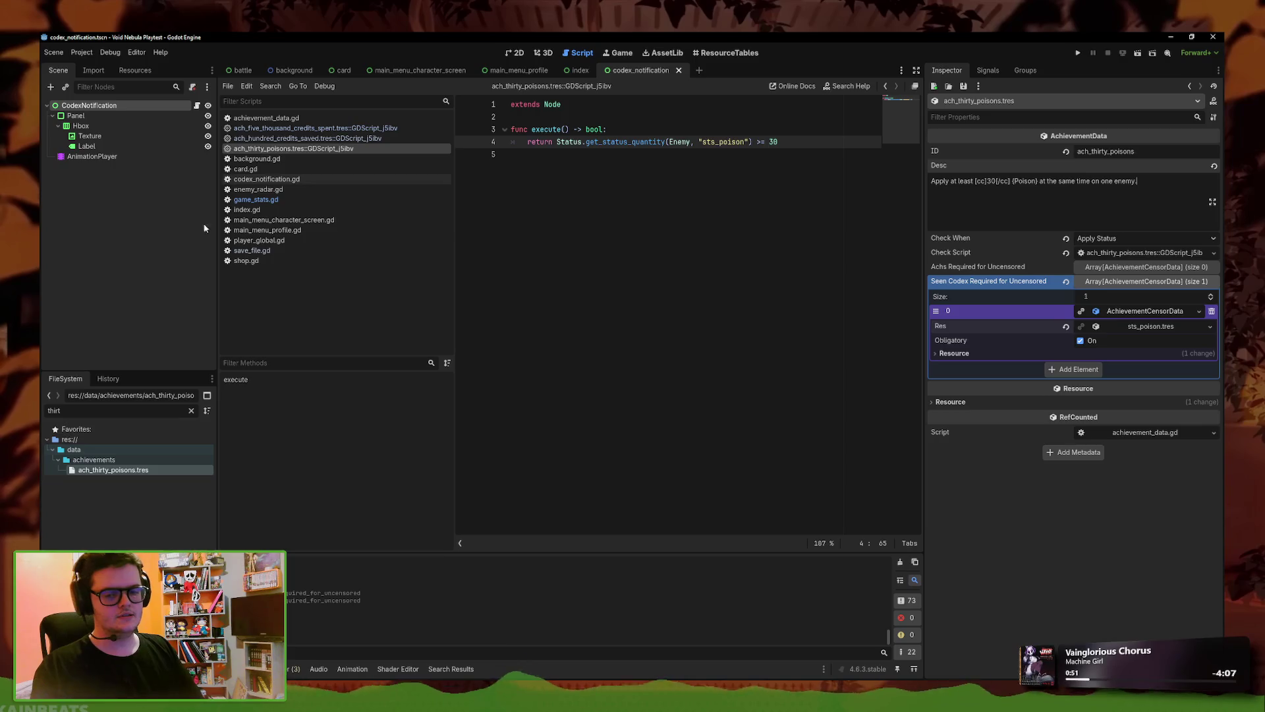
{"action": "left_click", "coordinate": [1079, 53]}
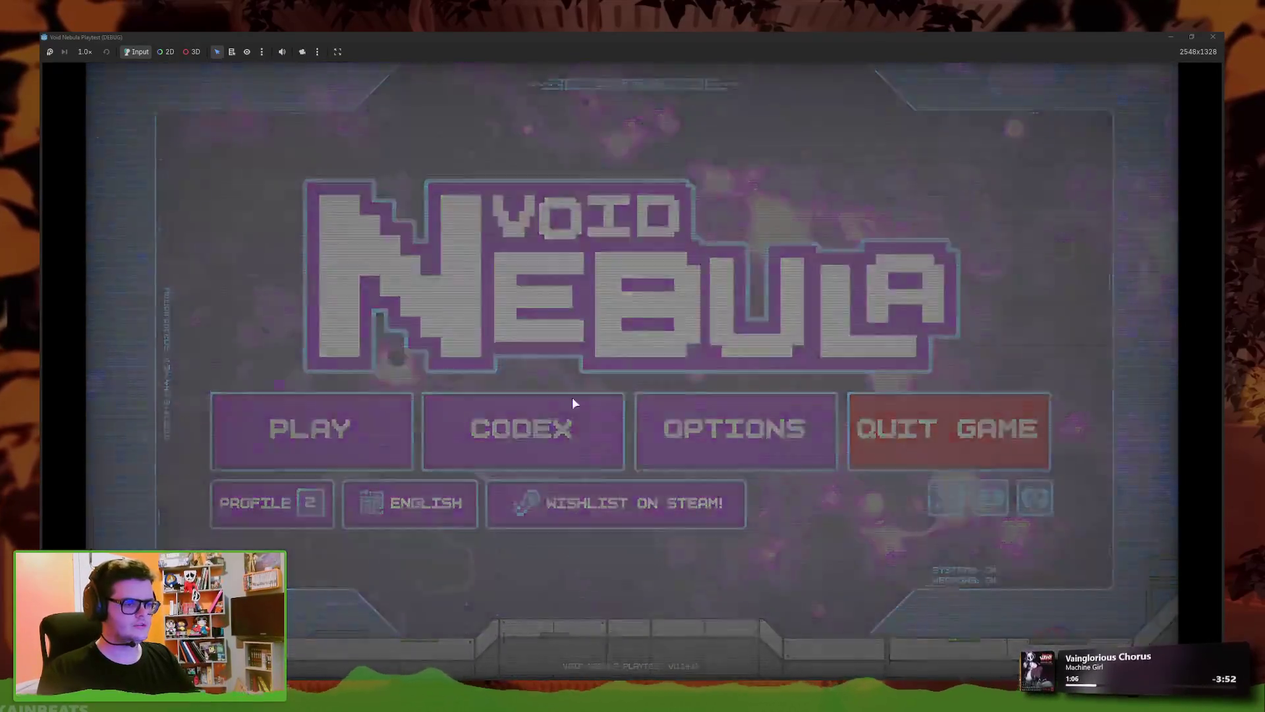
{"action": "left_click", "coordinate": [572, 399]}
{"action": "left_click", "coordinate": [491, 266]}
{"action": "left_click", "coordinate": [691, 356]}
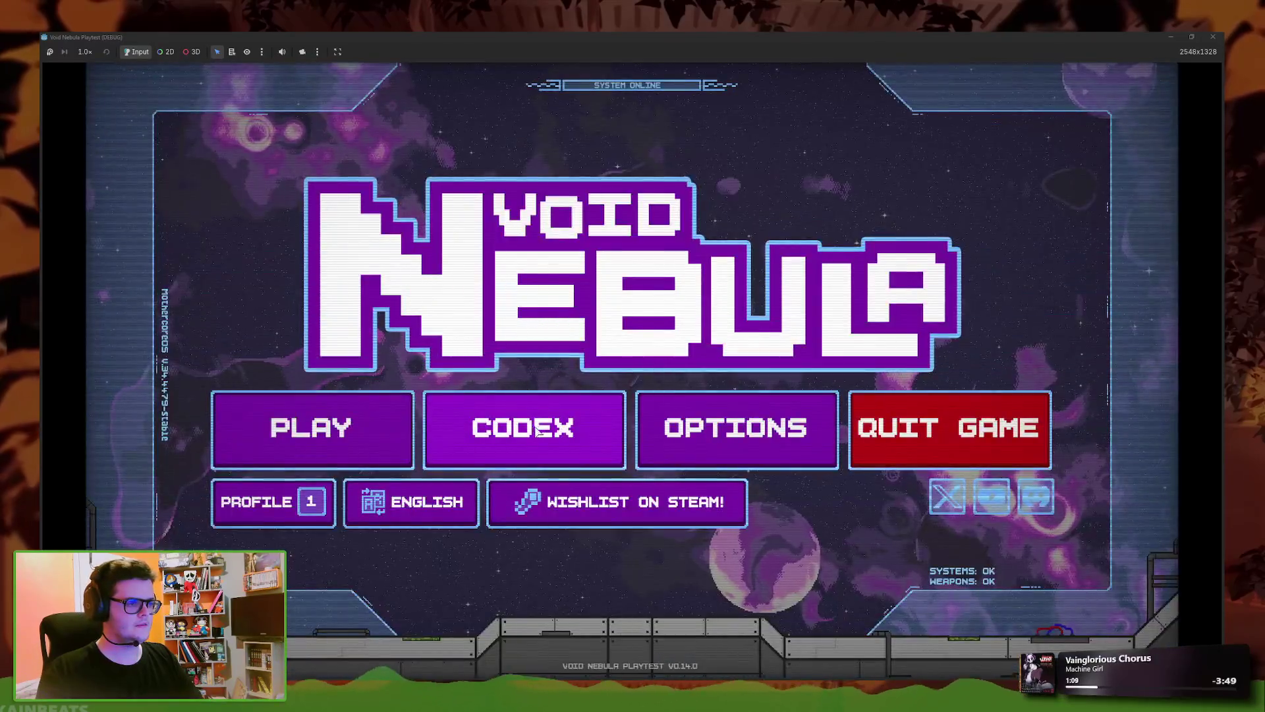
{"action": "left_click", "coordinate": [559, 441]}
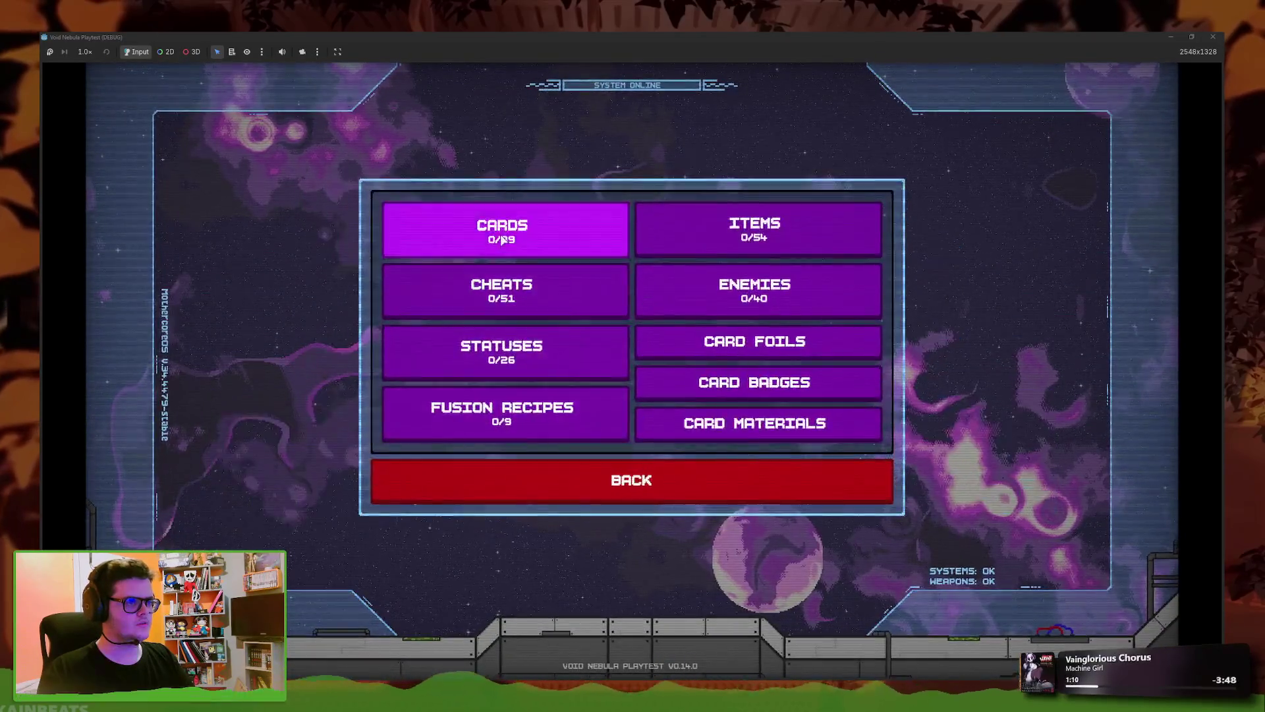
{"action": "key", "text": "Return"}
{"action": "left_click", "coordinate": [512, 468]}
{"action": "left_click", "coordinate": [512, 468]}
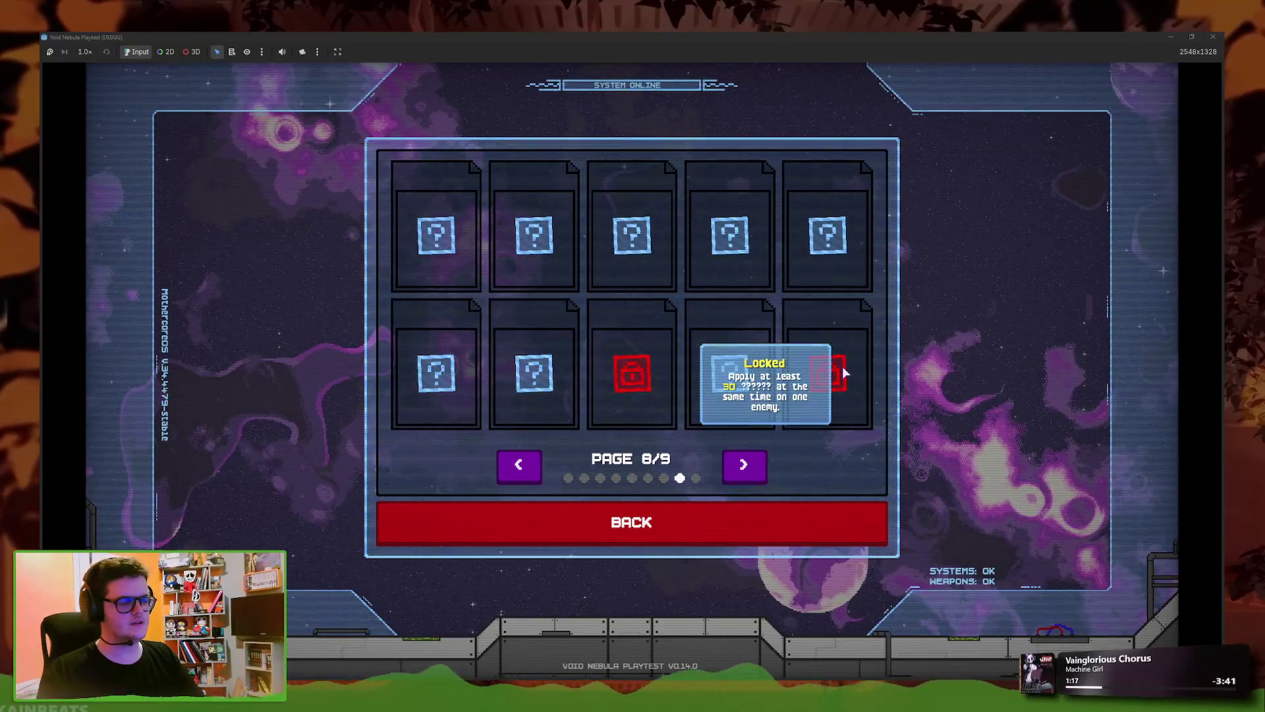
{"action": "left_click", "coordinate": [1213, 36]}
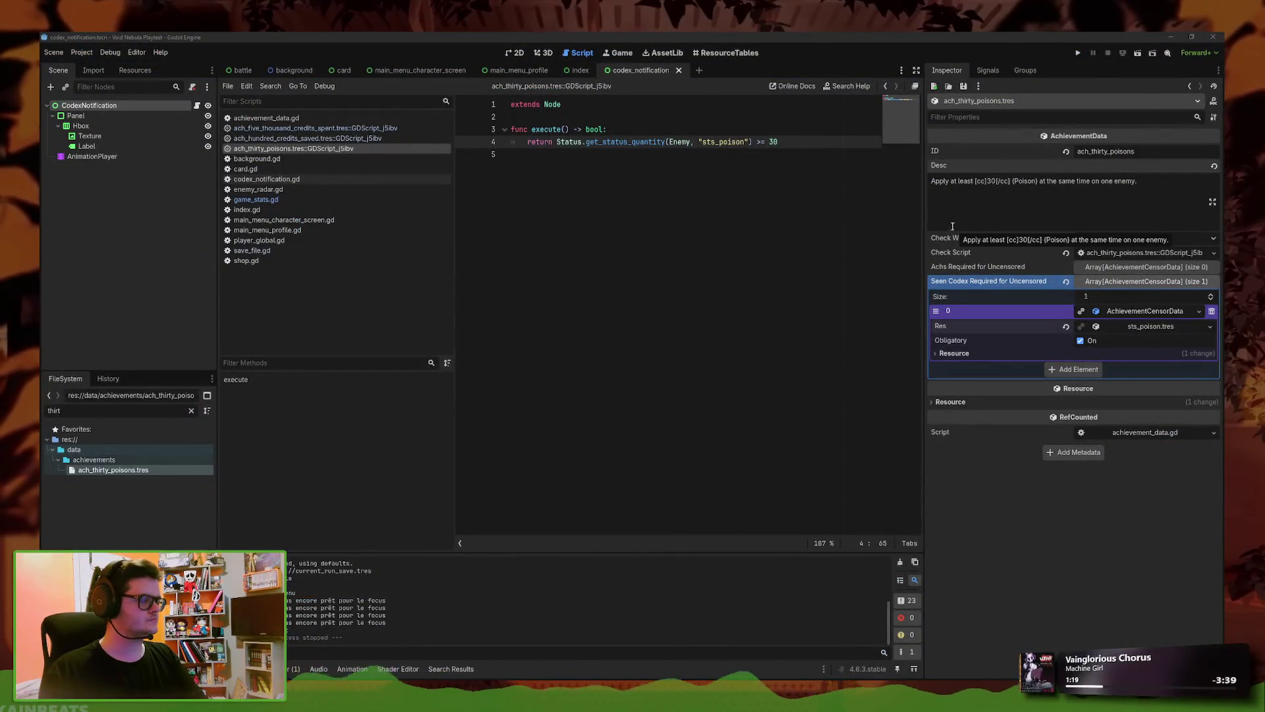
{"action": "left_click", "coordinate": [834, 198]}
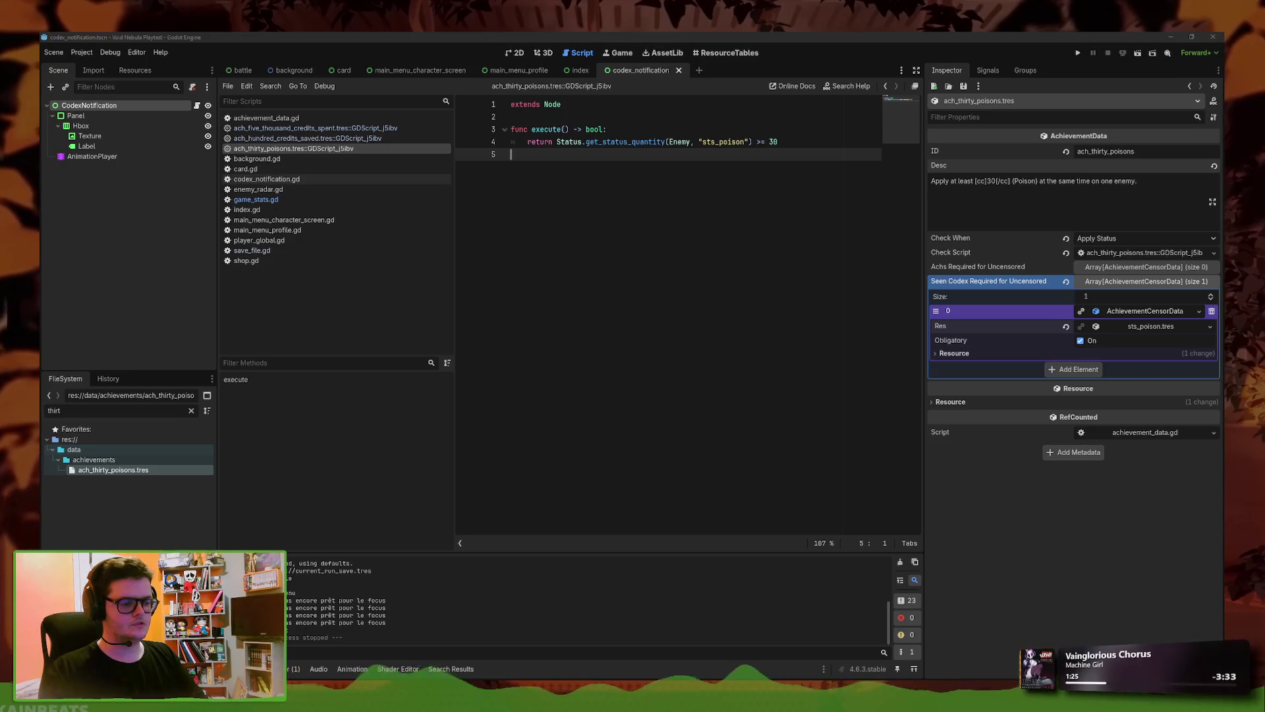
- Fill the Neurotoxin description cell B15 green in the sheet, then filter Godot's files by 'ach_fi'
{"action": "key", "text": "alt+Tab"}
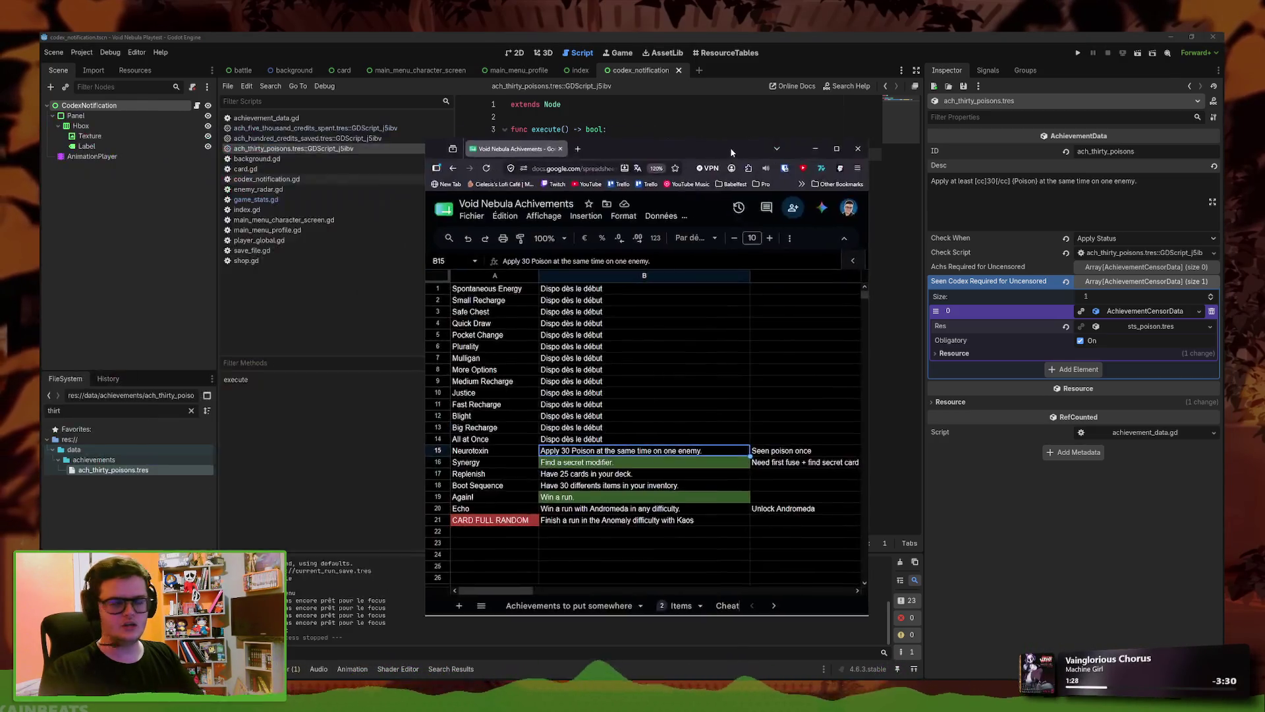
{"action": "left_click", "coordinate": [516, 132]}
{"action": "key", "text": "Escape"}
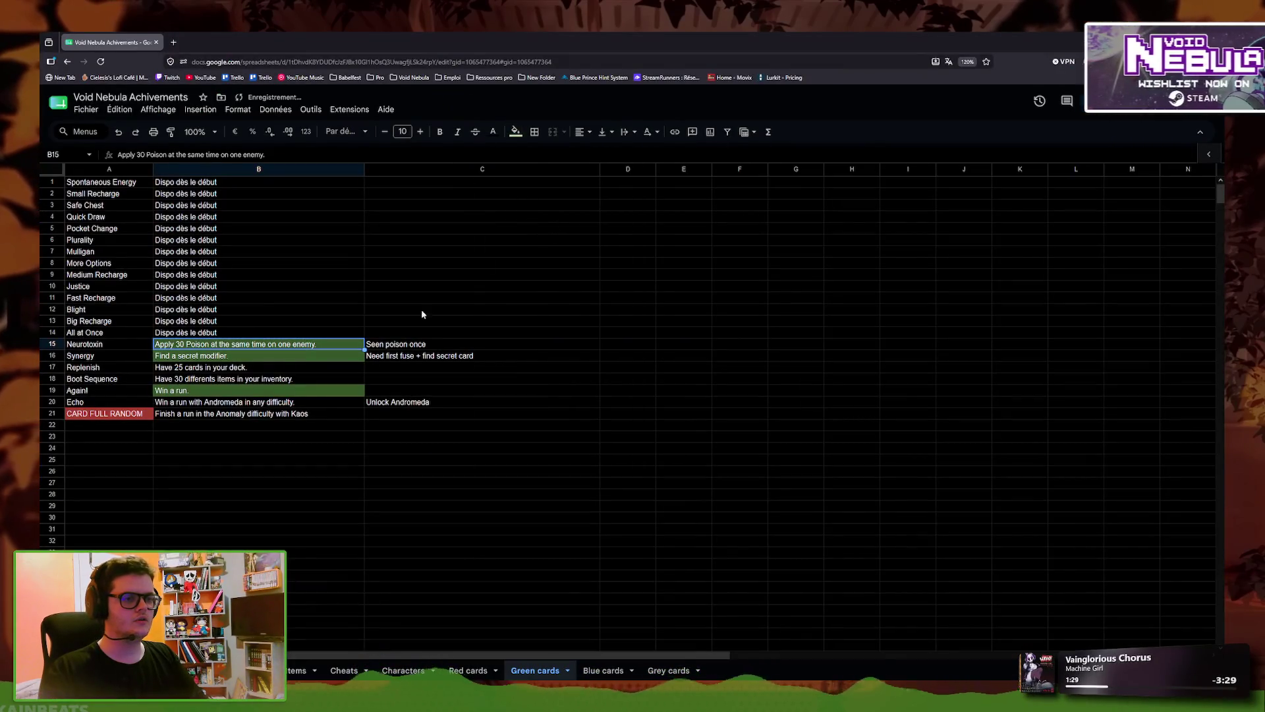
{"action": "key", "text": "Down"}
{"action": "key", "text": "Down"}
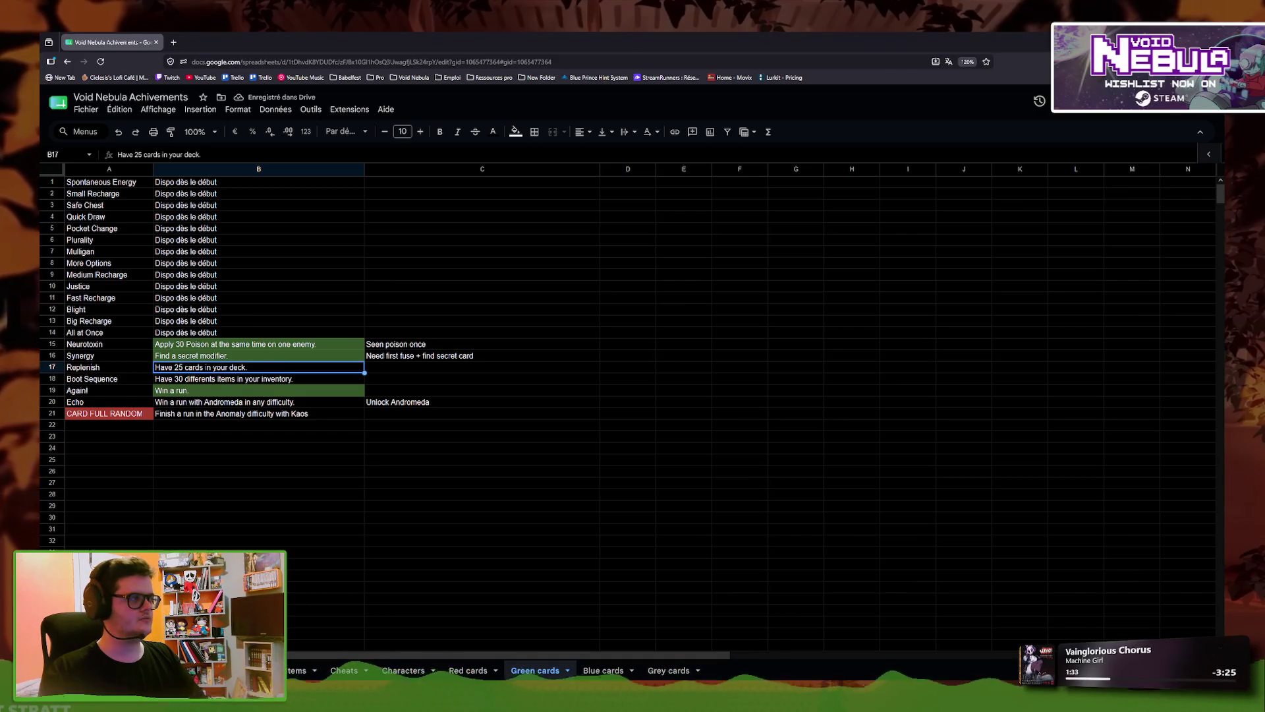
{"action": "key", "text": "alt+Tab"}
{"action": "key", "text": "ctrl+a"}
{"action": "type", "text": "ach_"}
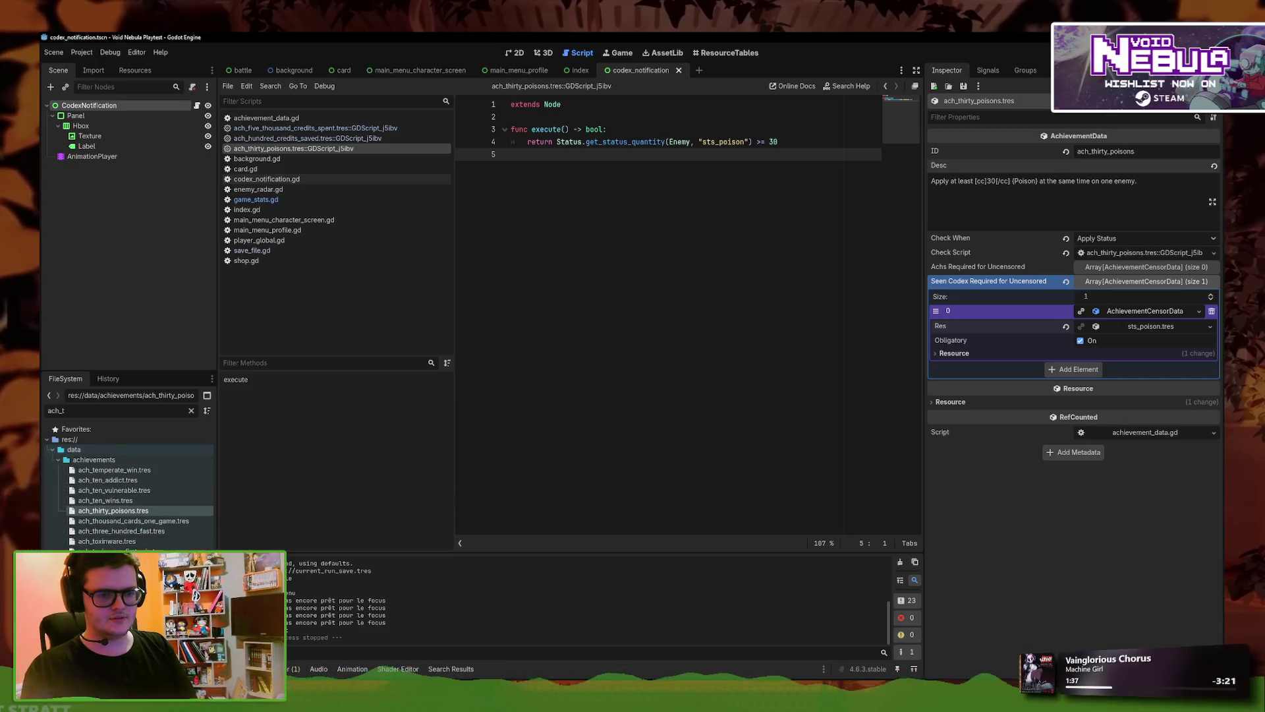
{"action": "type", "text": "fi"}
- Duplicate ach_fifteen_cards_deck.tres as ach_twentyfive_cards_deck.tres
{"action": "right_click", "coordinate": [127, 470]}
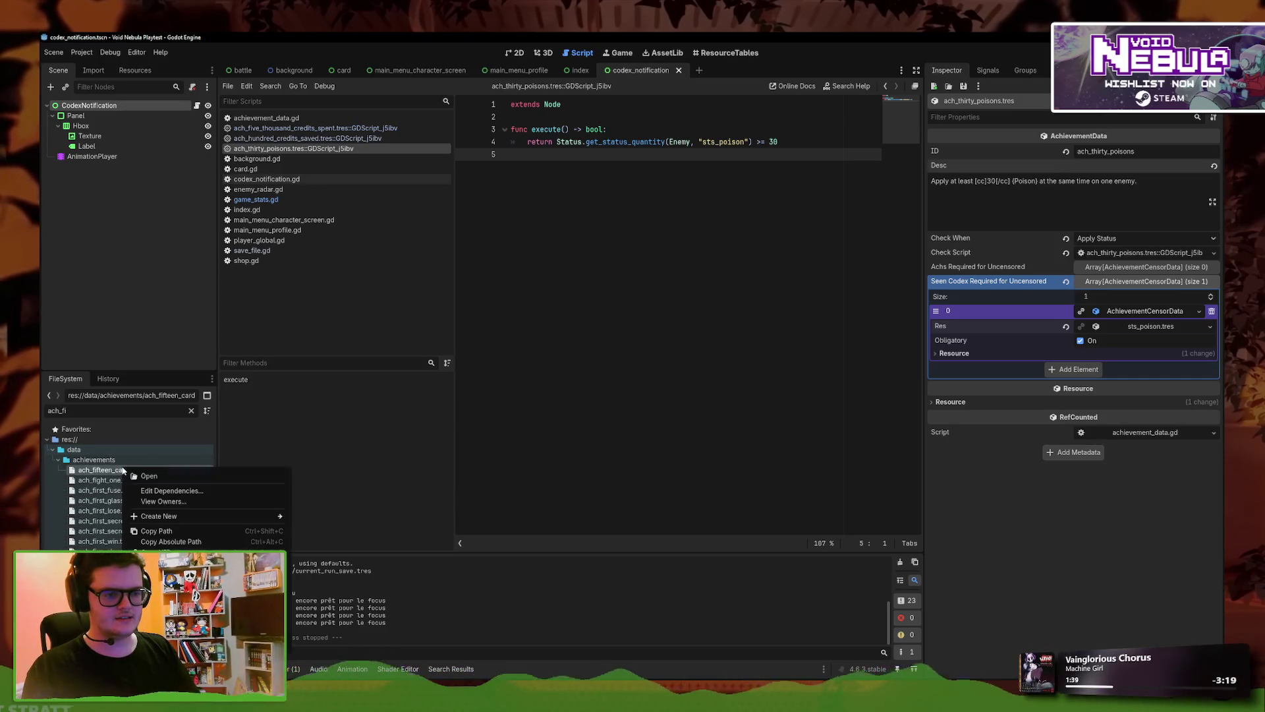
{"action": "left_click", "coordinate": [165, 576]}
{"action": "left_click", "coordinate": [579, 354]}
{"action": "key", "text": "Delete"}
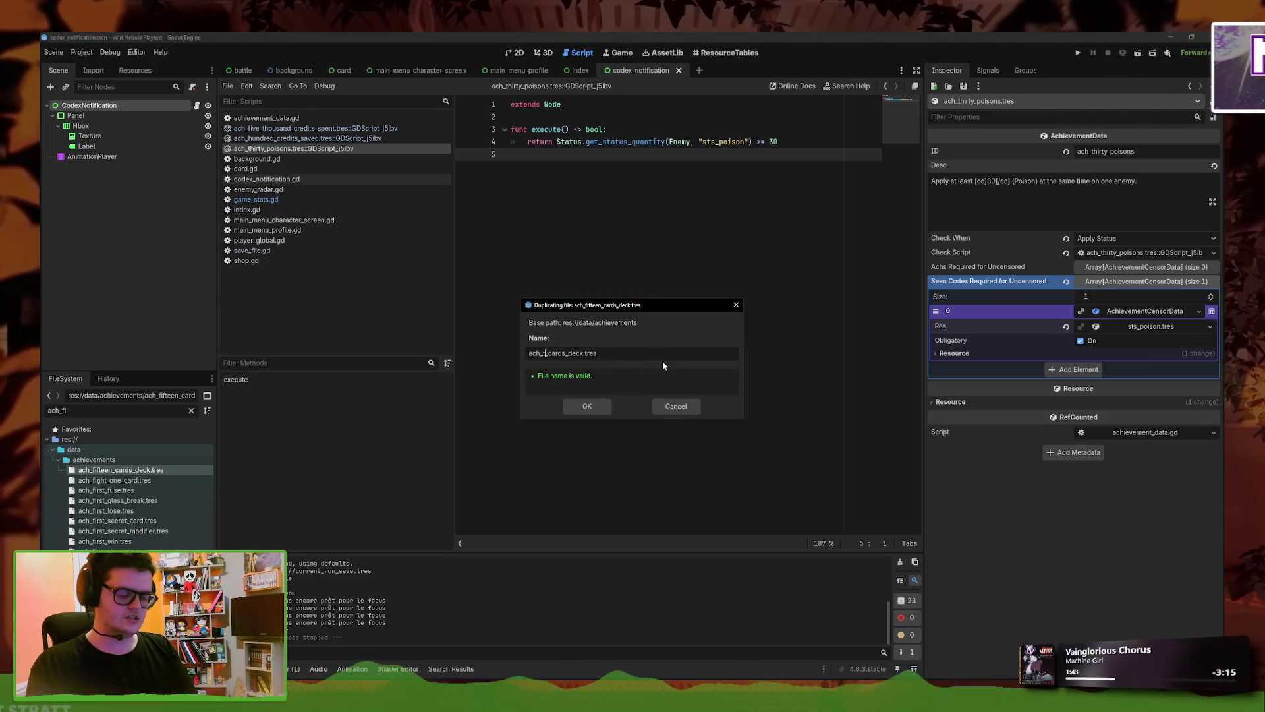
{"action": "key", "text": "BackSpace"}
{"action": "type", "text": "twentyg"}
{"action": "key", "text": "BackSpace"}
{"action": "type", "text": "fivce"}
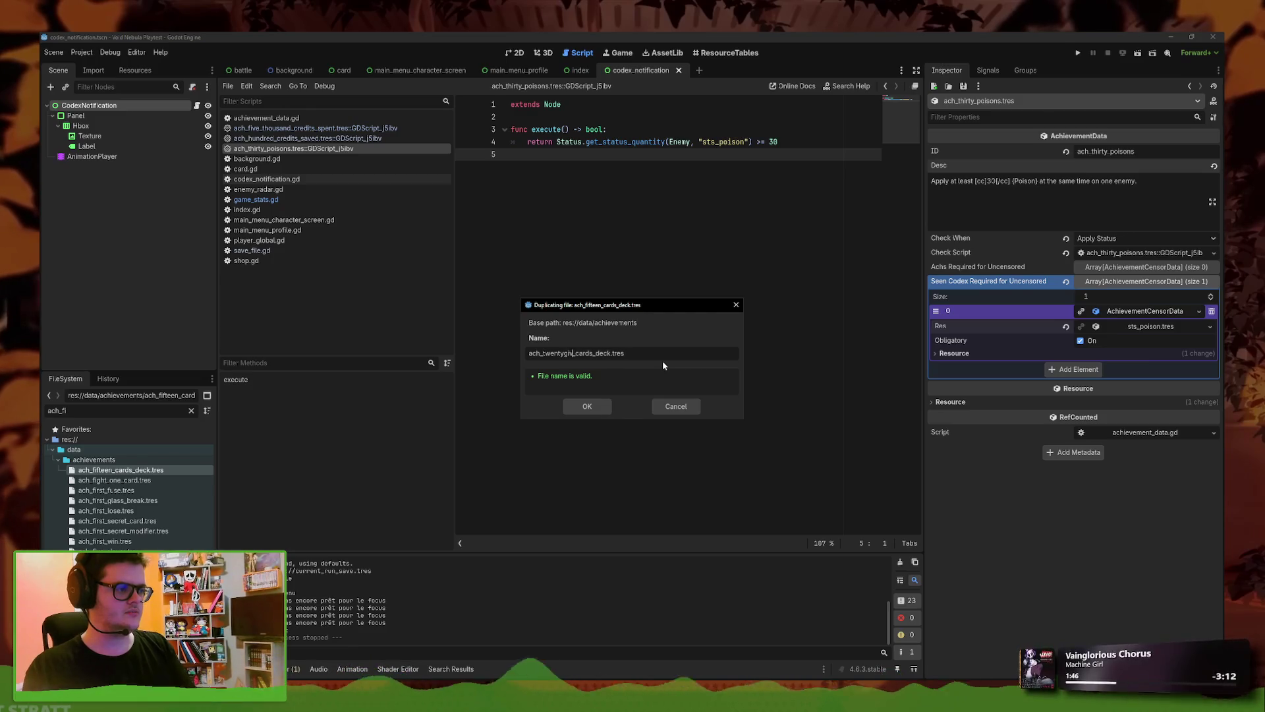
{"action": "key", "text": "BackSpace"}
{"action": "key", "text": "BackSpace"}
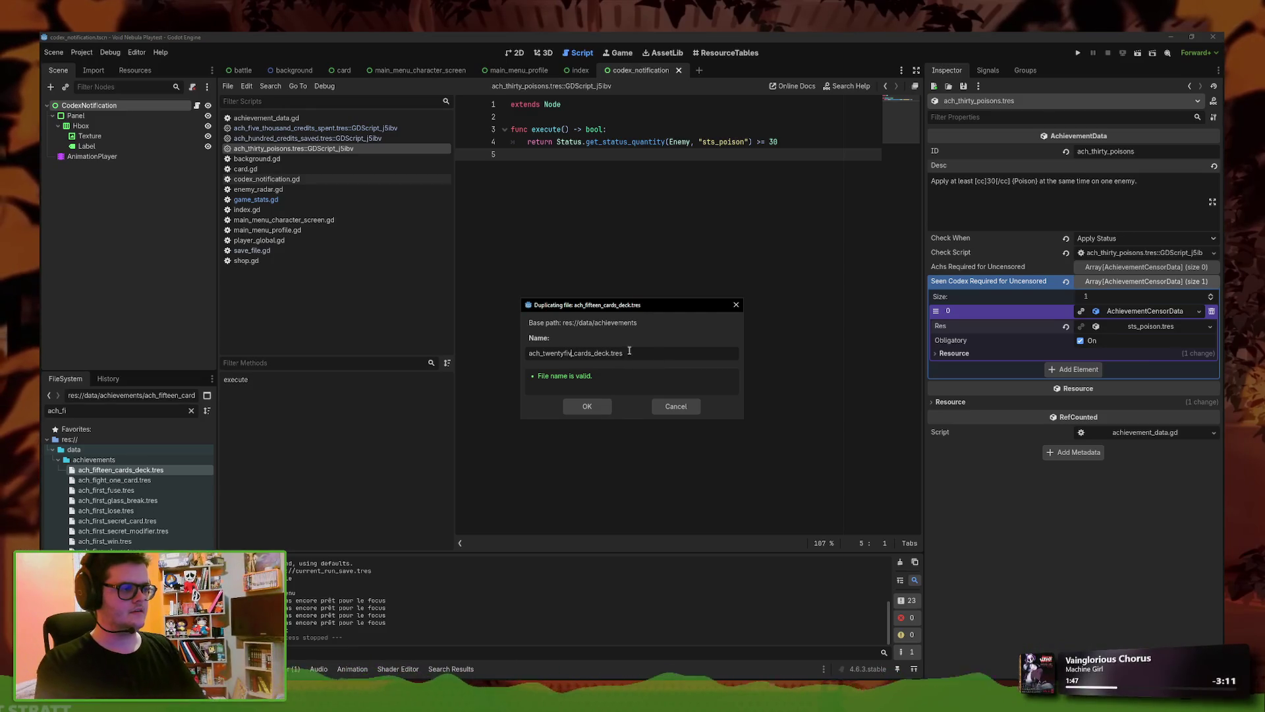
{"action": "left_click", "coordinate": [598, 407]}
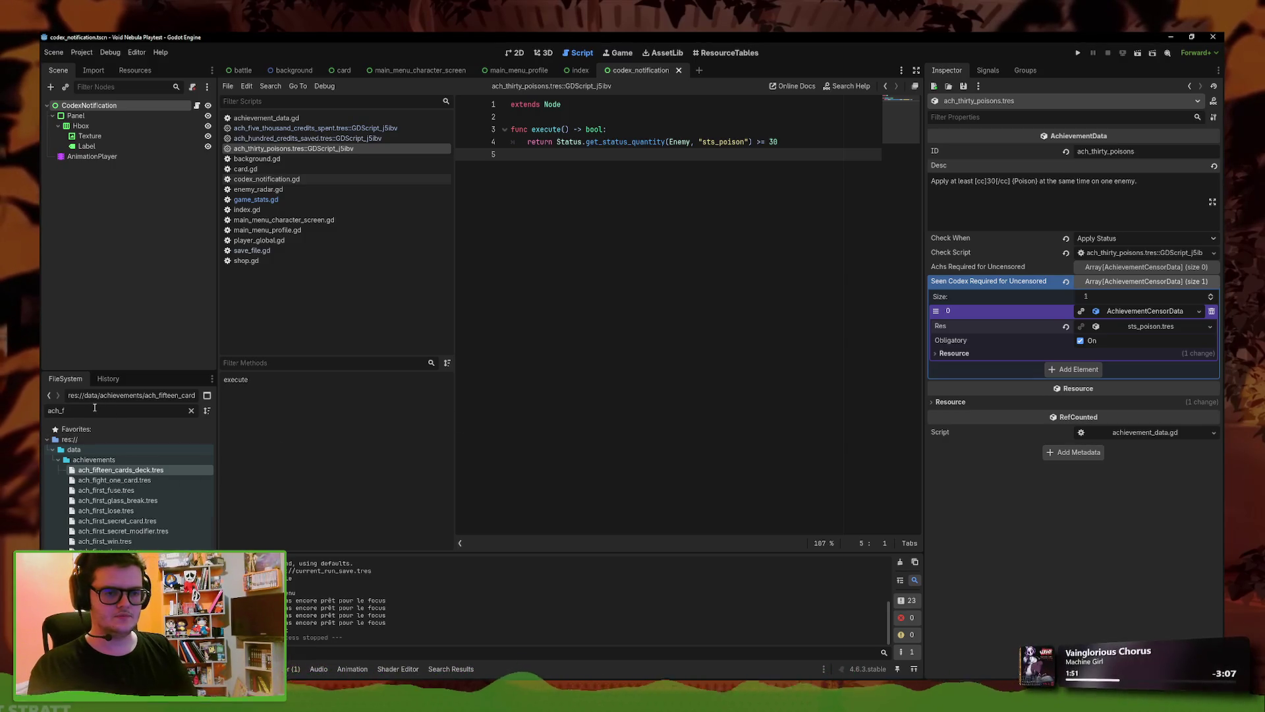
- Filter files by 'twen' and rename the new file to ach_twenty_five_cards_deck.tres
{"action": "key", "text": "BackSpace"}
{"action": "type", "text": "twen"}
{"action": "right_click", "coordinate": [127, 472]}
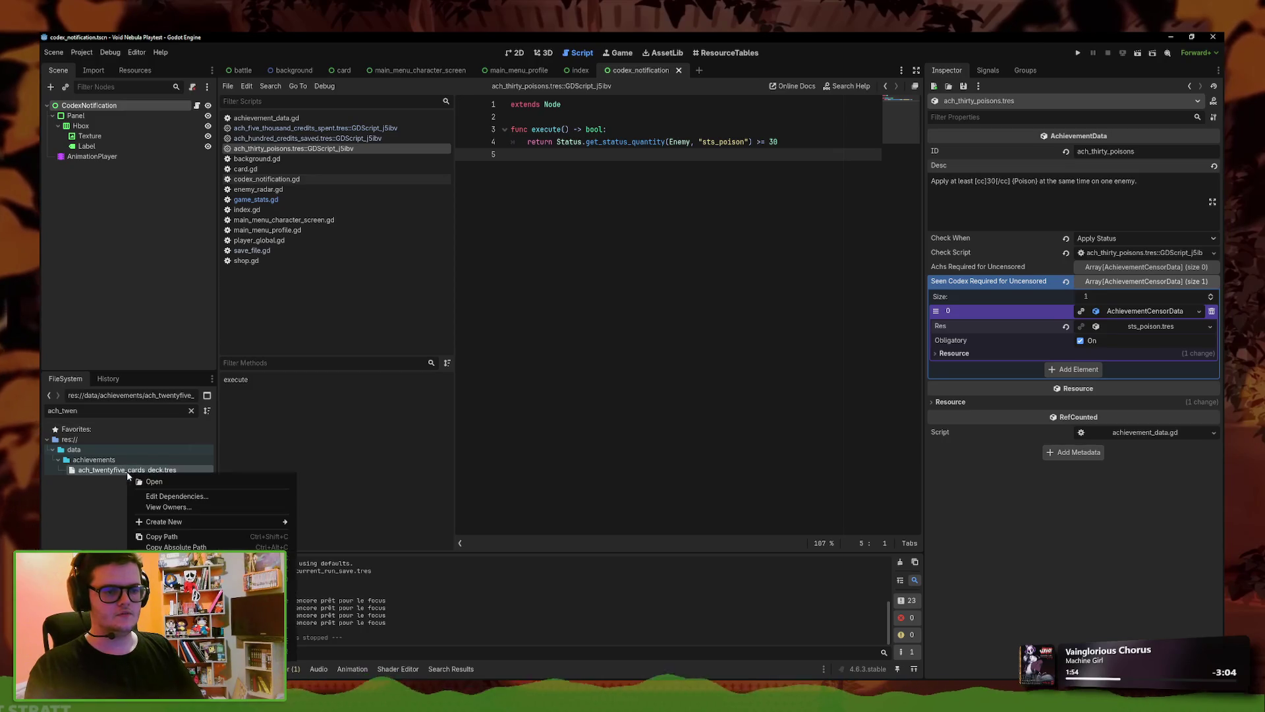
{"action": "key", "text": "F2"}
{"action": "left_click", "coordinate": [112, 470]}
{"action": "type", "text": "_"}
{"action": "key", "text": "Return"}
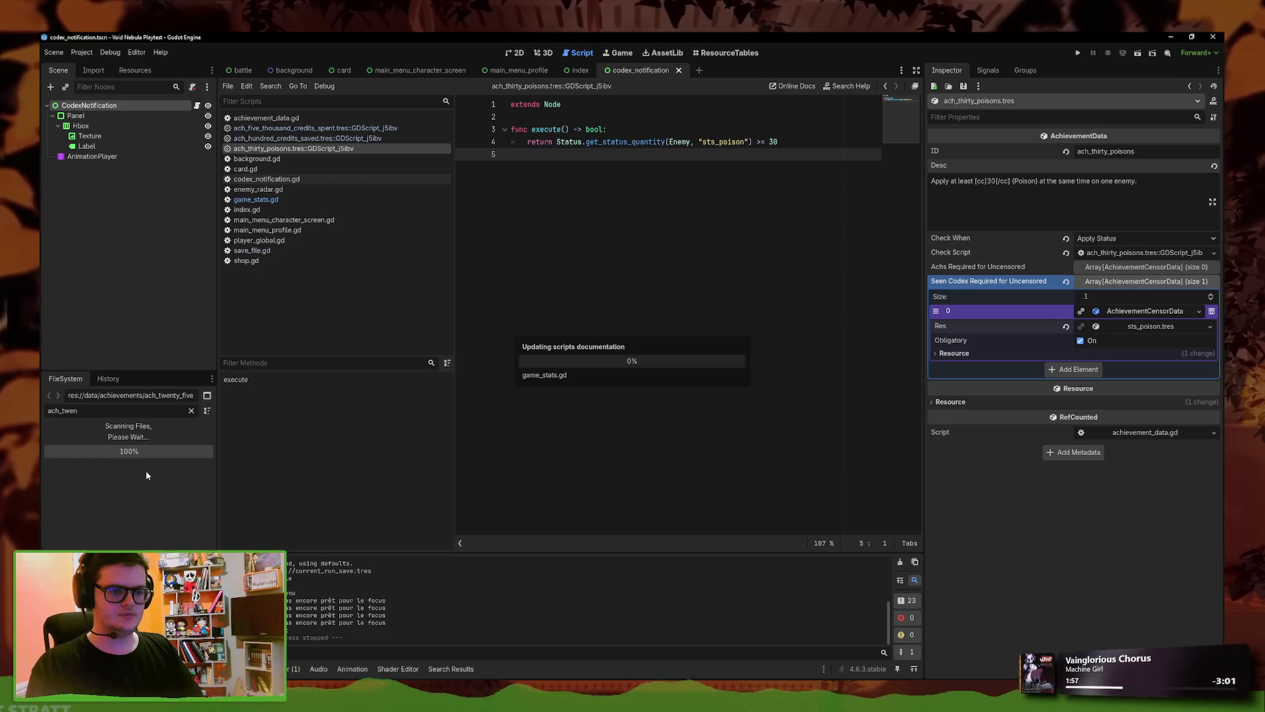